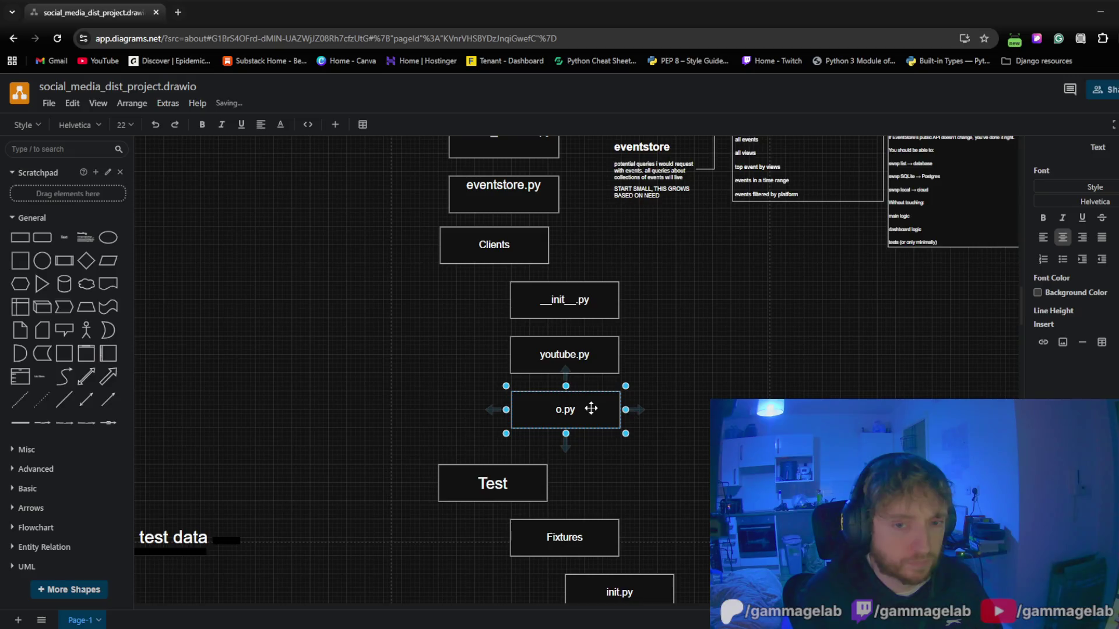
Correct the box label to instagram.py, then move the TODO note and lower tree boxes further down
{"action": "key", "text": "BackSpace"}
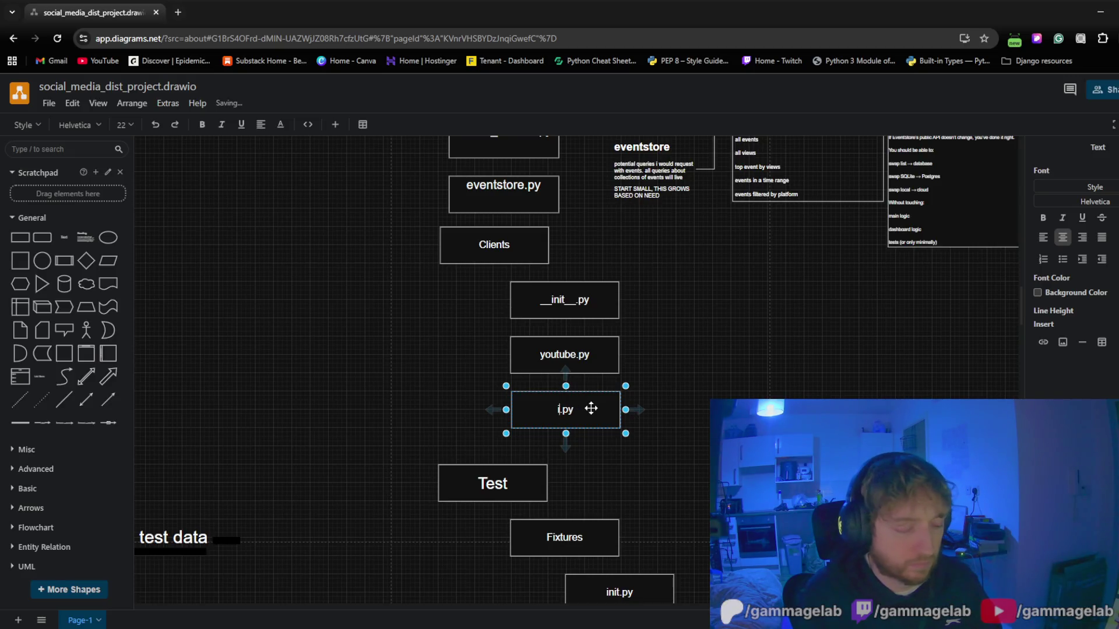
{"action": "type", "text": "nstagram"}
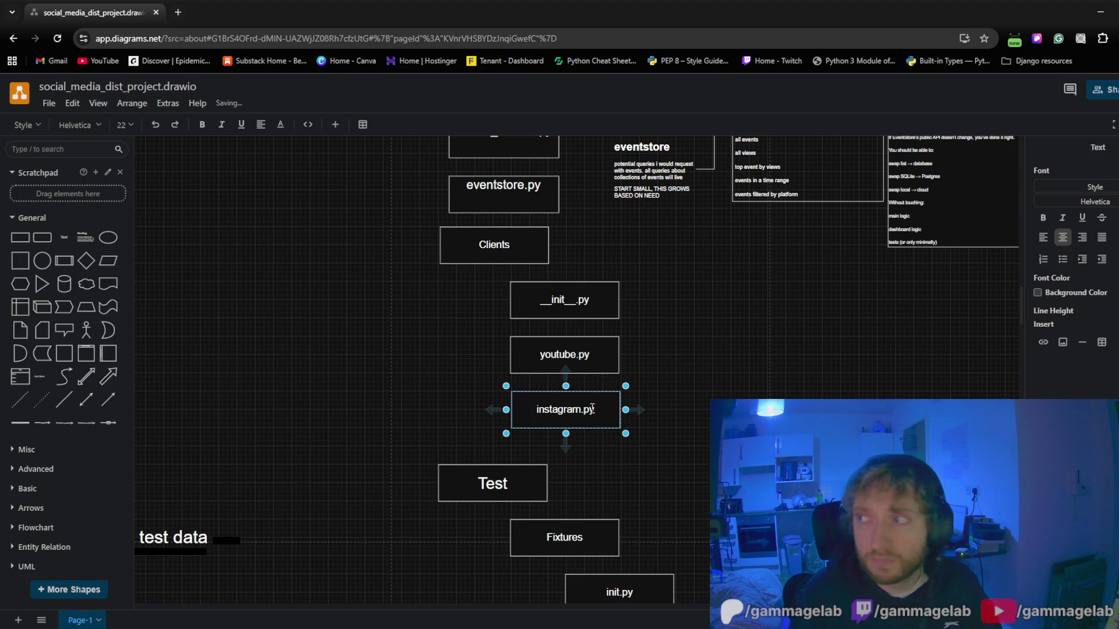
{"action": "key", "text": "Escape"}
{"action": "scroll", "coordinate": [772, 307], "scroll_direction": "down", "scroll_amount": 3}
{"action": "scroll", "coordinate": [782, 138], "scroll_direction": "down", "scroll_amount": 4}
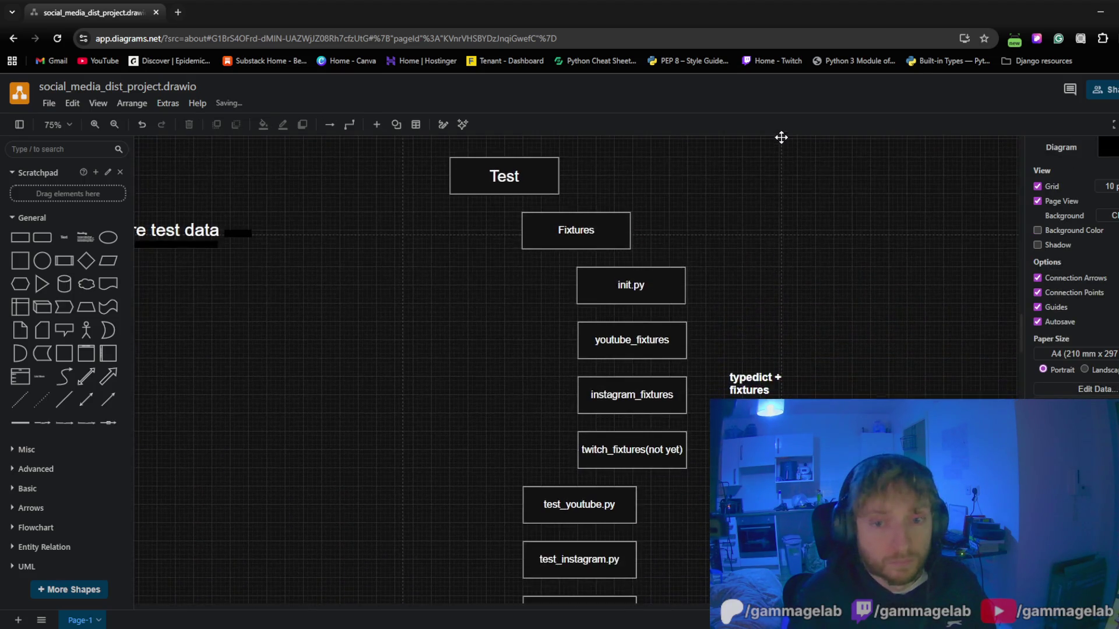
{"action": "scroll", "coordinate": [758, 350], "scroll_direction": "down", "scroll_amount": 3, "text": "ctrl"}
{"action": "scroll", "coordinate": [534, 309], "scroll_direction": "down", "scroll_amount": 2}
{"action": "scroll", "coordinate": [531, 313], "scroll_direction": "down", "scroll_amount": 2, "text": "ctrl"}
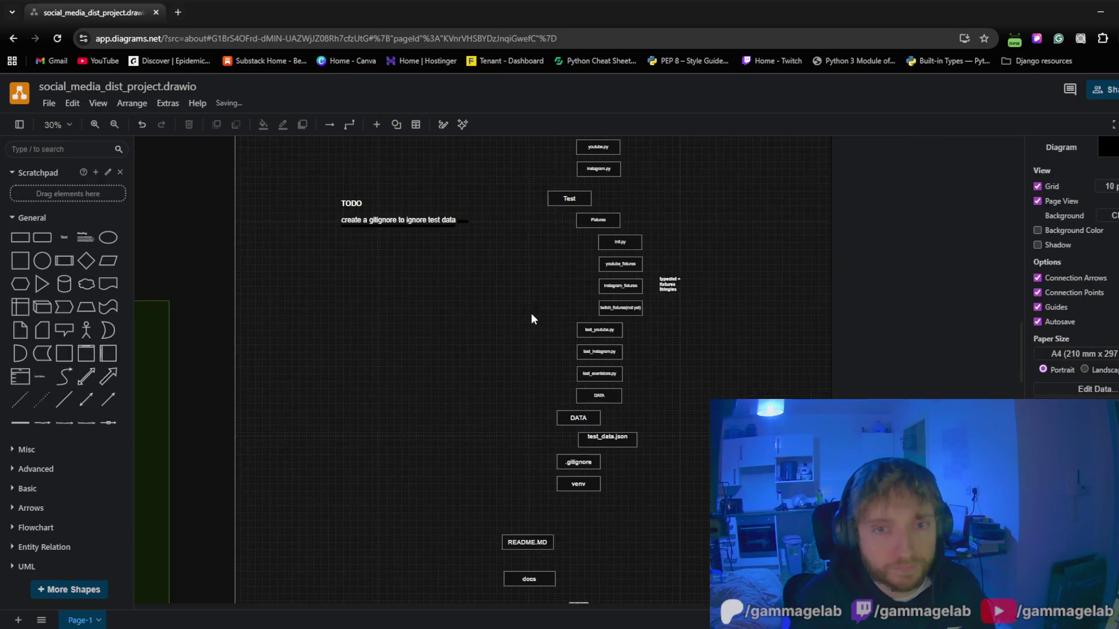
{"action": "scroll", "coordinate": [521, 316], "scroll_direction": "down", "scroll_amount": 1, "text": "ctrl"}
{"action": "scroll", "coordinate": [516, 288], "scroll_direction": "down", "scroll_amount": 1}
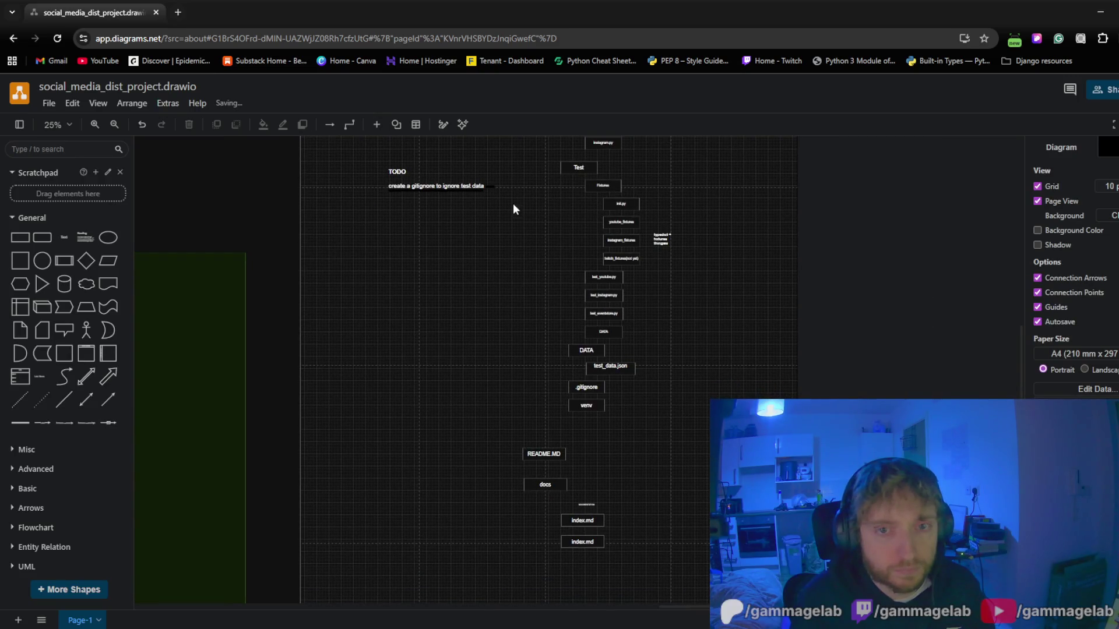
{"action": "left_click_drag", "start_coordinate": [693, 171], "coordinate": [442, 556]}
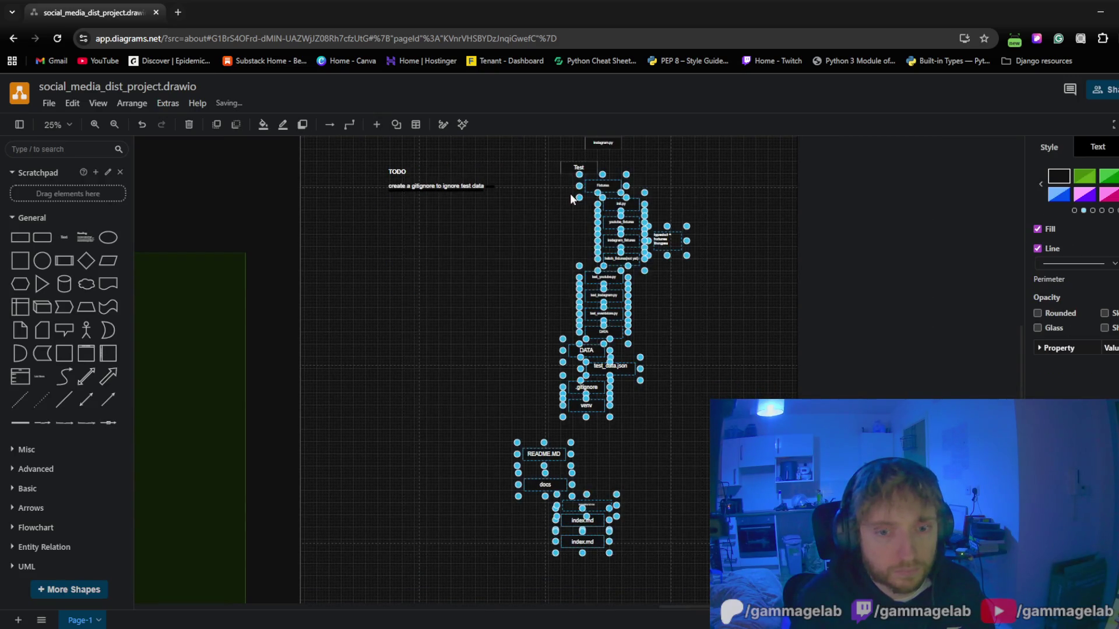
{"action": "mouse_move", "coordinate": [525, 265]}
{"action": "left_mouse_down"}
{"action": "mouse_move", "coordinate": [493, 431]}
{"action": "mouse_move", "coordinate": [527, 295]}
{"action": "left_mouse_up"}
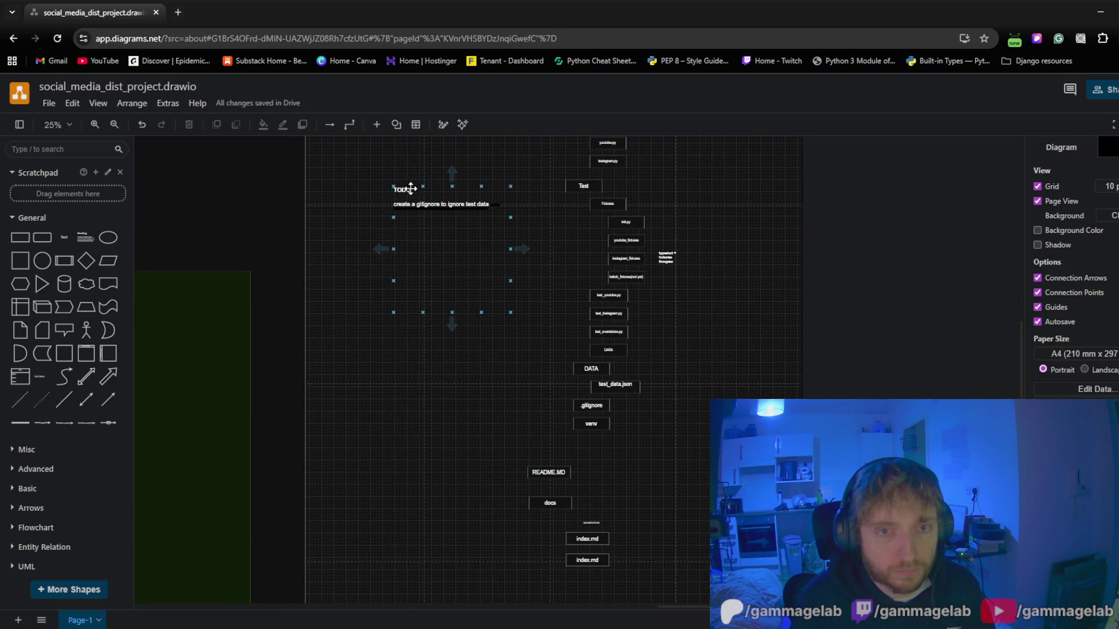
{"action": "left_click_drag", "start_coordinate": [368, 183], "coordinate": [725, 497]}
{"action": "mouse_move", "coordinate": [696, 571]}
{"action": "left_mouse_down"}
{"action": "mouse_move", "coordinate": [399, 165]}
{"action": "mouse_move", "coordinate": [375, 171]}
{"action": "left_mouse_up"}
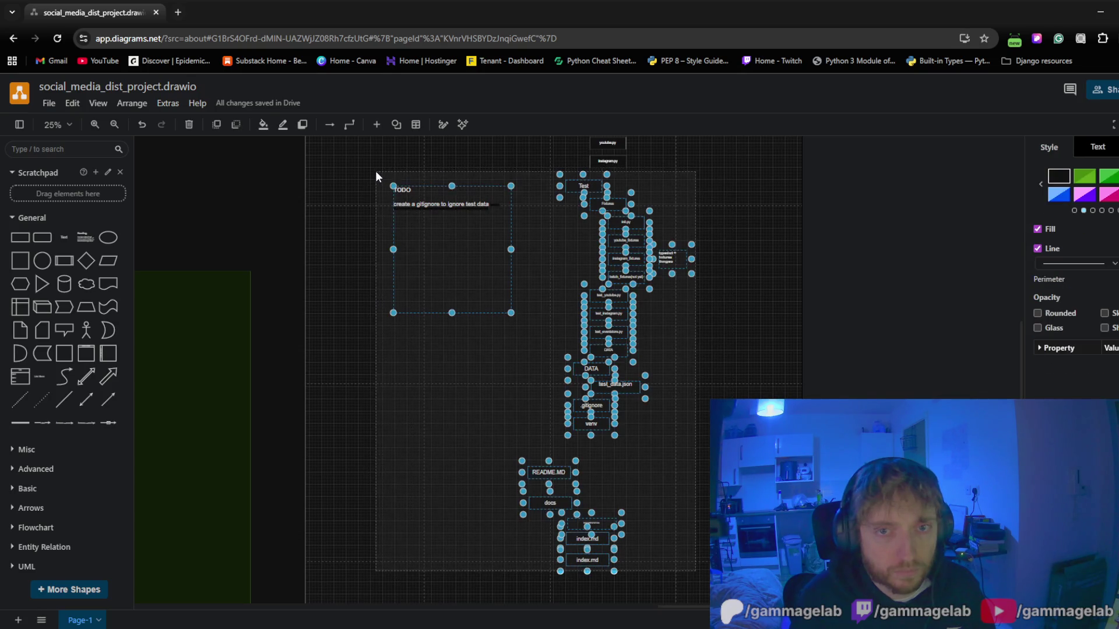
{"action": "left_click_drag", "start_coordinate": [573, 185], "coordinate": [576, 280]}
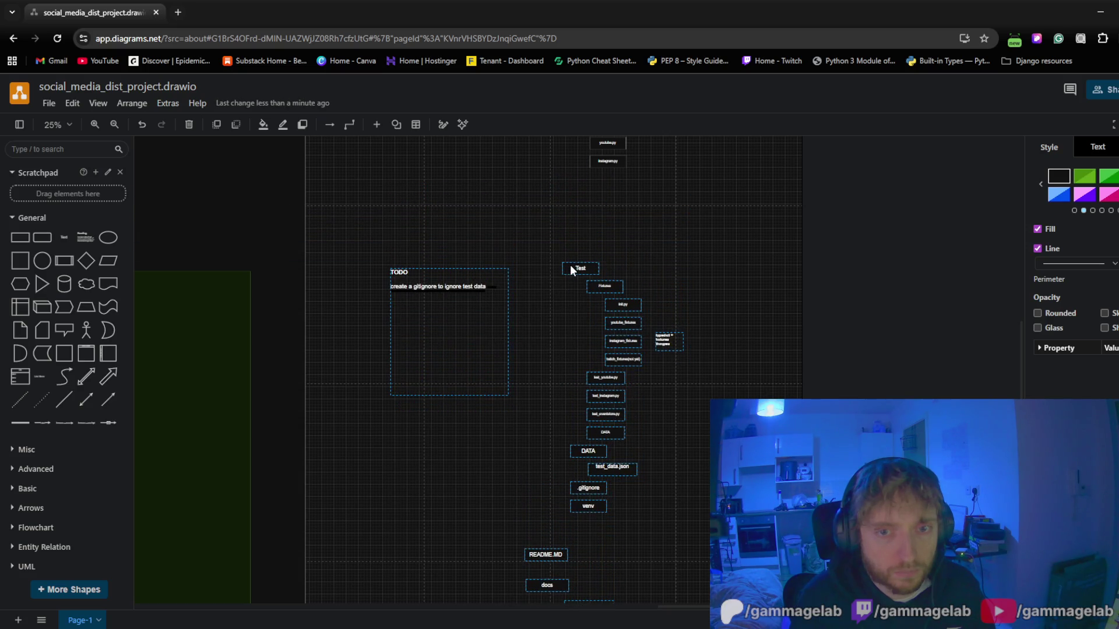
{"action": "left_click_drag", "start_coordinate": [576, 280], "coordinate": [570, 265]}
{"action": "left_click", "coordinate": [536, 187]}
{"action": "scroll", "coordinate": [535, 188], "scroll_direction": "up", "scroll_amount": 2}
{"action": "scroll", "coordinate": [545, 272], "scroll_direction": "up", "scroll_amount": 2}
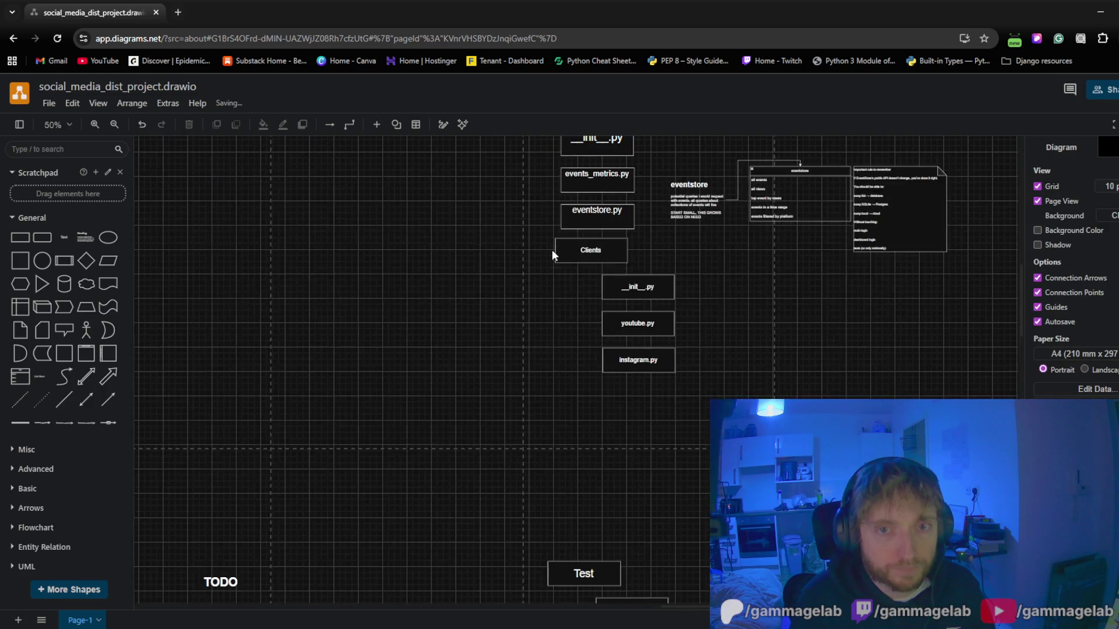
{"action": "scroll", "coordinate": [552, 249], "scroll_direction": "up", "scroll_amount": 2}
{"action": "scroll", "coordinate": [482, 290], "scroll_direction": "up", "scroll_amount": 1}
{"action": "scroll", "coordinate": [478, 337], "scroll_direction": "up", "scroll_amount": 1}
{"action": "scroll", "coordinate": [499, 358], "scroll_direction": "right", "scroll_amount": 2}
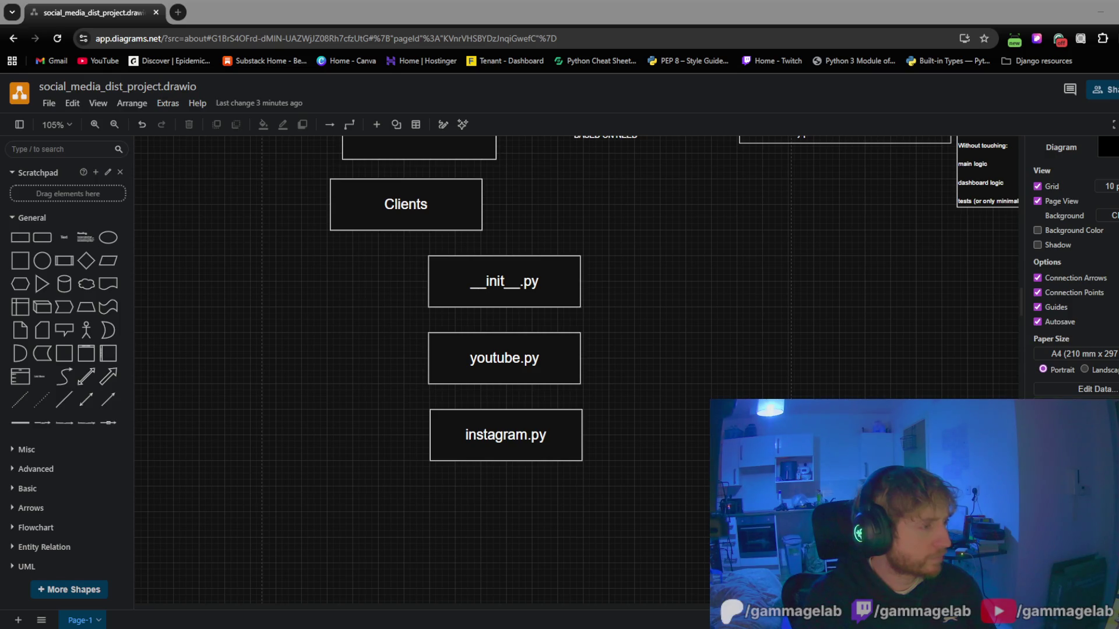
{"action": "scroll", "coordinate": [282, 425], "scroll_direction": "up", "scroll_amount": 1}
{"action": "scroll", "coordinate": [297, 382], "scroll_direction": "up", "scroll_amount": 3}
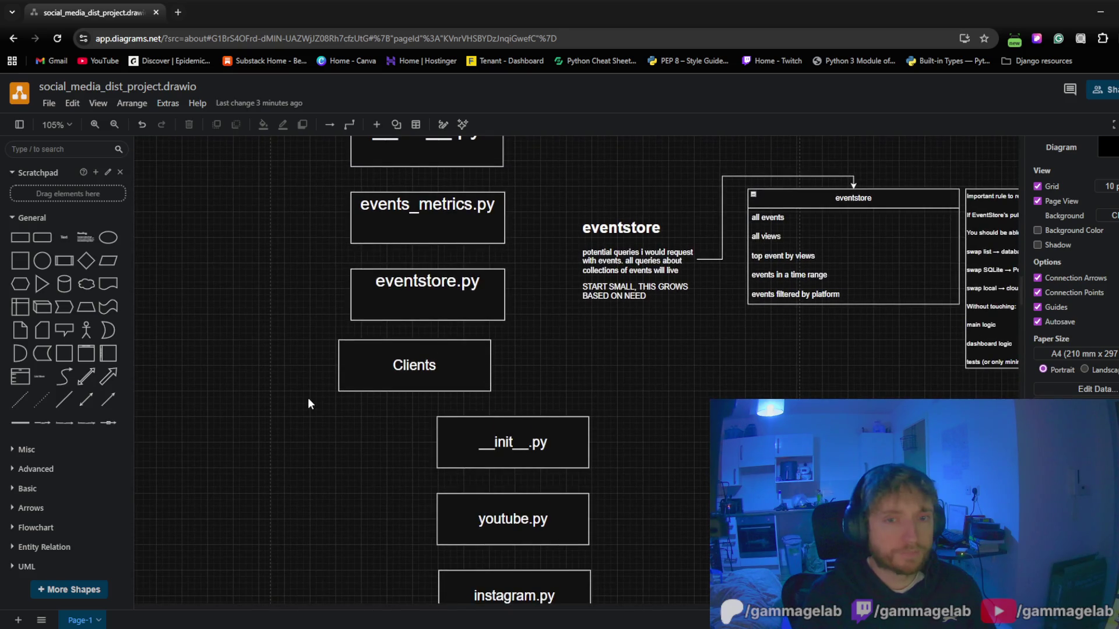
{"action": "scroll", "coordinate": [329, 365], "scroll_direction": "up", "scroll_amount": 1}
Nudge the Clients box right so it aligns under the eventstore.py box
{"action": "left_click", "coordinate": [400, 405]}
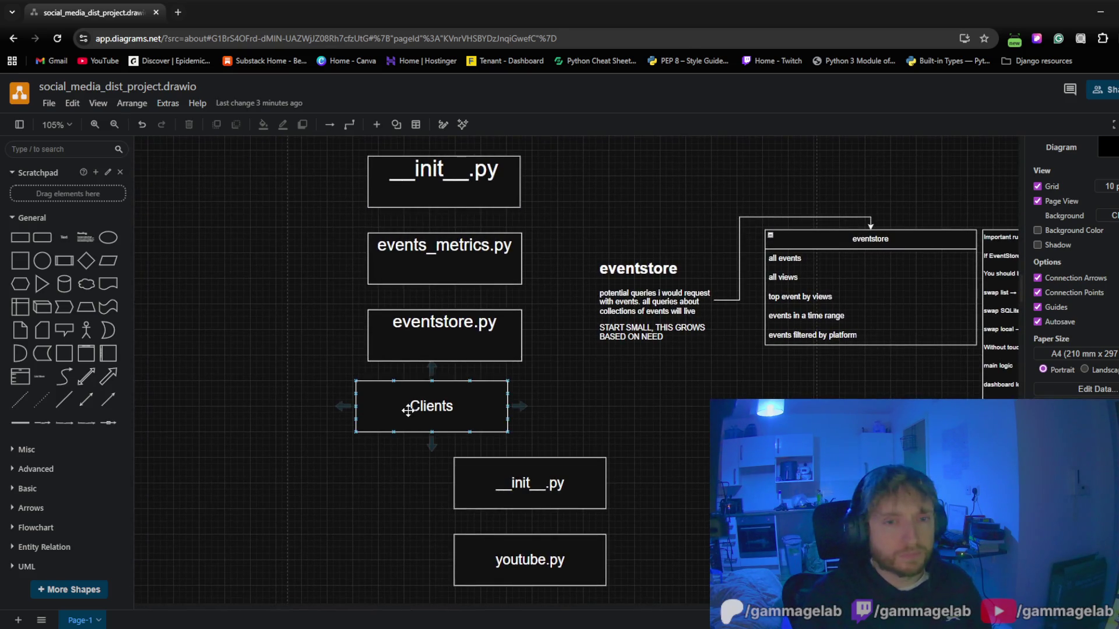
{"action": "left_click_drag", "start_coordinate": [407, 410], "coordinate": [420, 410]}
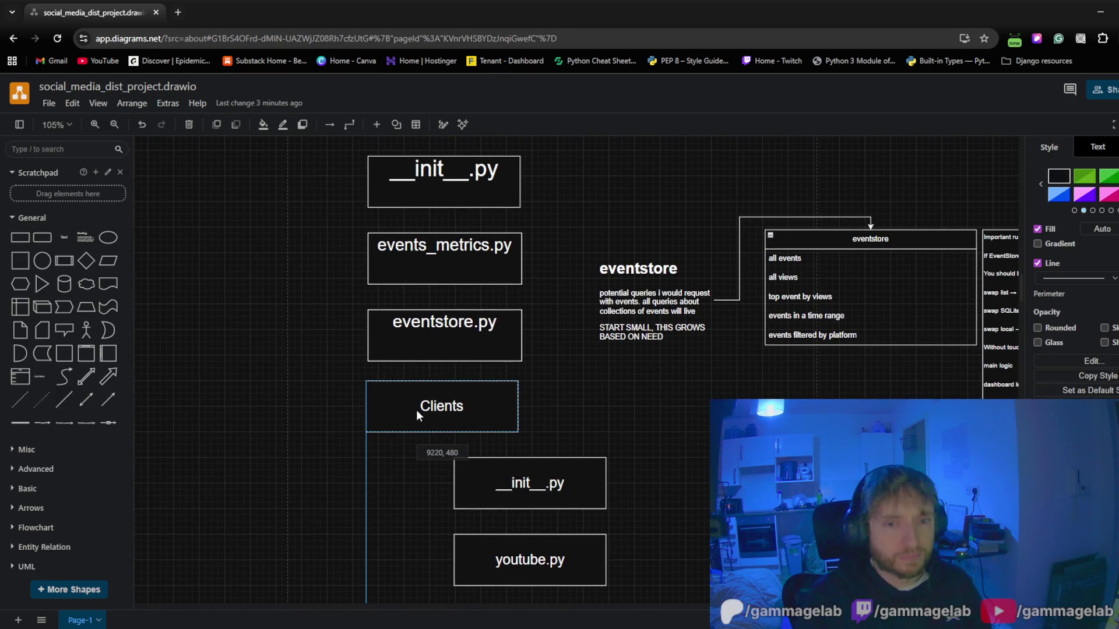
{"action": "left_click", "coordinate": [353, 382]}
{"action": "scroll", "coordinate": [316, 342], "scroll_direction": "up", "scroll_amount": 2}
{"action": "scroll", "coordinate": [316, 338], "scroll_direction": "down", "scroll_amount": 3}
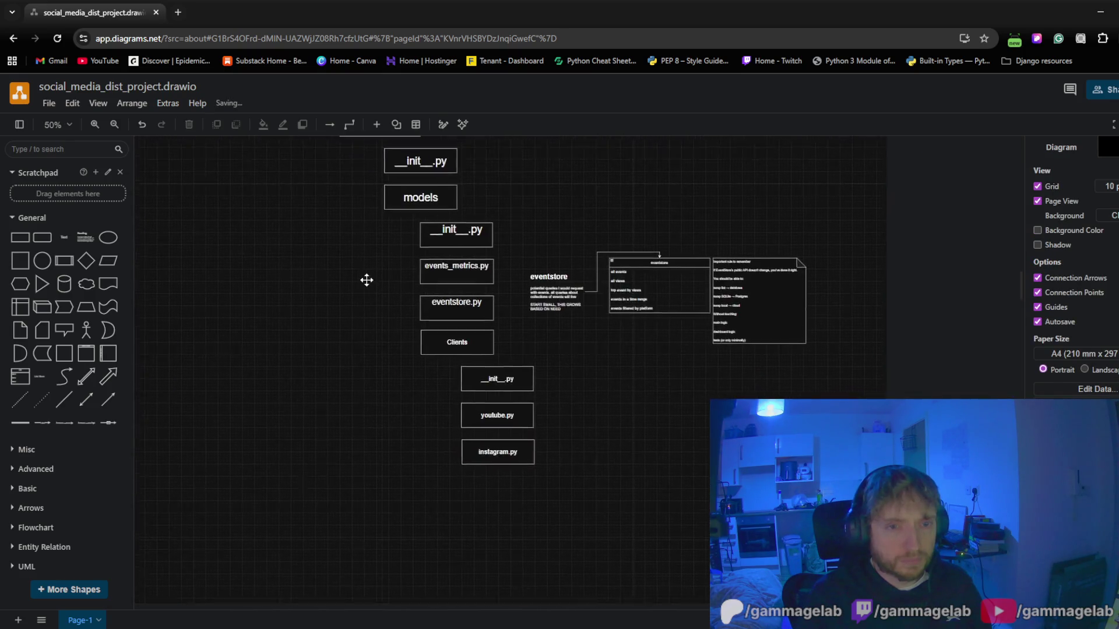
{"action": "left_click_drag", "start_coordinate": [352, 295], "coordinate": [387, 360]}
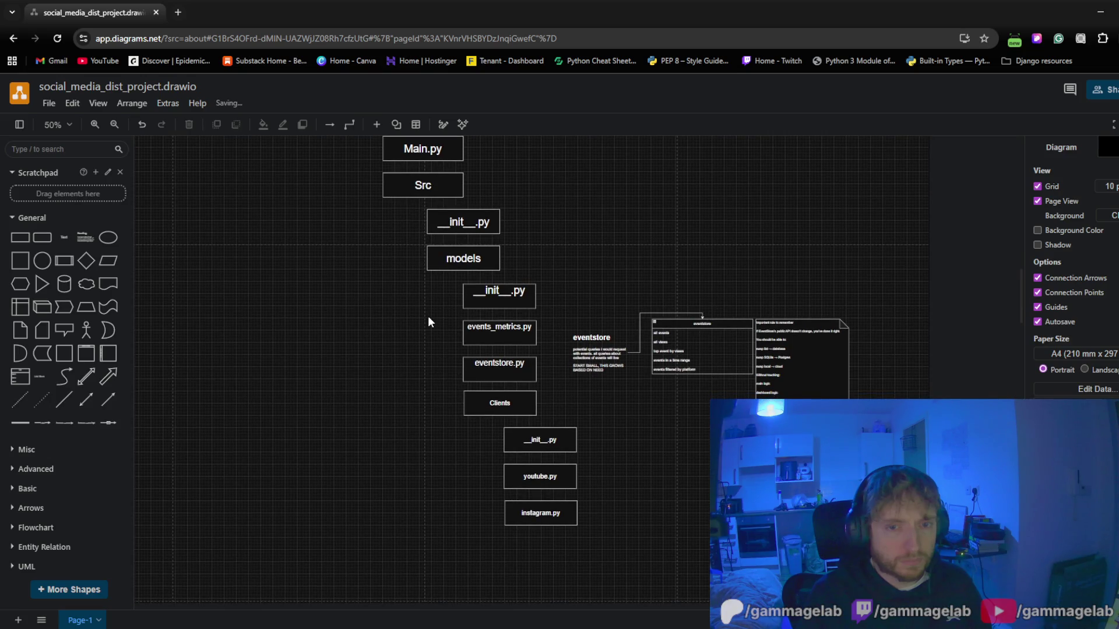
{"action": "scroll", "coordinate": [429, 317], "scroll_direction": "up", "scroll_amount": 3}
{"action": "scroll", "coordinate": [430, 317], "scroll_direction": "up", "scroll_amount": 1}
{"action": "left_click_drag", "start_coordinate": [435, 352], "coordinate": [373, 220]}
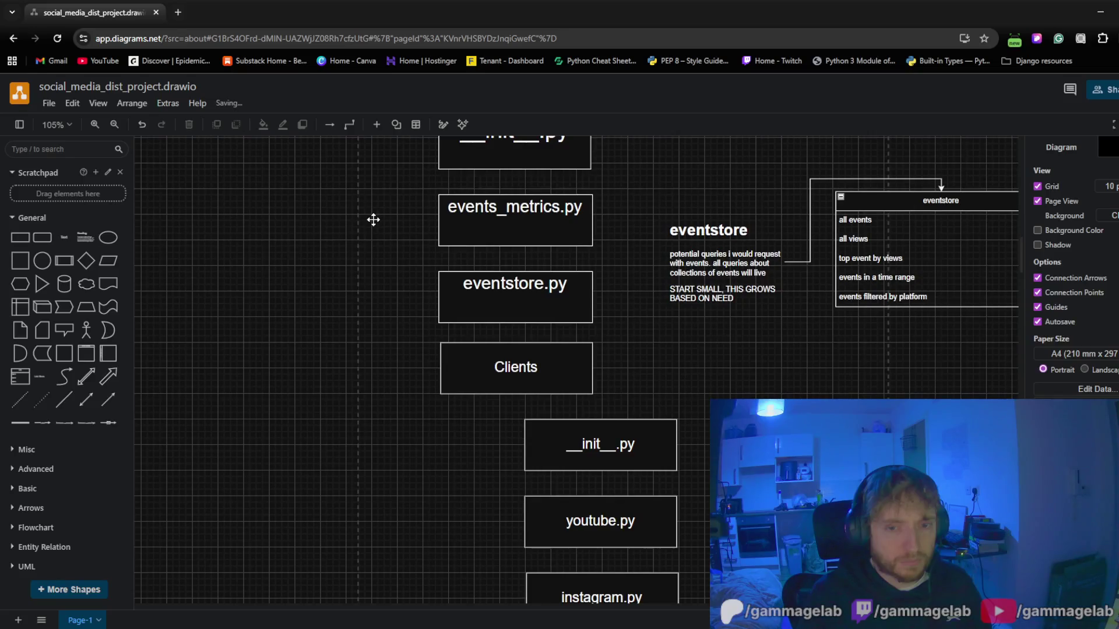
{"action": "scroll", "coordinate": [388, 414], "scroll_direction": "down", "scroll_amount": 3}
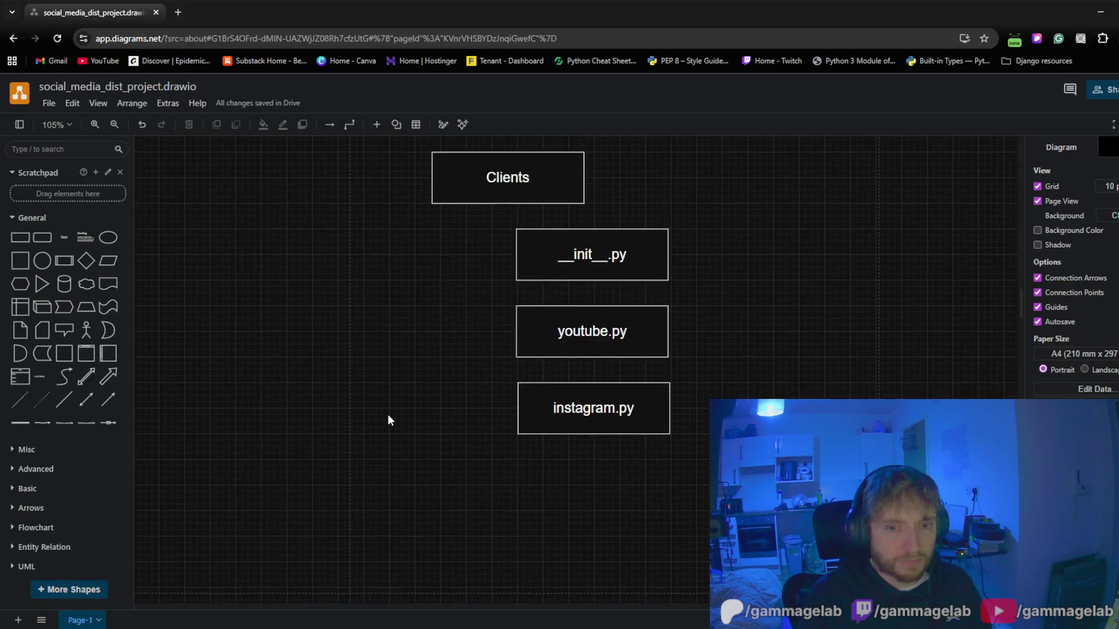
{"action": "scroll", "coordinate": [397, 409], "scroll_direction": "down", "scroll_amount": 1}
{"action": "scroll", "coordinate": [408, 379], "scroll_direction": "down", "scroll_amount": 2}
{"action": "scroll", "coordinate": [391, 301], "scroll_direction": "up", "scroll_amount": 1}
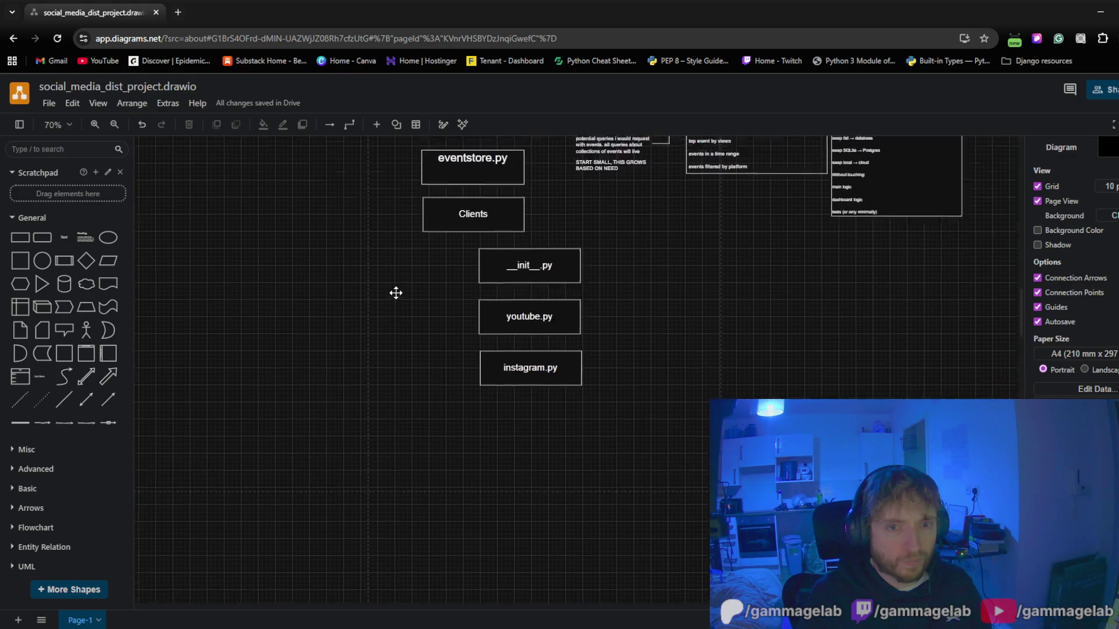
{"action": "scroll", "coordinate": [397, 313], "scroll_direction": "up", "scroll_amount": 2}
{"action": "scroll", "coordinate": [403, 277], "scroll_direction": "up", "scroll_amount": 2}
{"action": "scroll", "coordinate": [370, 312], "scroll_direction": "up", "scroll_amount": 2}
{"action": "scroll", "coordinate": [370, 317], "scroll_direction": "up", "scroll_amount": 3}
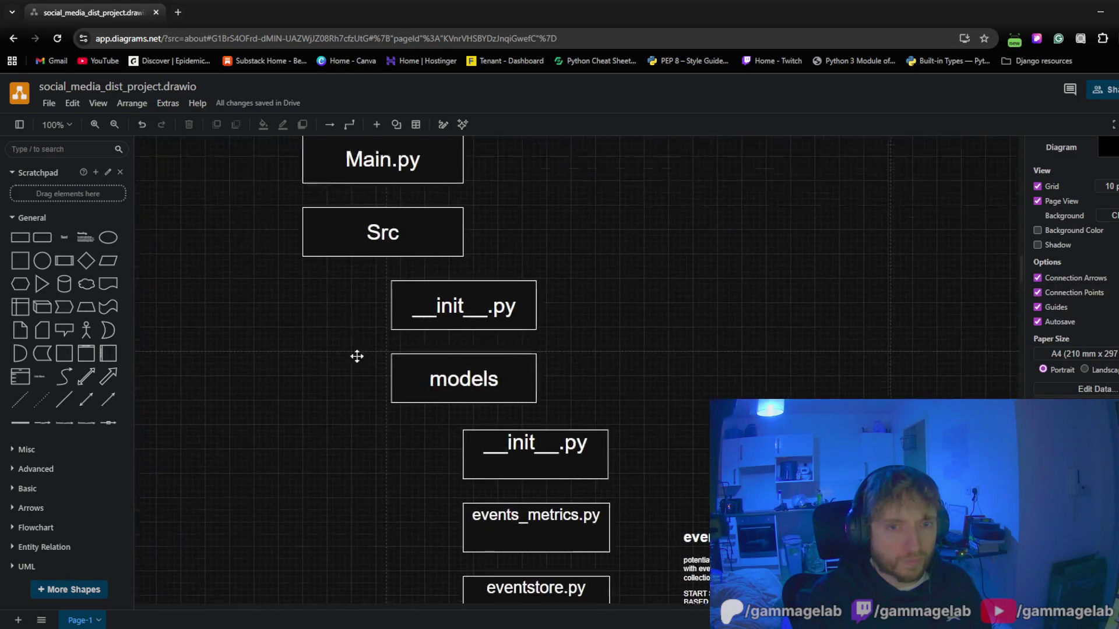
{"action": "scroll", "coordinate": [357, 355], "scroll_direction": "up", "scroll_amount": 2}
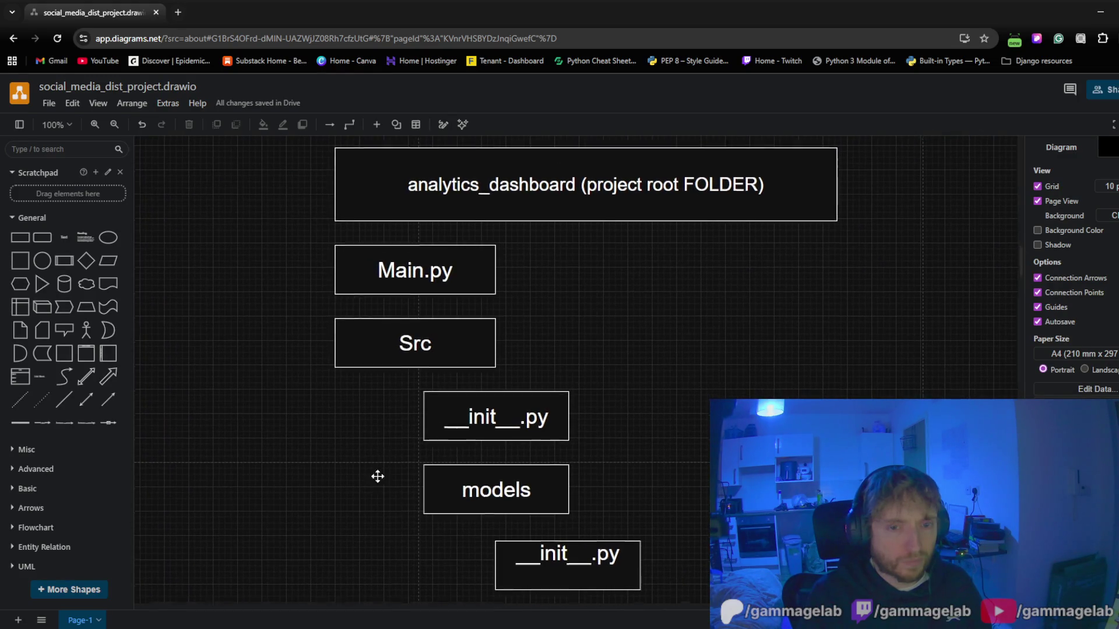
Move the Clients box with its __init__.py, youtube.py and instagram.py files lower in the tree
{"action": "left_click_drag", "start_coordinate": [377, 475], "coordinate": [366, 210]}
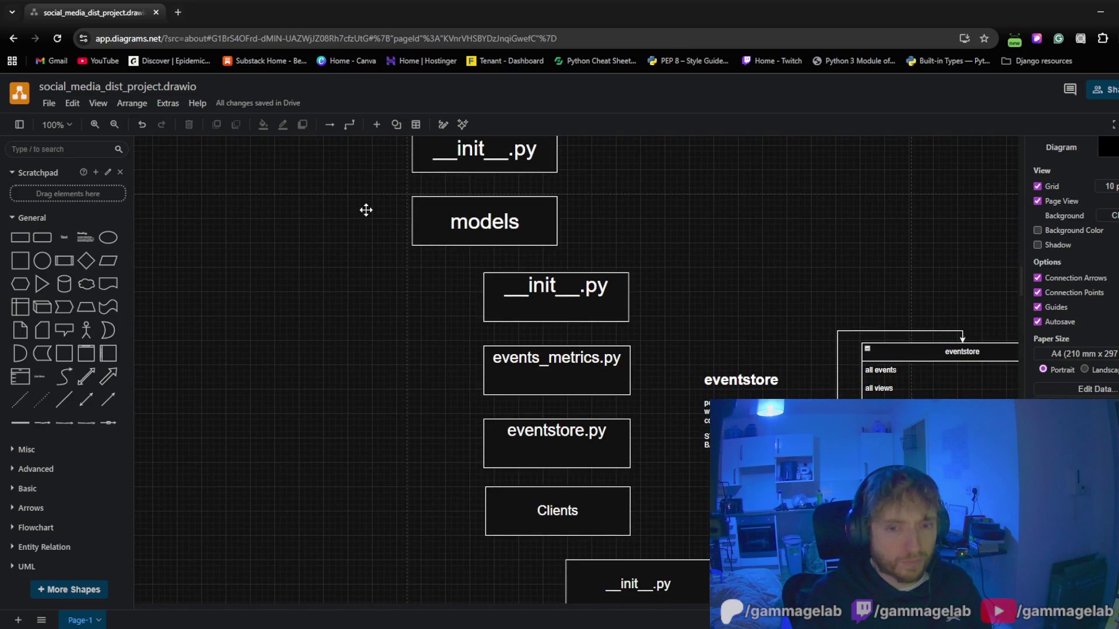
{"action": "left_click_drag", "start_coordinate": [380, 397], "coordinate": [361, 190]}
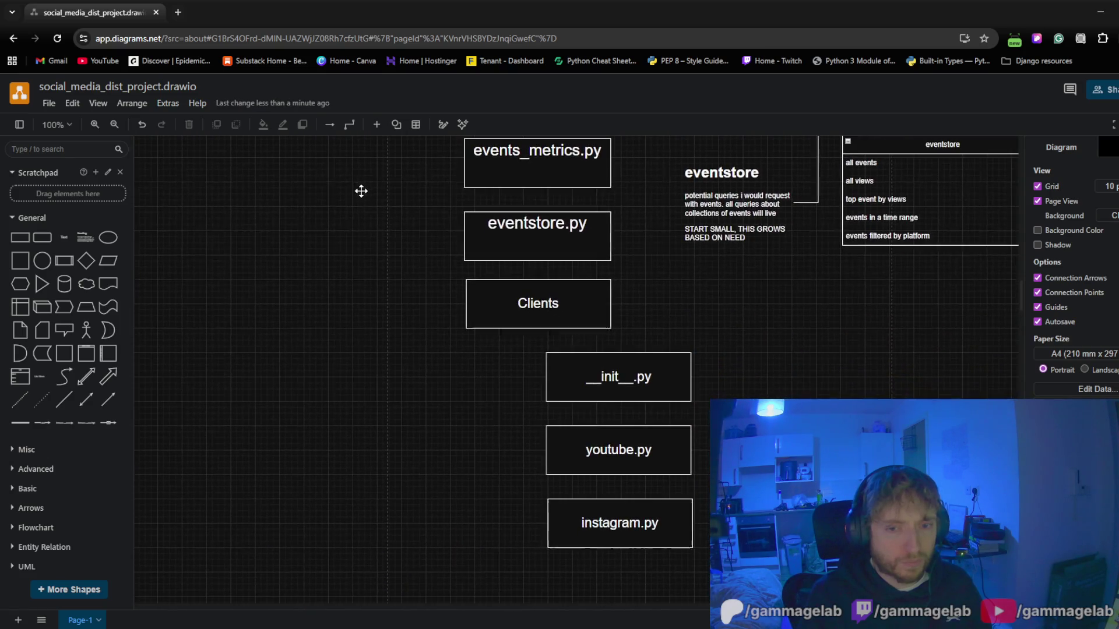
{"action": "left_click_drag", "start_coordinate": [478, 334], "coordinate": [700, 486]}
{"action": "left_click", "coordinate": [493, 299]}
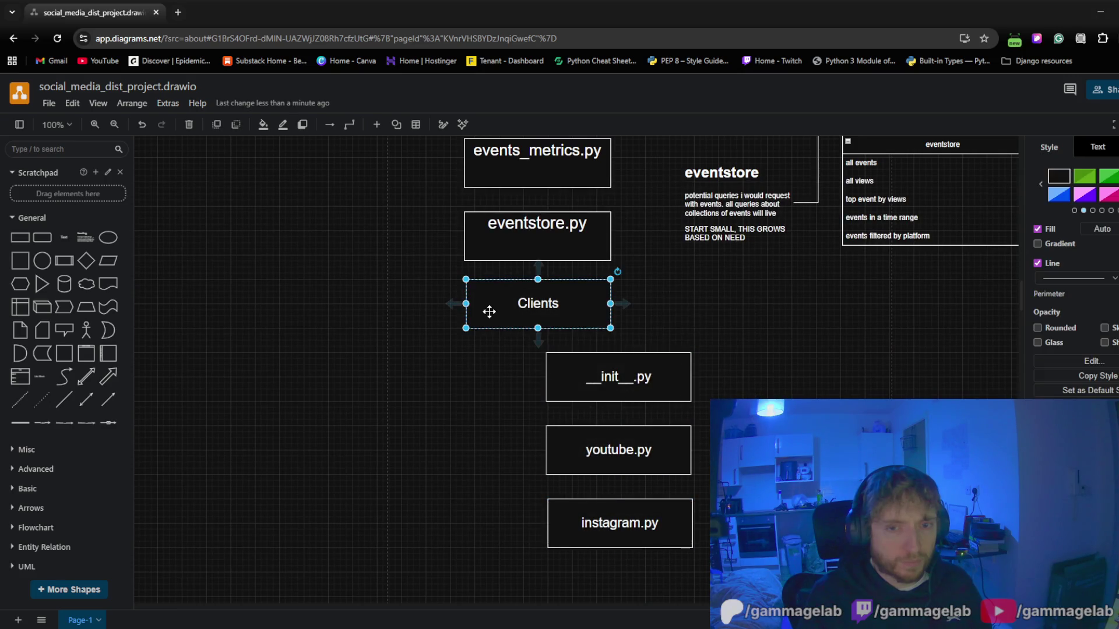
{"action": "left_click", "coordinate": [600, 388], "text": "shift"}
{"action": "left_click", "coordinate": [578, 449], "text": "shift"}
{"action": "left_click", "coordinate": [557, 532], "text": "shift"}
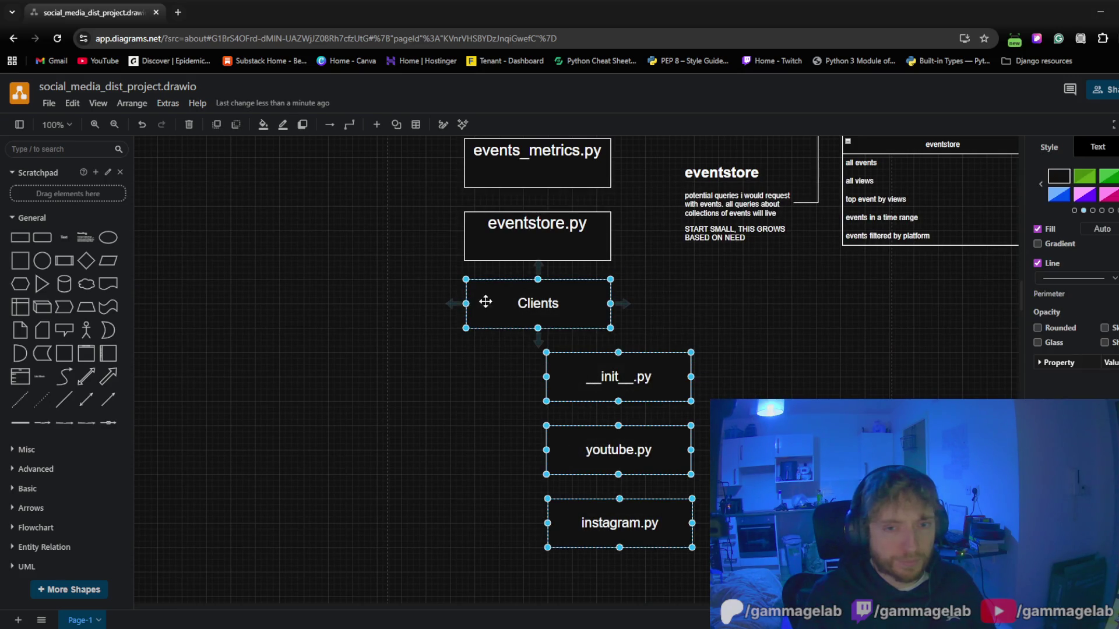
{"action": "mouse_move", "coordinate": [482, 300]}
{"action": "left_mouse_down"}
{"action": "mouse_move", "coordinate": [503, 330]}
{"action": "mouse_move", "coordinate": [507, 321]}
{"action": "left_mouse_up"}
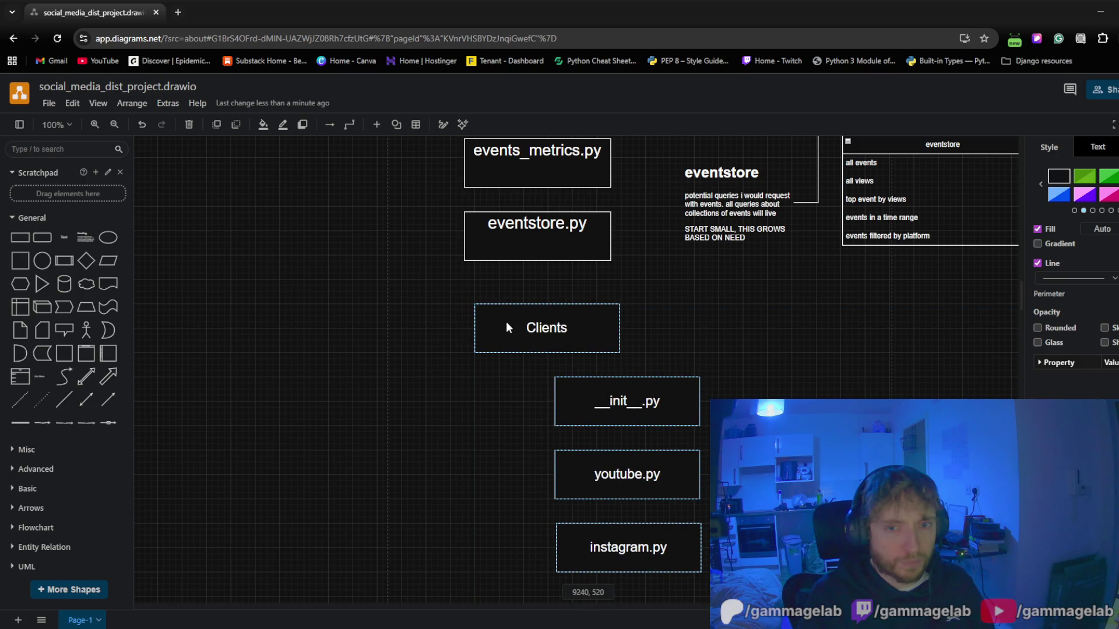
{"action": "mouse_move", "coordinate": [354, 406]}
{"action": "left_mouse_down"}
{"action": "mouse_move", "coordinate": [374, 249]}
{"action": "mouse_move", "coordinate": [335, 408]}
{"action": "left_mouse_up"}
Align eventstore.py, events_metrics.py, __init__.py and the models box into one evenly spaced column
{"action": "left_click_drag", "start_coordinate": [361, 311], "coordinate": [370, 382]}
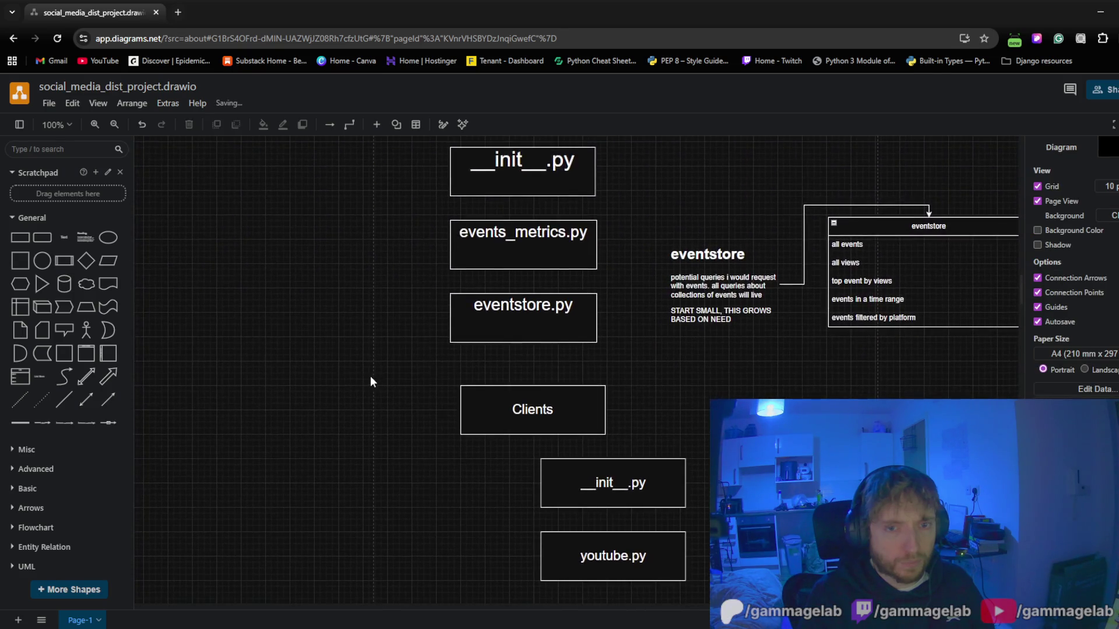
{"action": "mouse_move", "coordinate": [481, 332]}
{"action": "left_mouse_down"}
{"action": "mouse_move", "coordinate": [495, 322]}
{"action": "mouse_move", "coordinate": [493, 335]}
{"action": "left_mouse_up"}
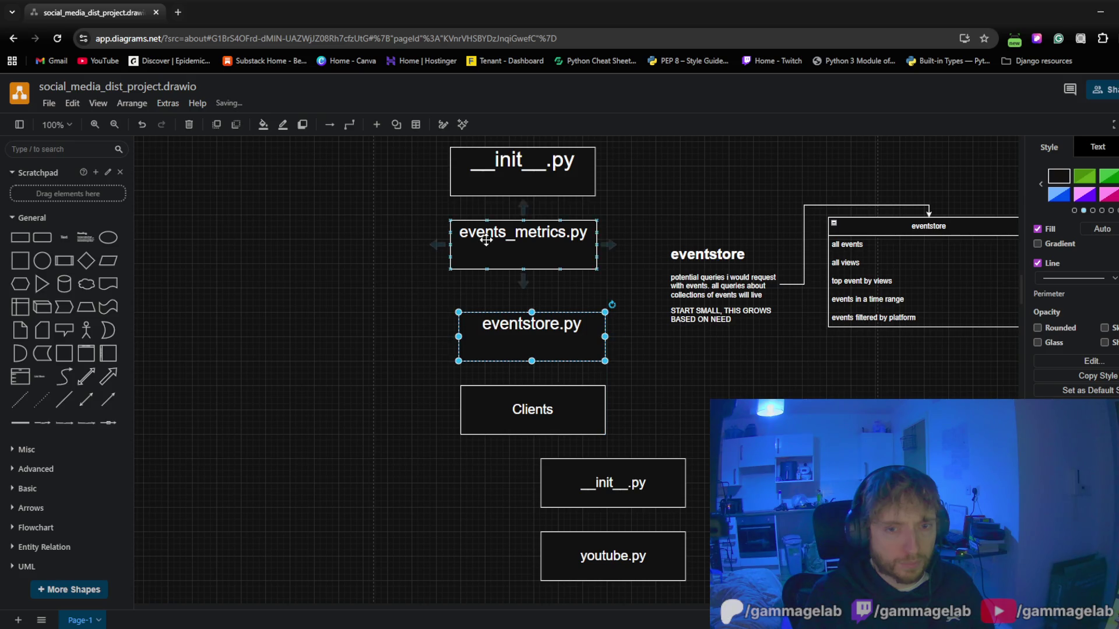
{"action": "left_click_drag", "start_coordinate": [487, 236], "coordinate": [496, 255]}
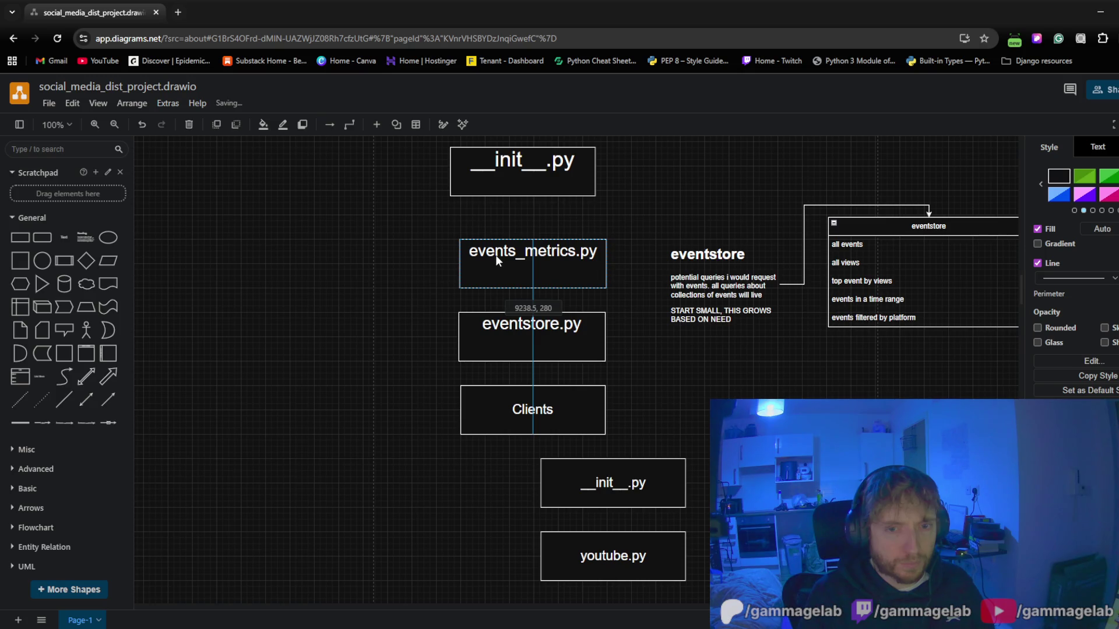
{"action": "left_click_drag", "start_coordinate": [495, 255], "coordinate": [515, 271]}
{"action": "left_click", "coordinate": [362, 287]}
{"action": "scroll", "coordinate": [354, 345], "scroll_direction": "up", "scroll_amount": 3}
{"action": "scroll", "coordinate": [359, 359], "scroll_direction": "down", "scroll_amount": 1}
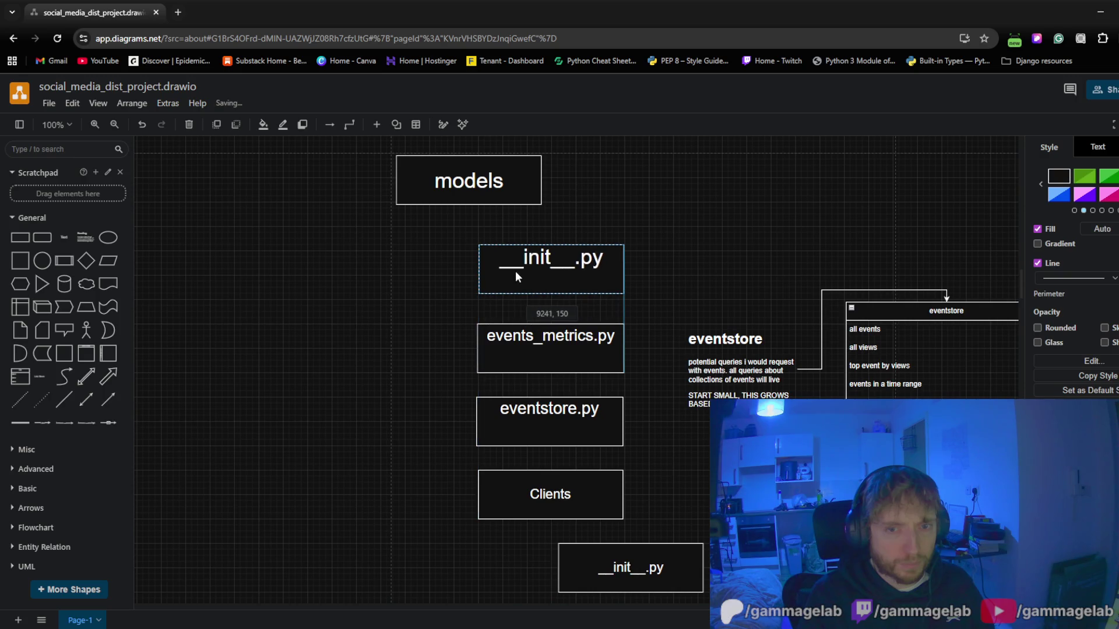
{"action": "left_click_drag", "start_coordinate": [465, 181], "coordinate": [475, 204]}
{"action": "left_click", "coordinate": [434, 242]}
{"action": "left_click_drag", "start_coordinate": [499, 283], "coordinate": [514, 268]}
{"action": "left_click", "coordinate": [403, 315]}
{"action": "scroll", "coordinate": [375, 354], "scroll_direction": "down", "scroll_amount": 1}
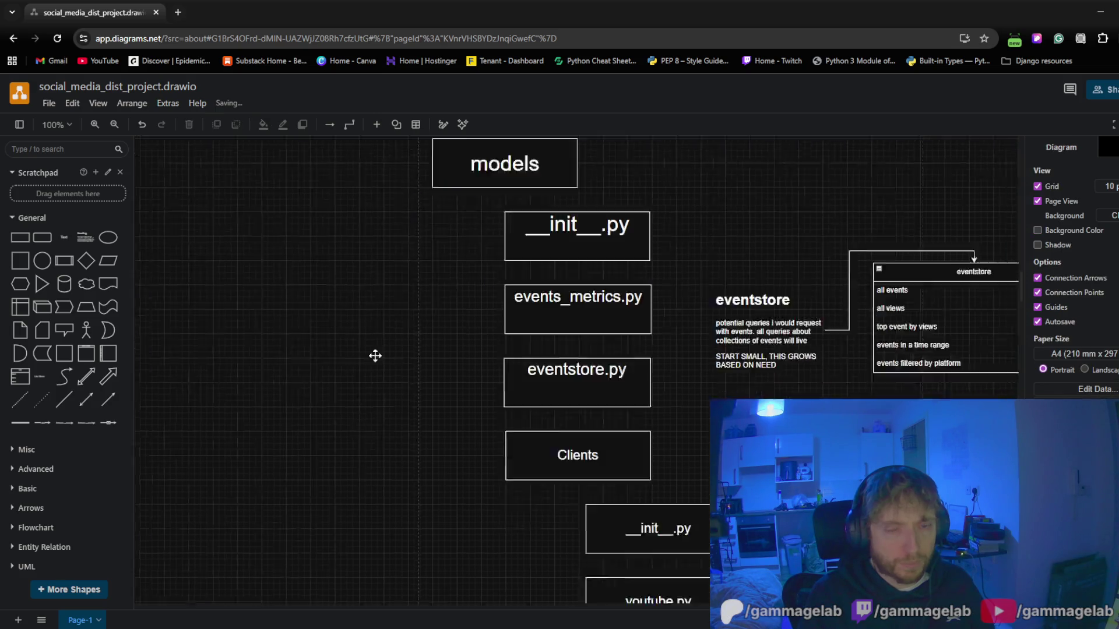
{"action": "scroll", "coordinate": [369, 382], "scroll_direction": "down", "scroll_amount": 2}
{"action": "scroll", "coordinate": [369, 381], "scroll_direction": "down", "scroll_amount": 5}
{"action": "scroll", "coordinate": [387, 359], "scroll_direction": "up", "scroll_amount": 2}
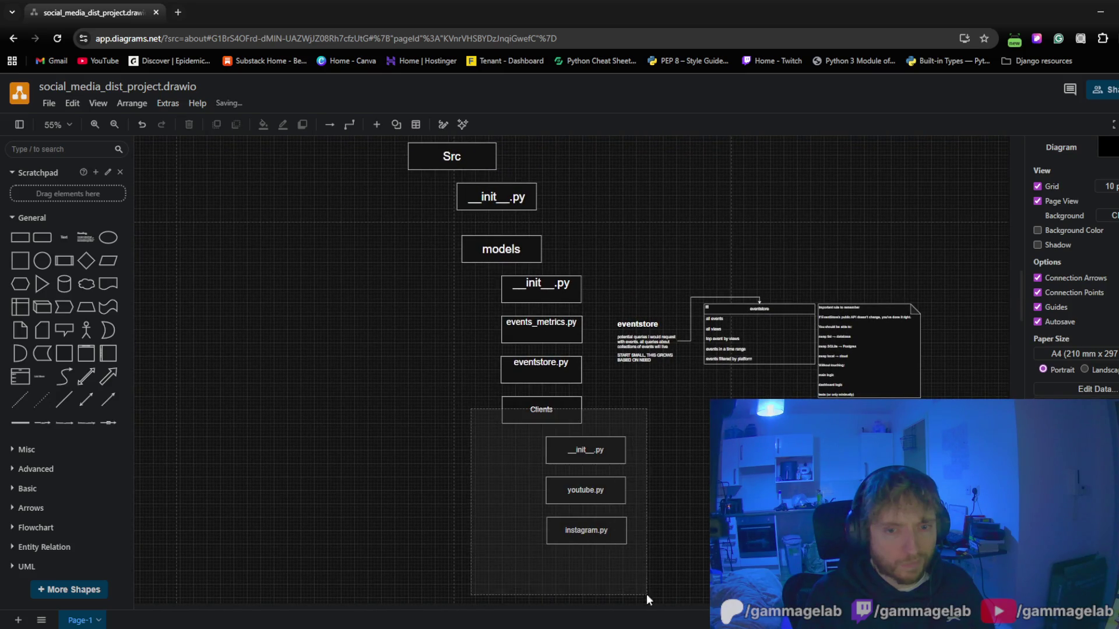
Shift the Clients group left and bring the models box into line with it
{"action": "left_click_drag", "start_coordinate": [486, 430], "coordinate": [646, 594]}
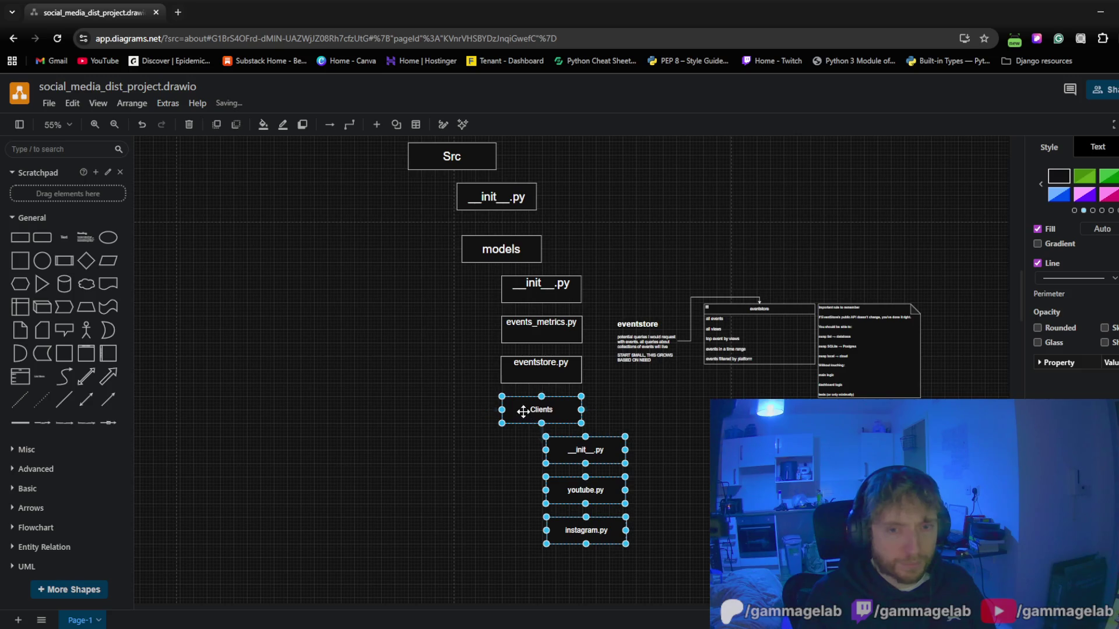
{"action": "left_click_drag", "start_coordinate": [521, 409], "coordinate": [484, 413]}
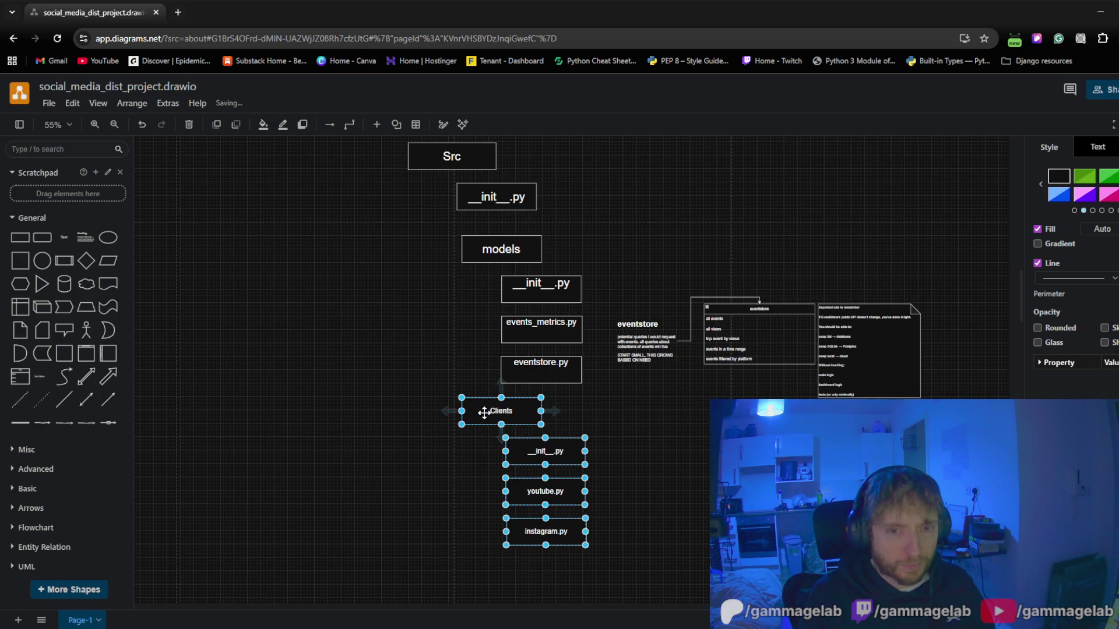
{"action": "left_click", "coordinate": [355, 394]}
{"action": "left_click_drag", "start_coordinate": [357, 417], "coordinate": [384, 438]}
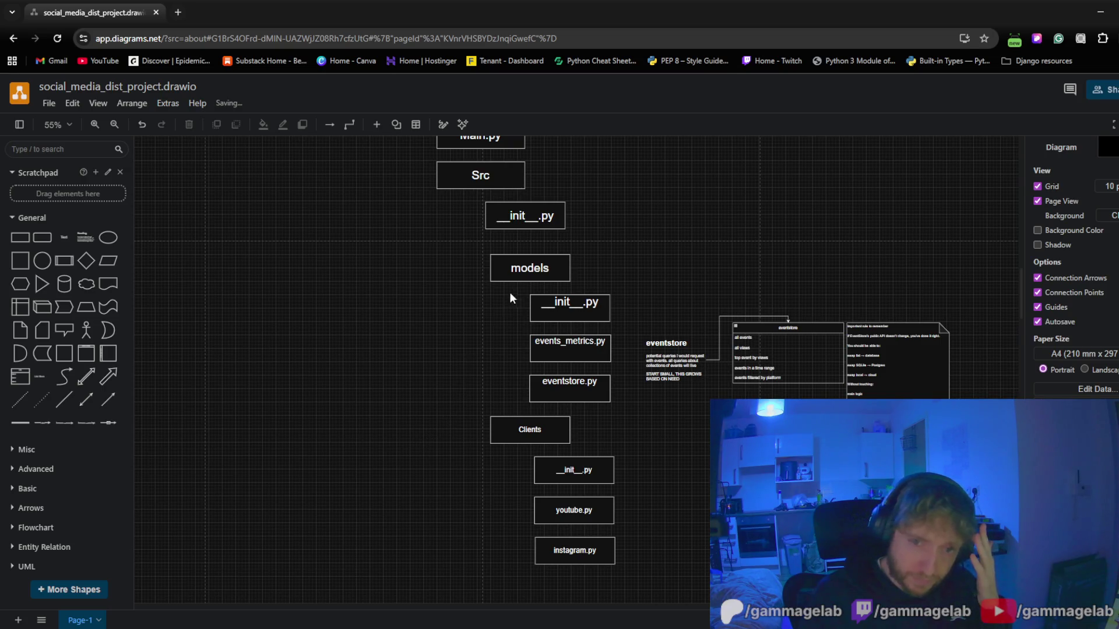
{"action": "mouse_move", "coordinate": [511, 270]}
{"action": "left_mouse_down"}
{"action": "mouse_move", "coordinate": [514, 431]}
{"action": "mouse_move", "coordinate": [508, 267]}
{"action": "left_mouse_up"}
{"action": "left_click", "coordinate": [377, 496]}
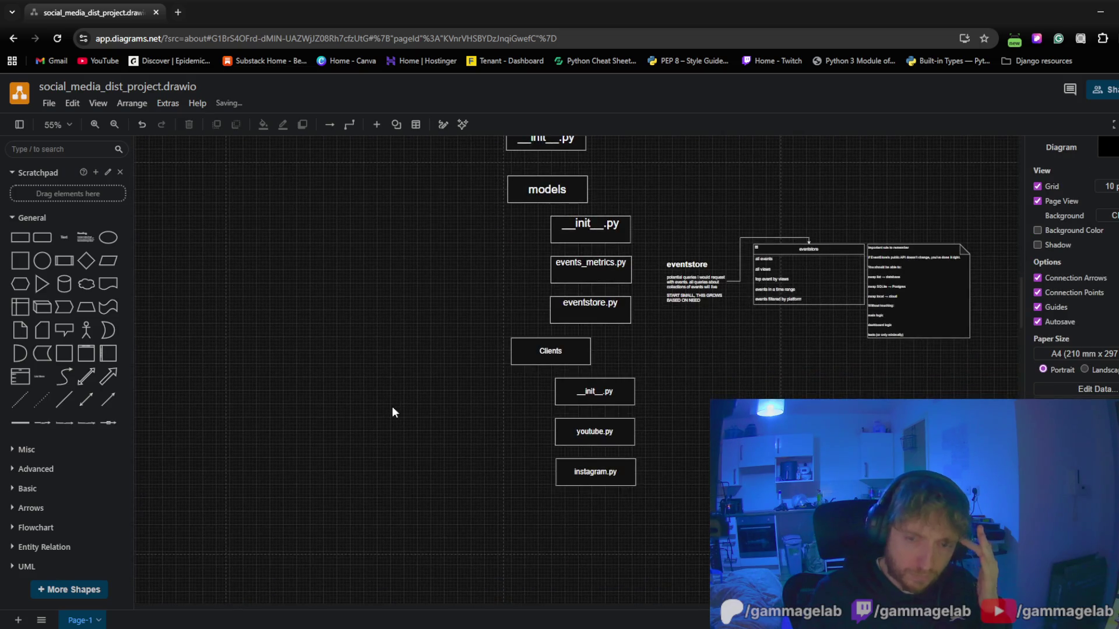
Move the whole Src branch with models and Clients down, opening space below Main.py
{"action": "left_click_drag", "start_coordinate": [392, 412], "coordinate": [417, 478]}
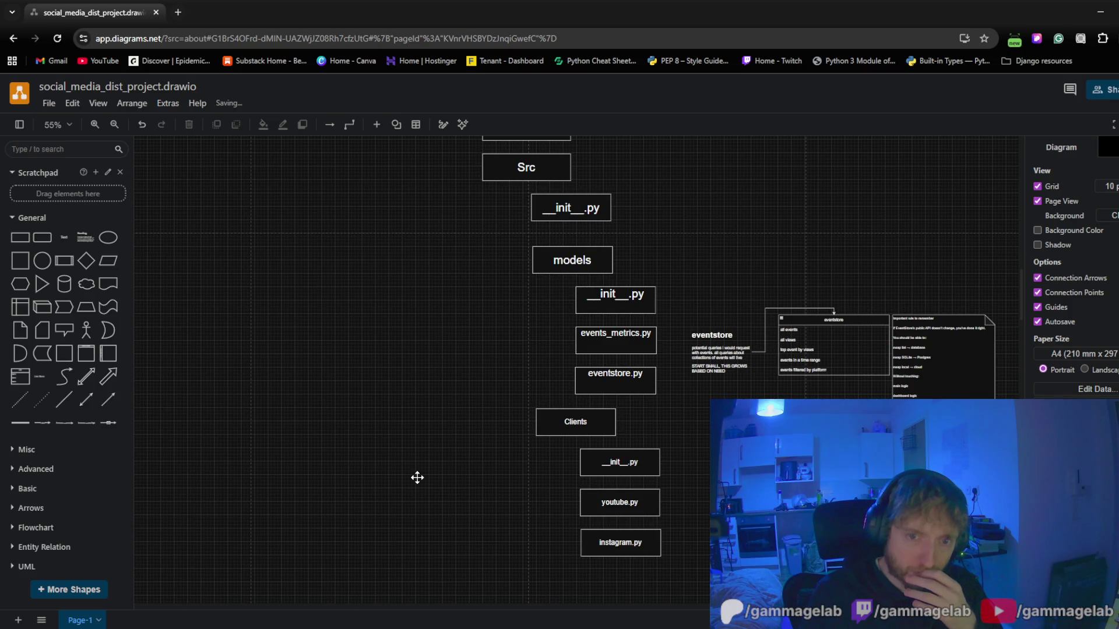
{"action": "mouse_move", "coordinate": [409, 417]}
{"action": "left_mouse_down"}
{"action": "mouse_move", "coordinate": [402, 425]}
{"action": "mouse_move", "coordinate": [417, 355]}
{"action": "left_mouse_up"}
{"action": "scroll", "coordinate": [401, 426], "scroll_direction": "down", "scroll_amount": 3}
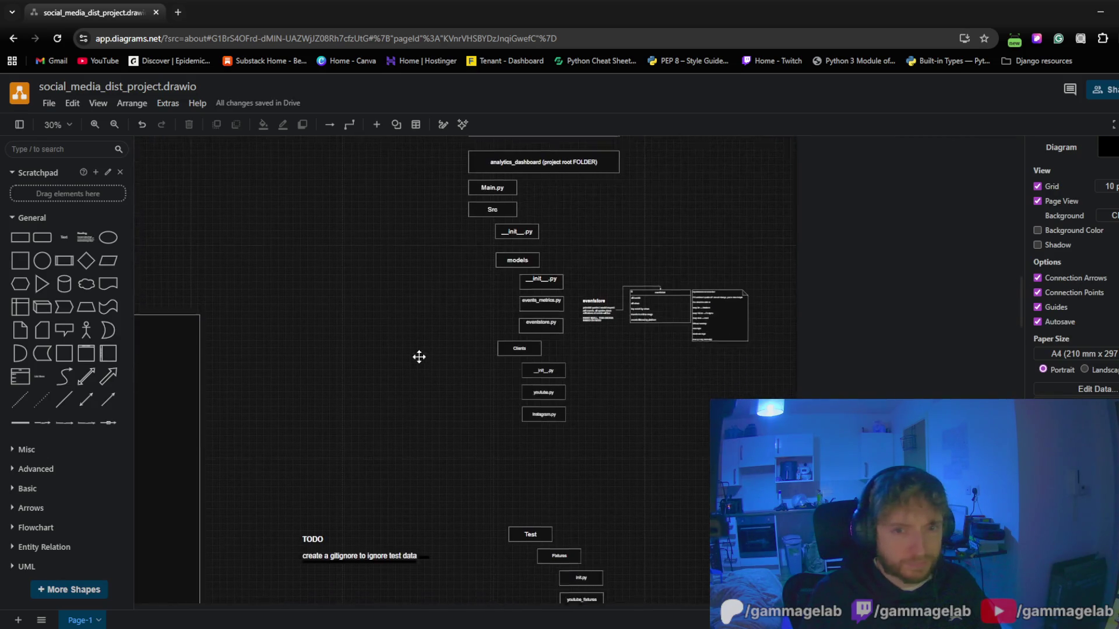
{"action": "left_click_drag", "start_coordinate": [433, 205], "coordinate": [575, 436]}
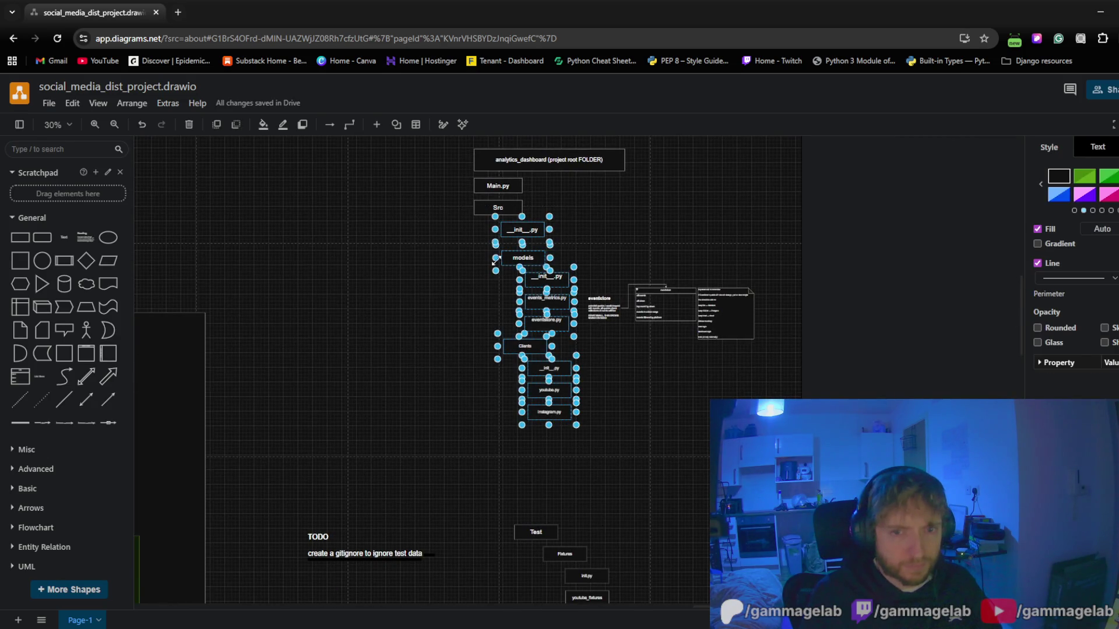
{"action": "left_click_drag", "start_coordinate": [486, 205], "coordinate": [487, 234]}
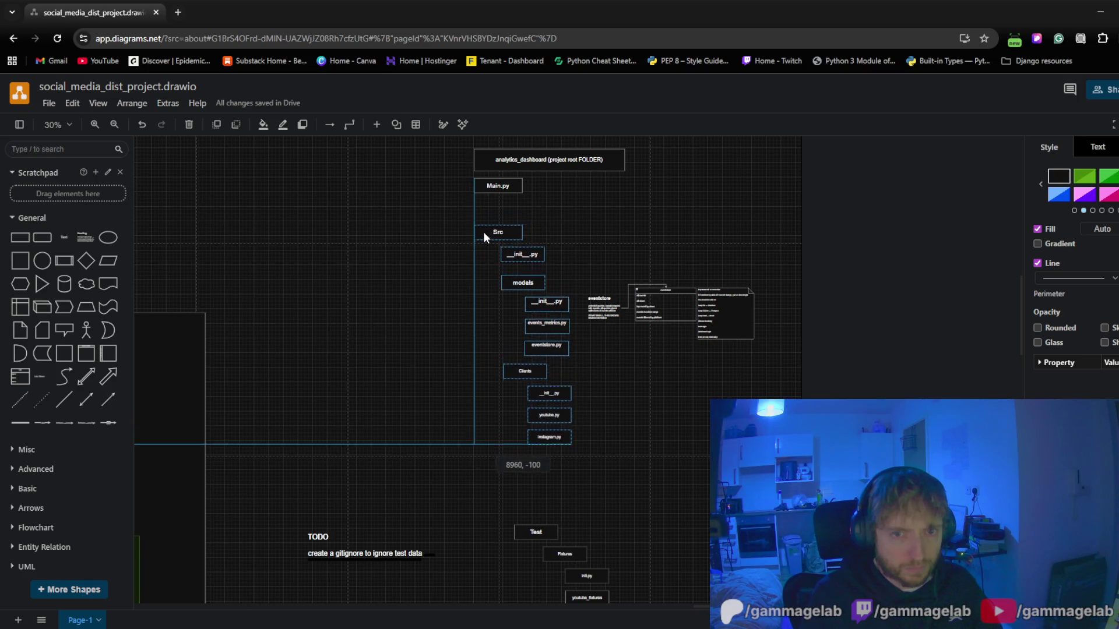
{"action": "left_click_drag", "start_coordinate": [486, 232], "coordinate": [480, 242]}
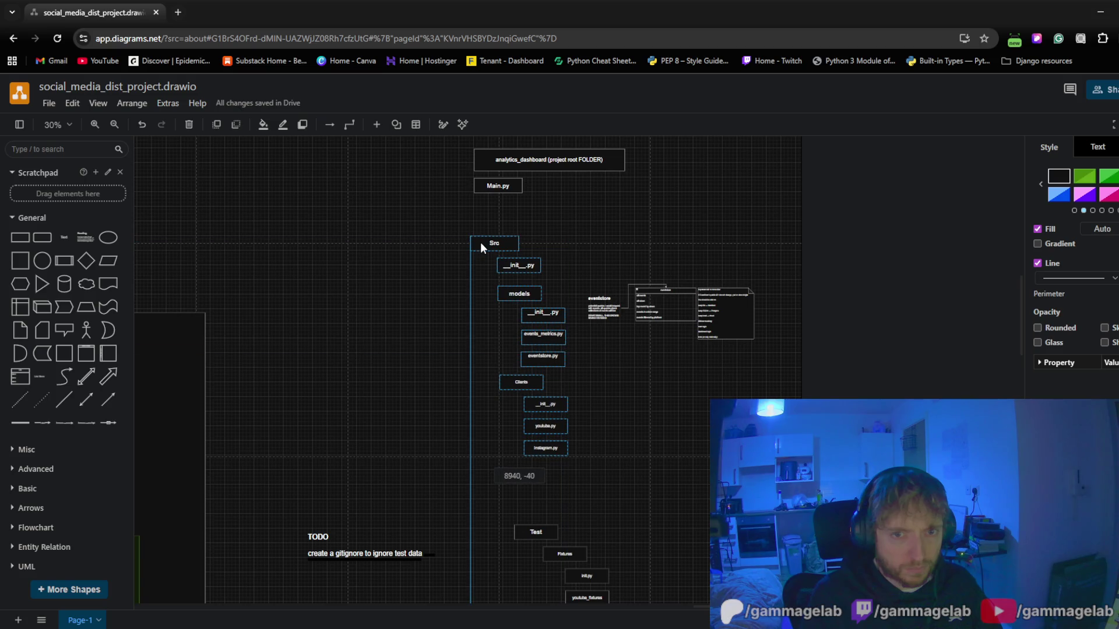
{"action": "left_click", "coordinate": [424, 242]}
{"action": "scroll", "coordinate": [432, 243], "scroll_direction": "up", "scroll_amount": 3}
{"action": "scroll", "coordinate": [405, 333], "scroll_direction": "up", "scroll_amount": 2}
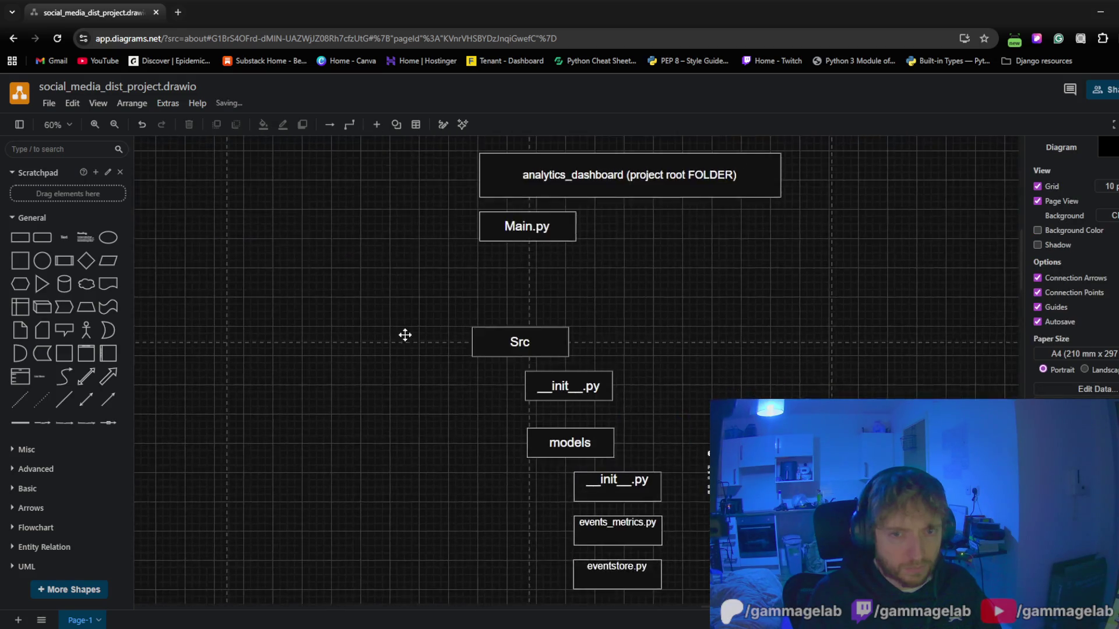
Duplicate the Src box just below Main.py and relabel the copy ingest.py
{"action": "left_click", "coordinate": [497, 343]}
{"action": "left_click", "coordinate": [379, 328]}
{"action": "key", "text": "ctrl+v"}
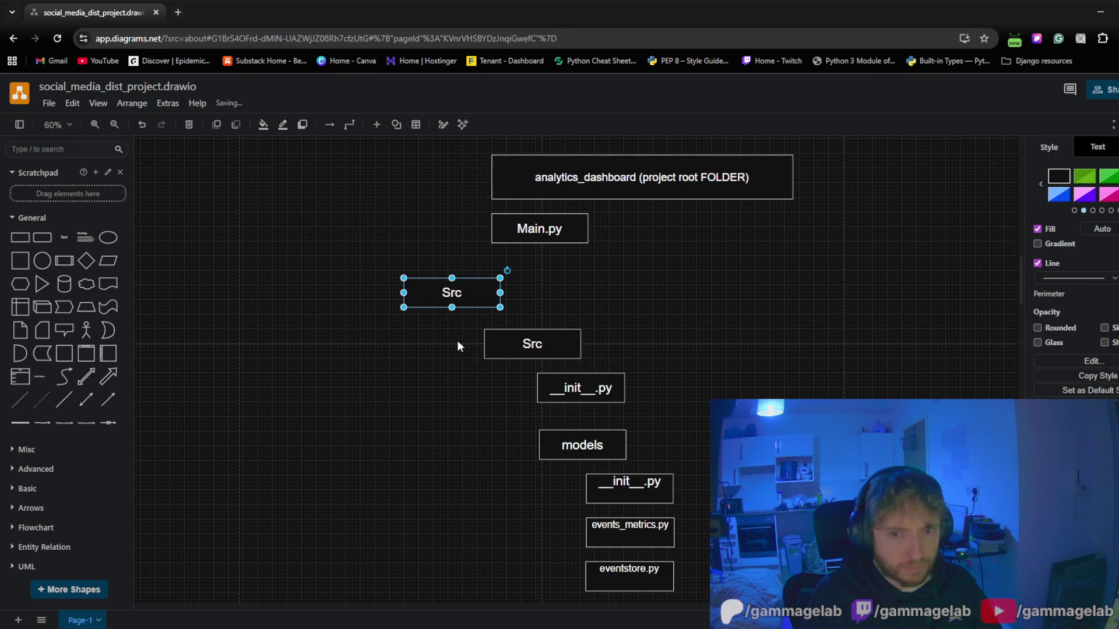
{"action": "mouse_move", "coordinate": [429, 295]}
{"action": "left_mouse_down"}
{"action": "mouse_move", "coordinate": [498, 297]}
{"action": "mouse_move", "coordinate": [518, 277]}
{"action": "left_mouse_up"}
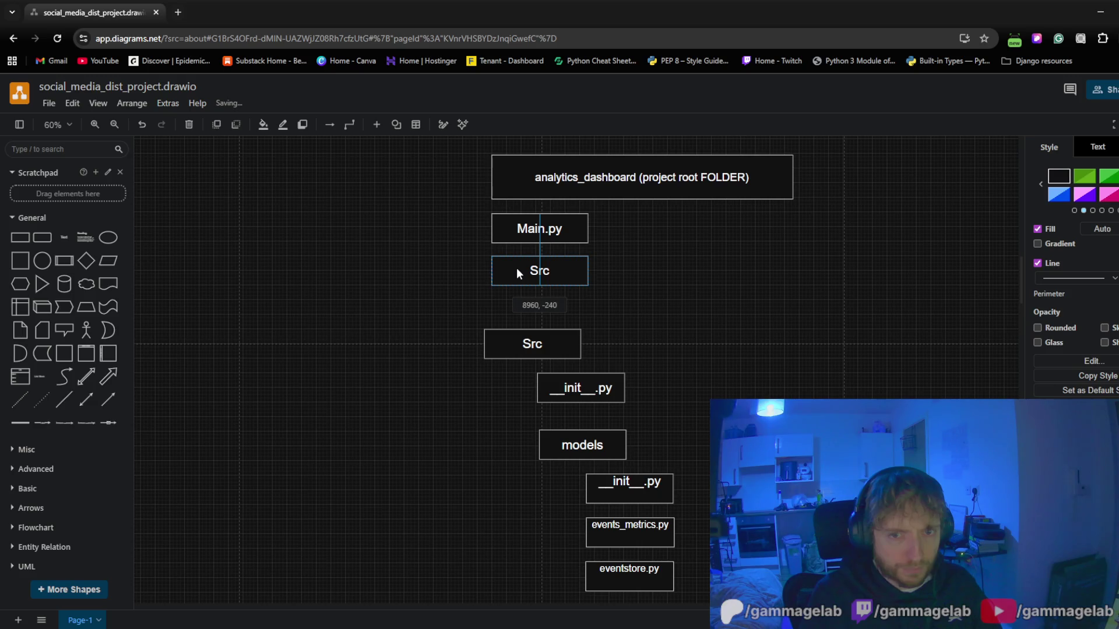
{"action": "left_click_drag", "start_coordinate": [517, 271], "coordinate": [516, 267]}
{"action": "double_click", "coordinate": [558, 280]}
{"action": "type", "text": "i"}
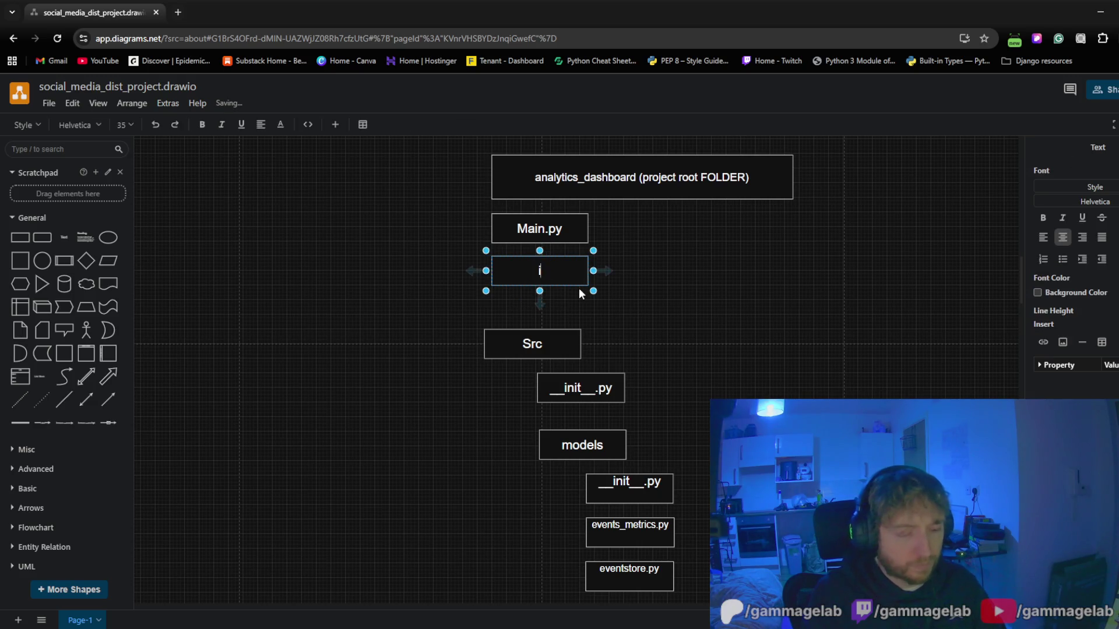
{"action": "type", "text": "ngest.py"}
{"action": "left_click", "coordinate": [737, 342]}
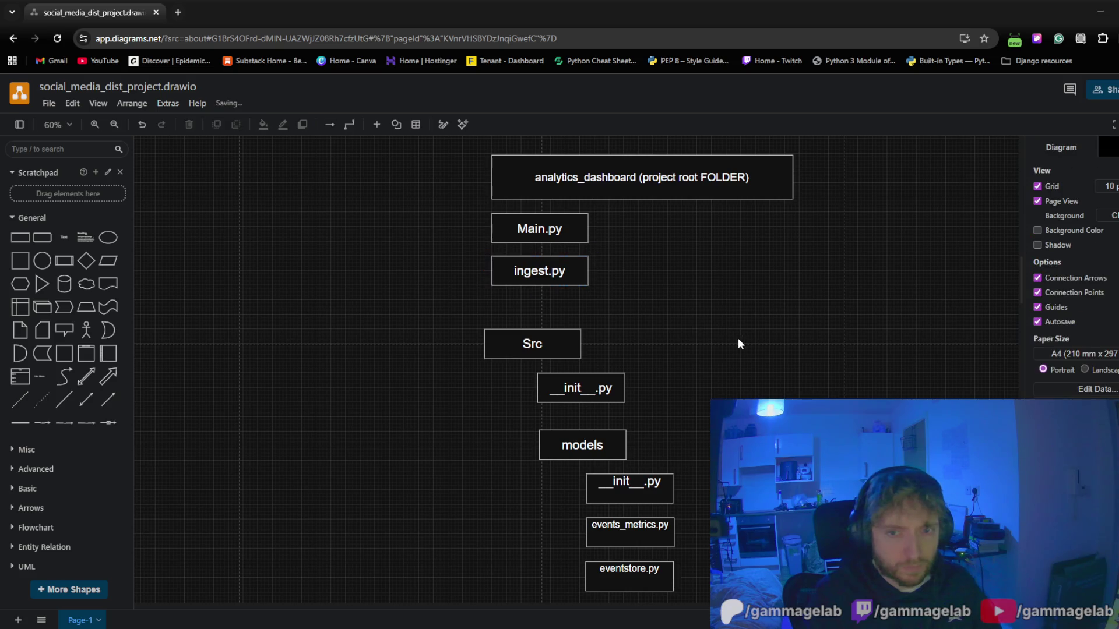
Move the eventstore note, table and query lists further right of the tree
{"action": "left_click_drag", "start_coordinate": [738, 342], "coordinate": [564, 161]}
{"action": "left_click_drag", "start_coordinate": [912, 241], "coordinate": [525, 376]}
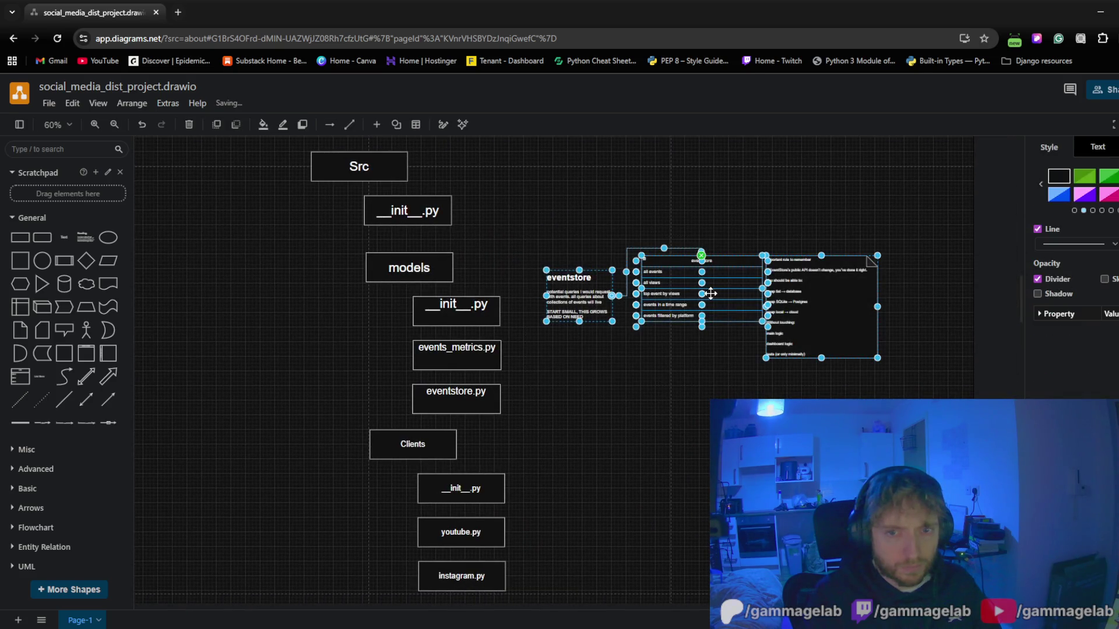
{"action": "left_click_drag", "start_coordinate": [714, 293], "coordinate": [861, 289]}
{"action": "left_click", "coordinate": [622, 392]}
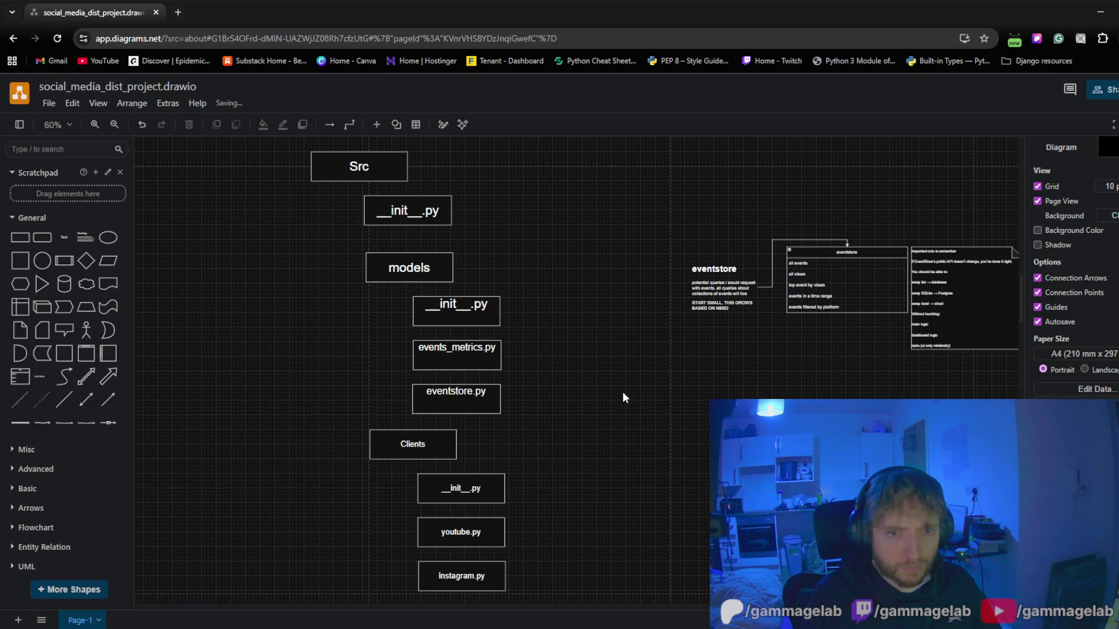
{"action": "mouse_move", "coordinate": [602, 389]}
{"action": "left_mouse_down"}
{"action": "mouse_move", "coordinate": [636, 412]}
{"action": "mouse_move", "coordinate": [667, 367]}
{"action": "mouse_move", "coordinate": [652, 239]}
{"action": "left_mouse_up"}
{"action": "scroll", "coordinate": [567, 387], "scroll_direction": "down", "scroll_amount": 3, "text": "ctrl"}
{"action": "mouse_move", "coordinate": [584, 405]}
{"action": "left_mouse_down"}
{"action": "mouse_move", "coordinate": [624, 368]}
{"action": "mouse_move", "coordinate": [614, 307]}
{"action": "mouse_move", "coordinate": [597, 473]}
{"action": "mouse_move", "coordinate": [604, 571]}
{"action": "left_mouse_up"}
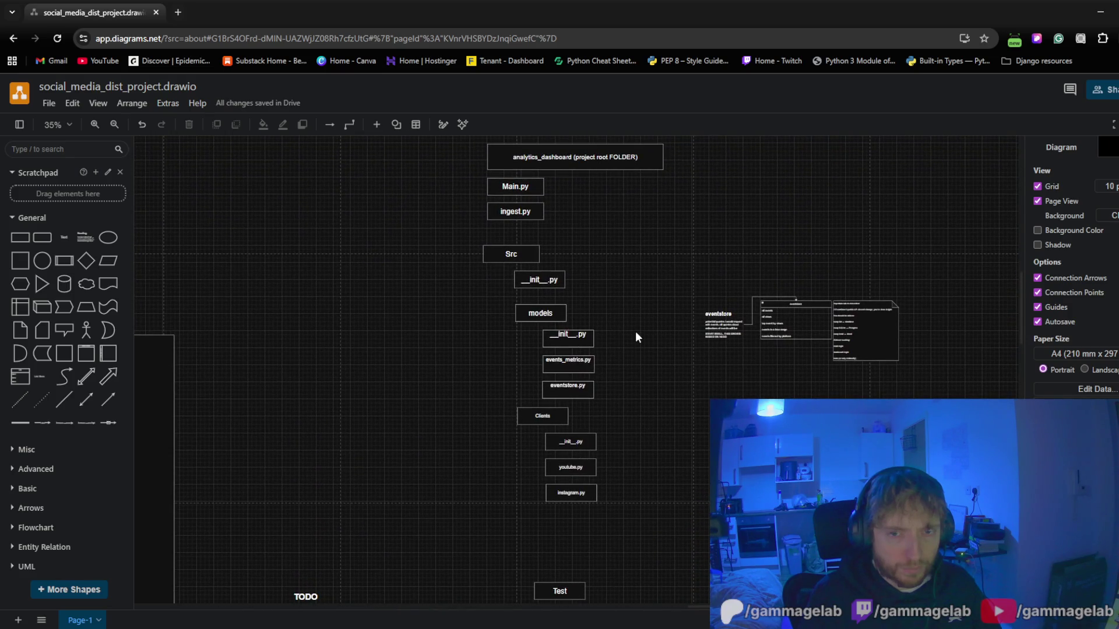
Move the Src branch up and align ingest.py's left edge with Src
{"action": "left_click_drag", "start_coordinate": [393, 233], "coordinate": [652, 537]}
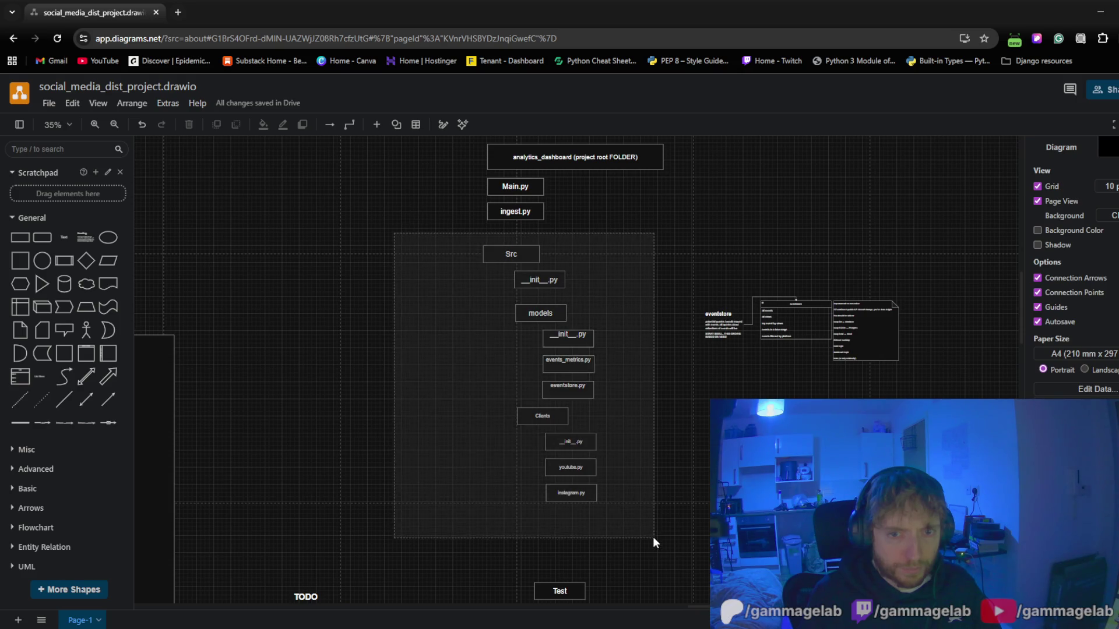
{"action": "scroll", "coordinate": [473, 364], "scroll_direction": "up", "scroll_amount": 2}
{"action": "left_click_drag", "start_coordinate": [502, 337], "coordinate": [506, 323]}
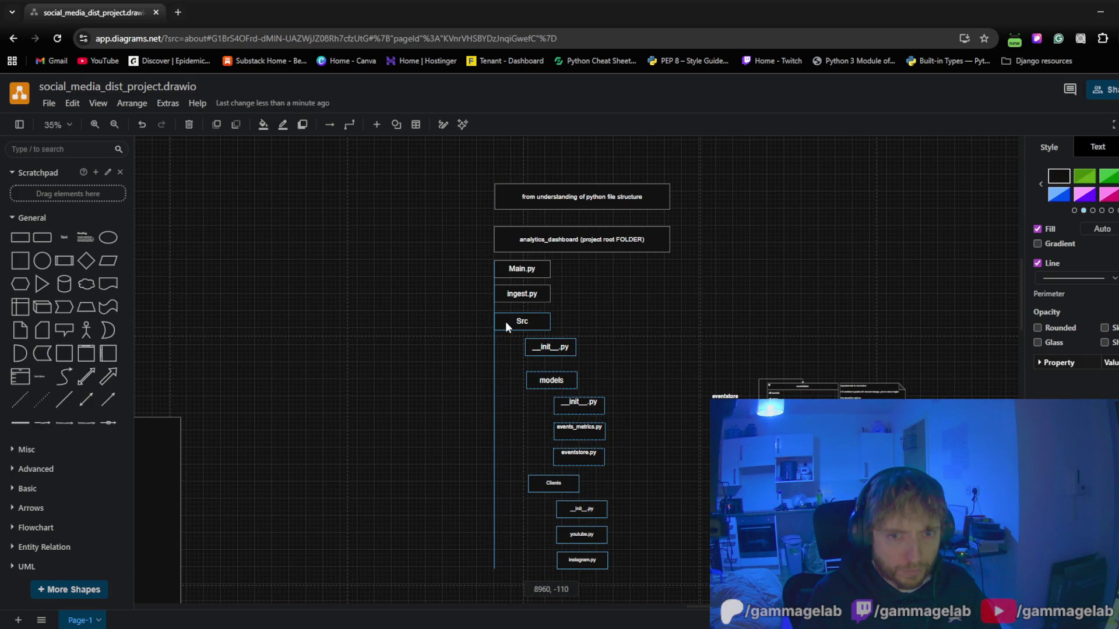
{"action": "scroll", "coordinate": [490, 322], "scroll_direction": "up", "scroll_amount": 5}
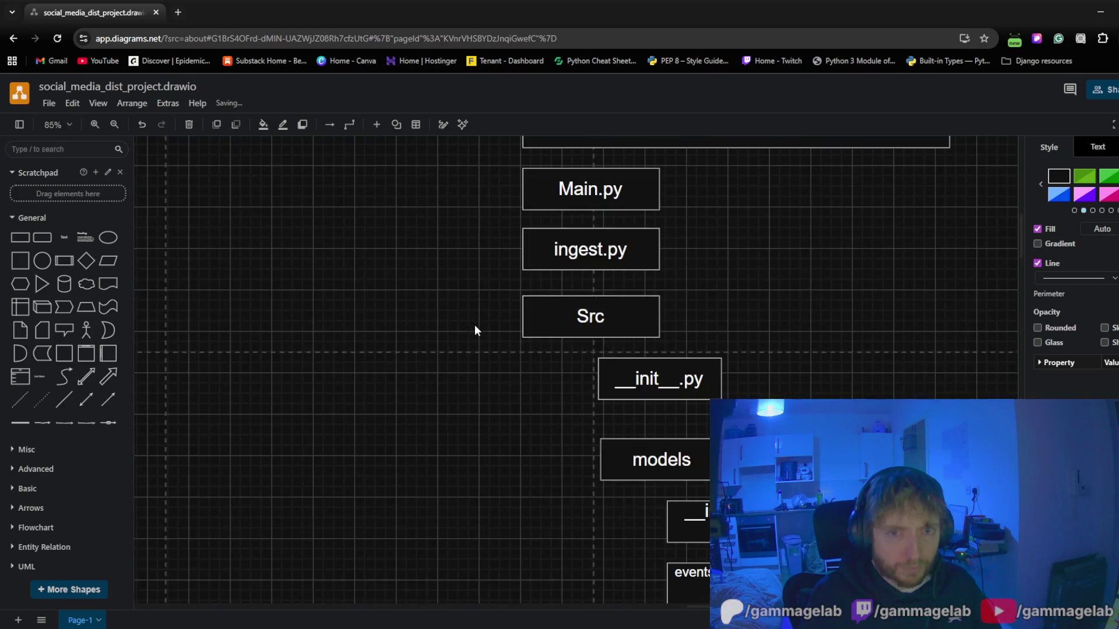
{"action": "left_click", "coordinate": [568, 322]}
{"action": "left_click_drag", "start_coordinate": [564, 322], "coordinate": [560, 314]}
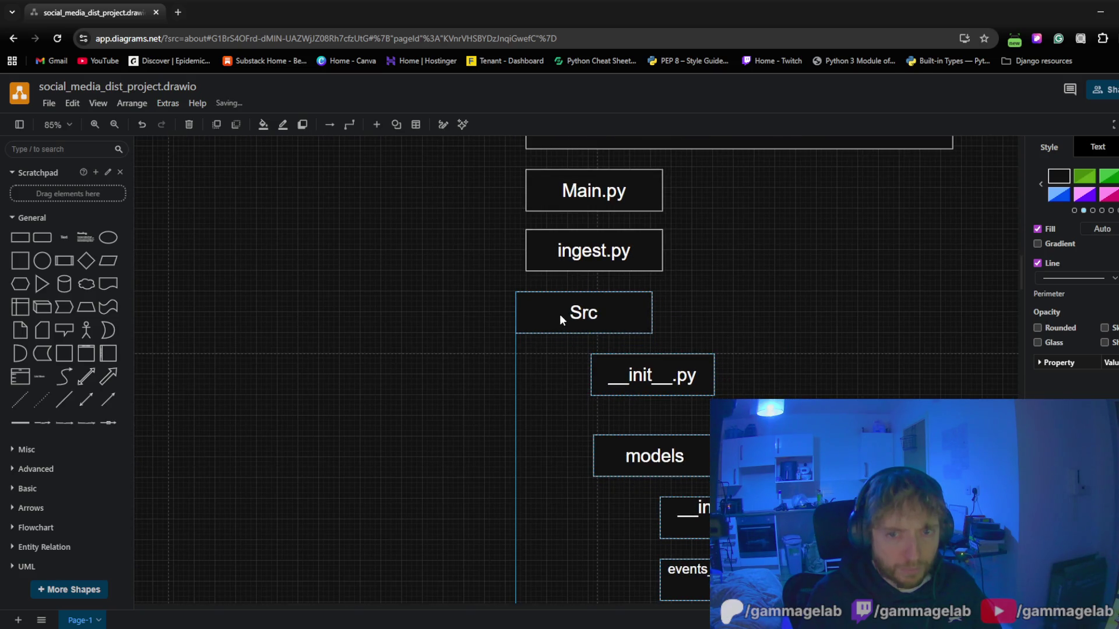
{"action": "left_click", "coordinate": [484, 265]}
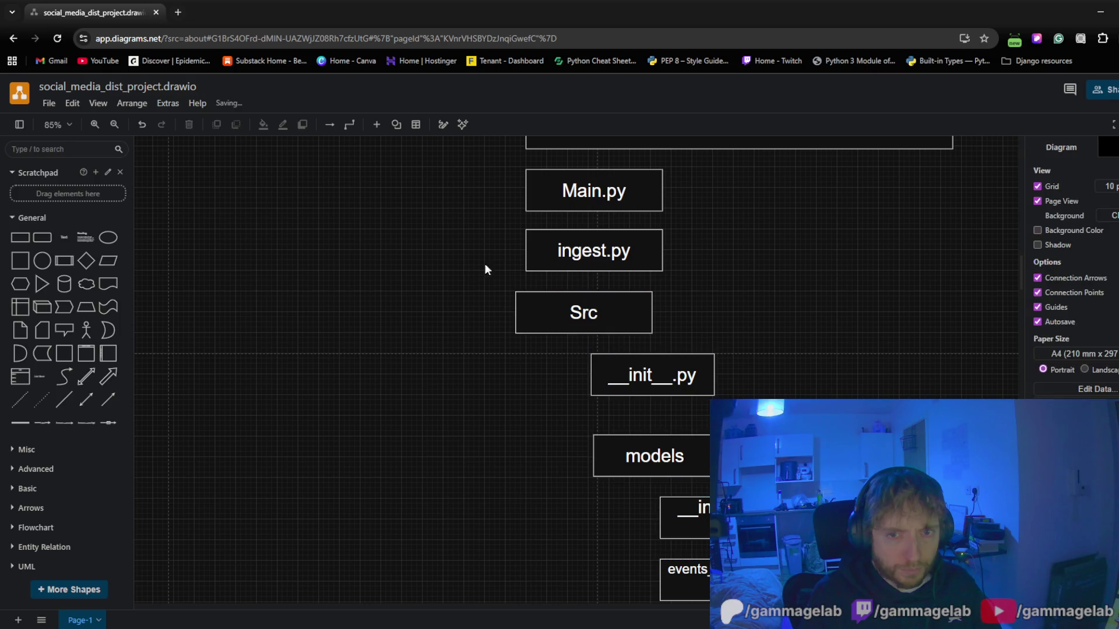
{"action": "left_click_drag", "start_coordinate": [580, 249], "coordinate": [569, 252]}
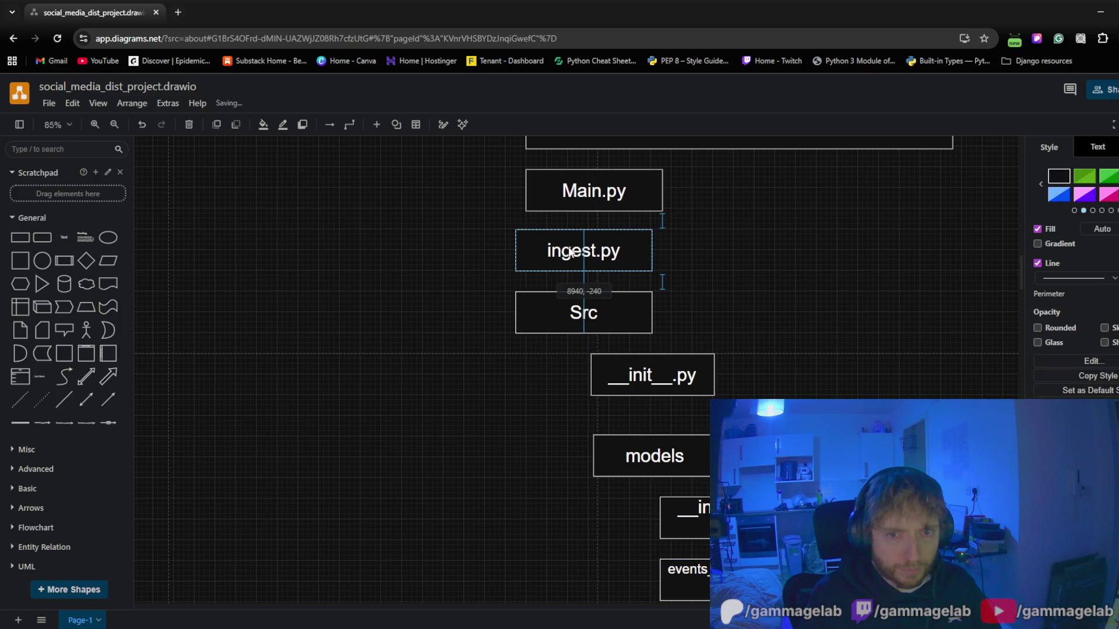
{"action": "left_click", "coordinate": [424, 265]}
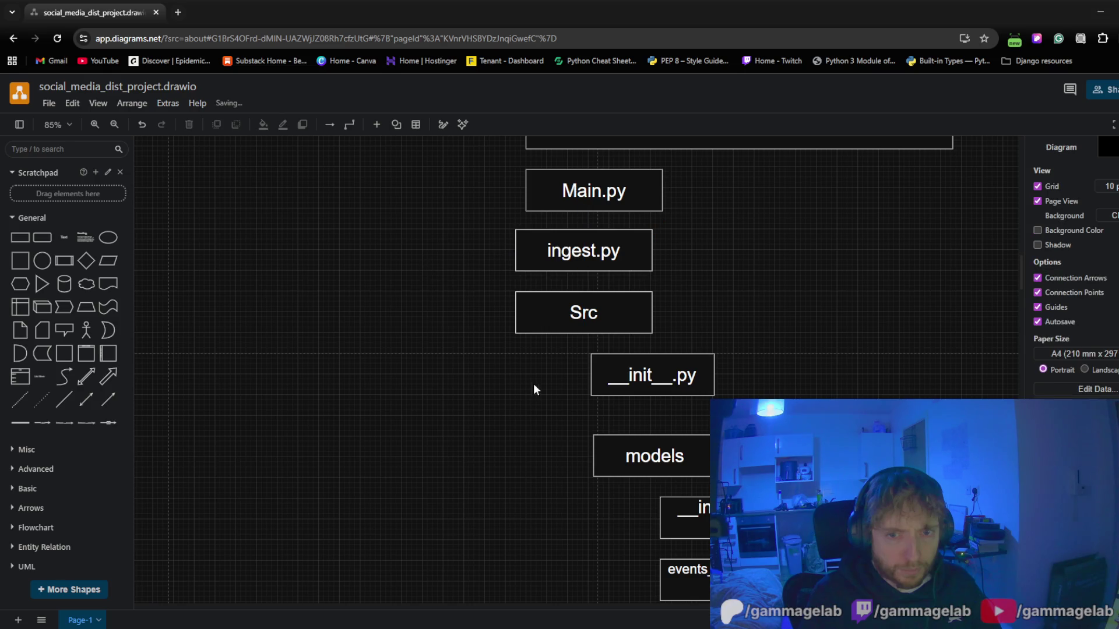
Align Main.py and the analytics_dashboard root box with the column below
{"action": "mouse_move", "coordinate": [495, 395]}
{"action": "left_mouse_down"}
{"action": "mouse_move", "coordinate": [433, 250]}
{"action": "mouse_move", "coordinate": [426, 438]}
{"action": "left_mouse_up"}
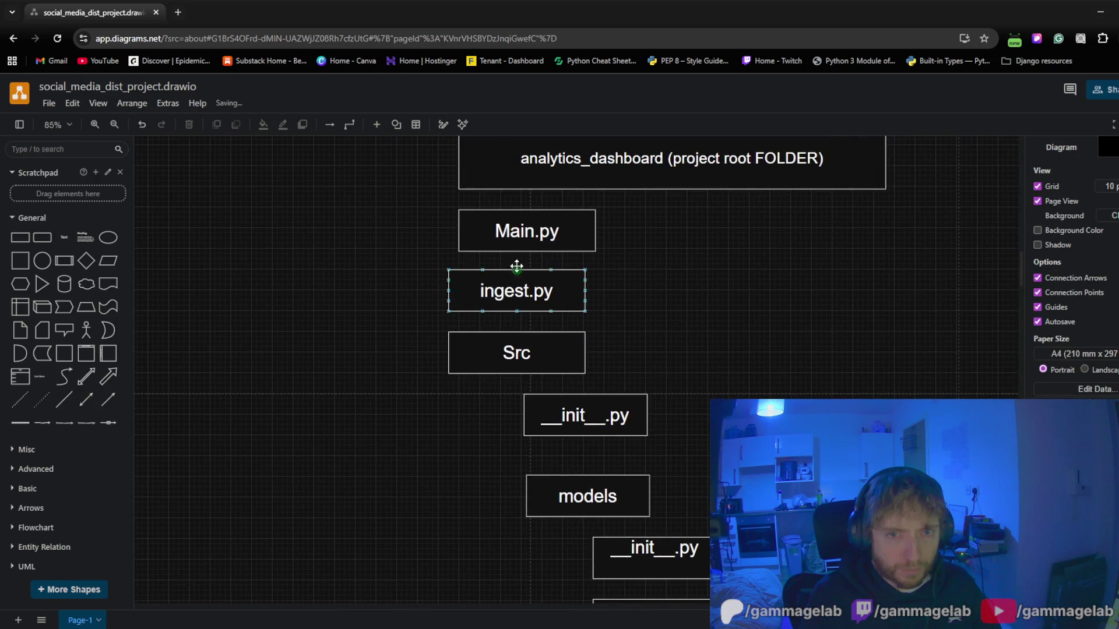
{"action": "left_click_drag", "start_coordinate": [513, 234], "coordinate": [509, 234]}
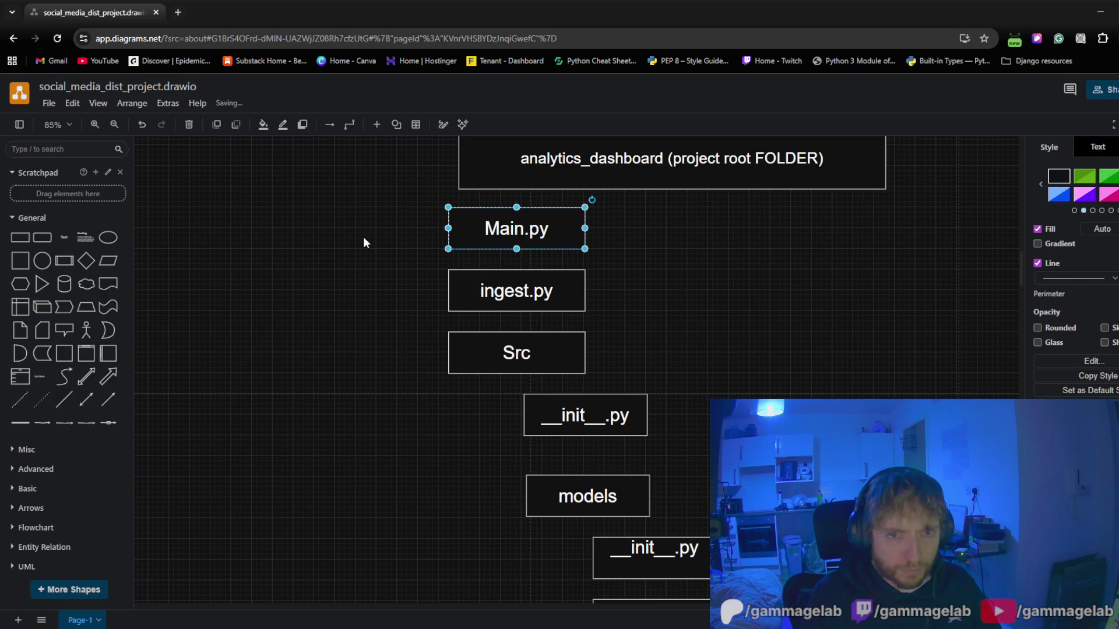
{"action": "left_click_drag", "start_coordinate": [362, 237], "coordinate": [377, 274]}
{"action": "left_click_drag", "start_coordinate": [486, 207], "coordinate": [477, 204]}
{"action": "left_click", "coordinate": [323, 418]}
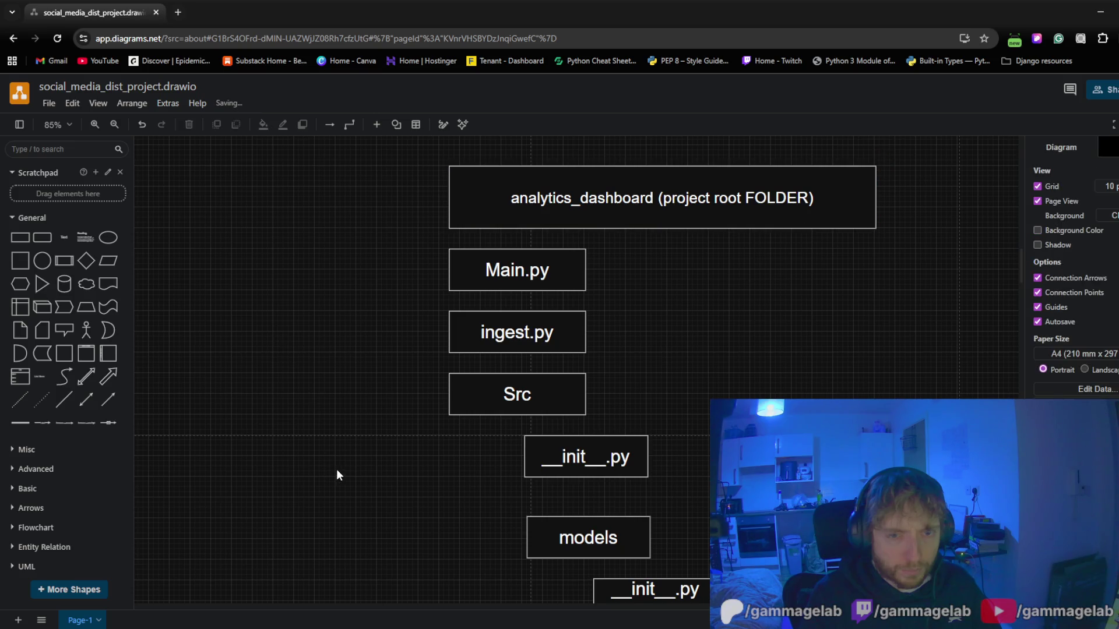
{"action": "mouse_move", "coordinate": [342, 464]}
{"action": "left_mouse_down"}
{"action": "mouse_move", "coordinate": [369, 370]}
{"action": "mouse_move", "coordinate": [368, 275]}
{"action": "left_mouse_up"}
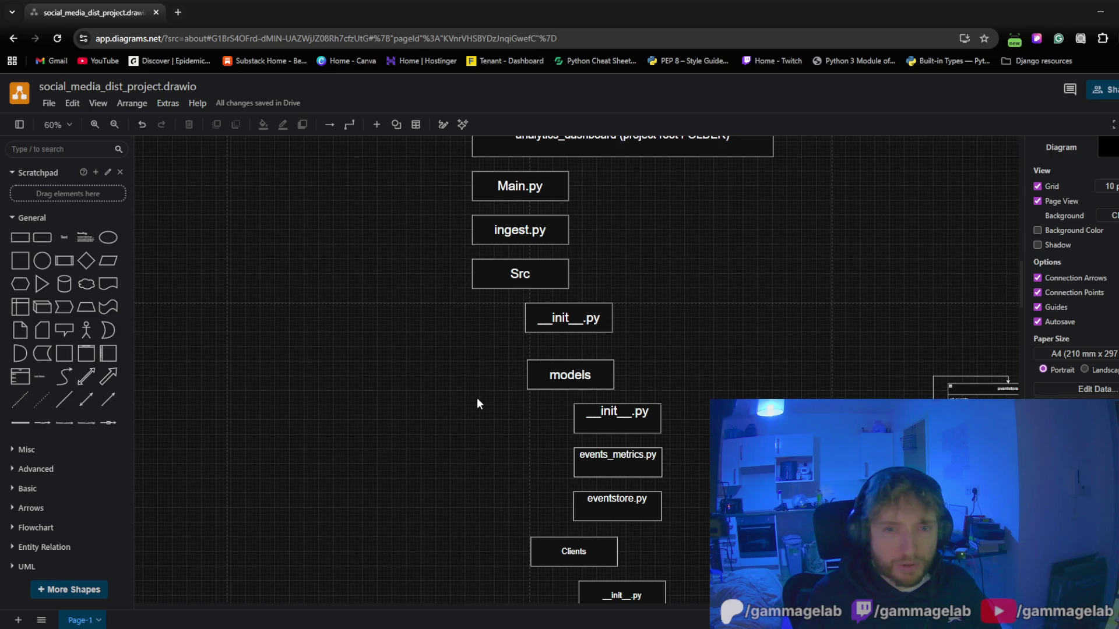
{"action": "scroll", "coordinate": [464, 350], "scroll_direction": "down", "scroll_amount": 2}
{"action": "scroll", "coordinate": [395, 350], "scroll_direction": "down", "scroll_amount": 2}
{"action": "scroll", "coordinate": [396, 290], "scroll_direction": "down", "scroll_amount": 2, "text": "ctrl"}
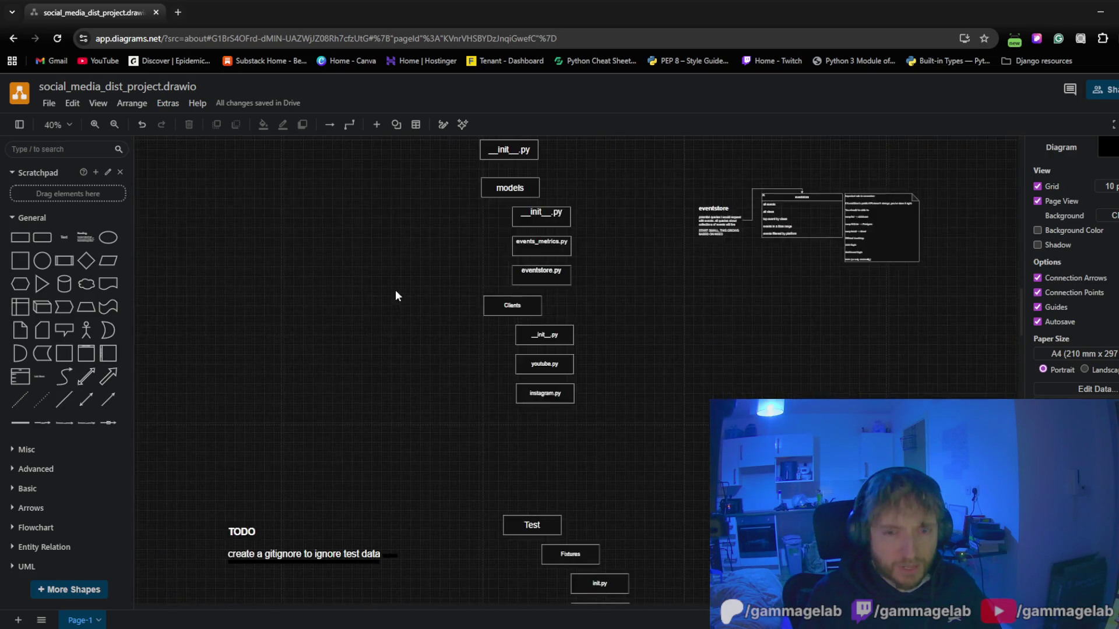
{"action": "scroll", "coordinate": [432, 233], "scroll_direction": "up", "scroll_amount": 1, "text": "ctrl"}
Select and reposition a group of lower file boxes, then clear the selection
{"action": "mouse_move", "coordinate": [442, 201]}
{"action": "left_mouse_down"}
{"action": "mouse_move", "coordinate": [620, 493]}
{"action": "mouse_move", "coordinate": [641, 461]}
{"action": "mouse_move", "coordinate": [450, 191]}
{"action": "mouse_move", "coordinate": [500, 201]}
{"action": "left_mouse_up"}
{"action": "left_click", "coordinate": [395, 336]}
{"action": "scroll", "coordinate": [429, 476], "scroll_direction": "up", "scroll_amount": 3}
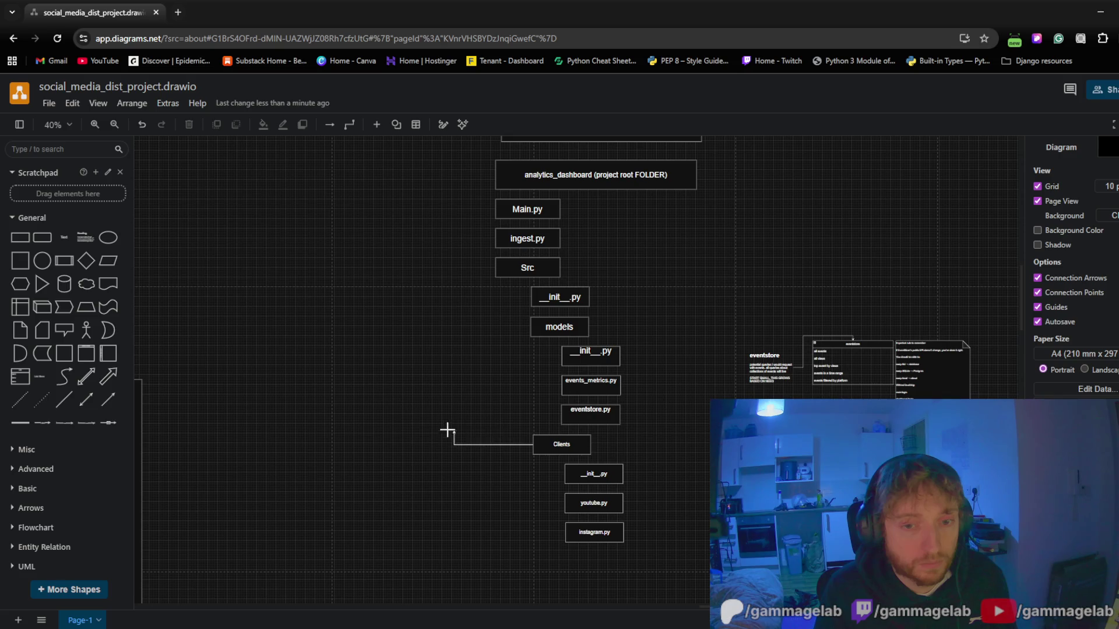
Draw an elbow connector from Clients up to ingest.py's left side and lower its bend
{"action": "left_click_drag", "start_coordinate": [447, 430], "coordinate": [496, 242]}
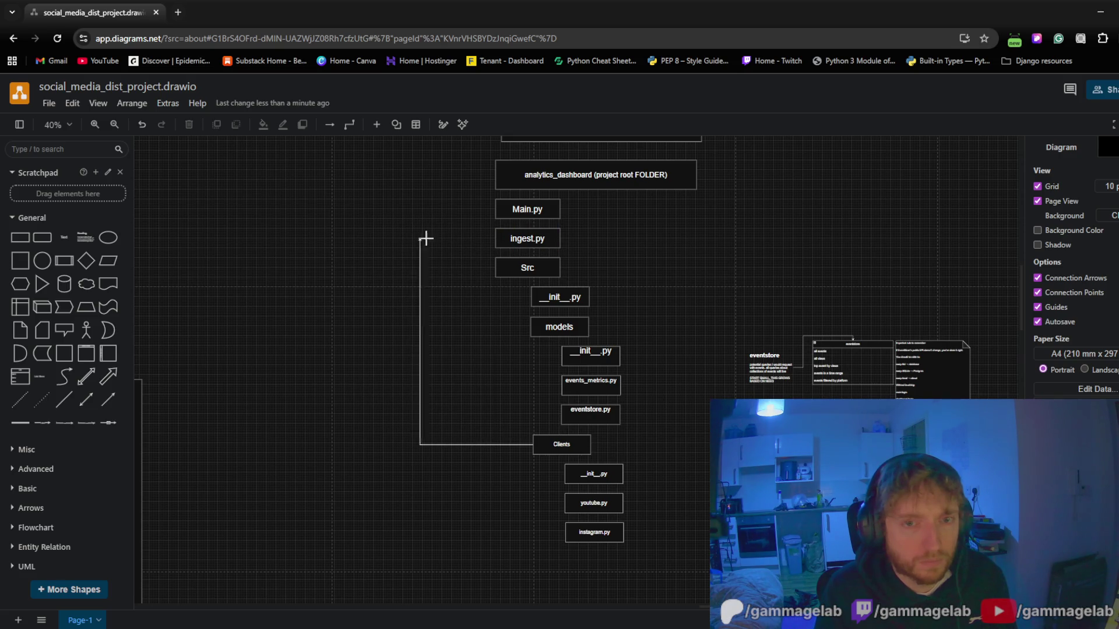
{"action": "left_click_drag", "start_coordinate": [494, 238], "coordinate": [495, 243]}
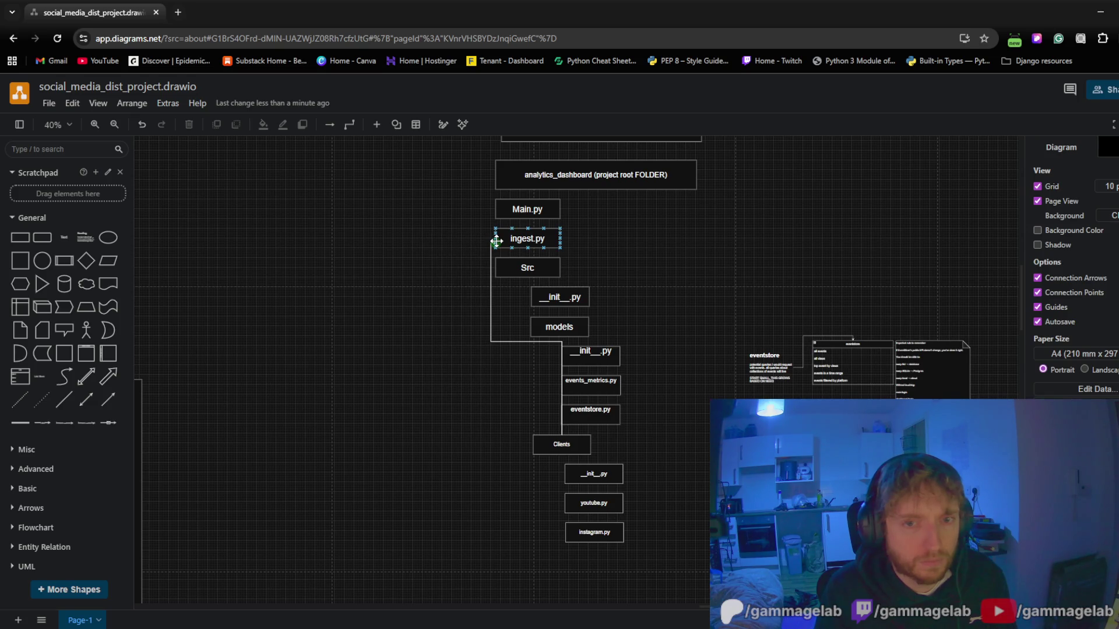
{"action": "left_click_drag", "start_coordinate": [495, 242], "coordinate": [496, 243]}
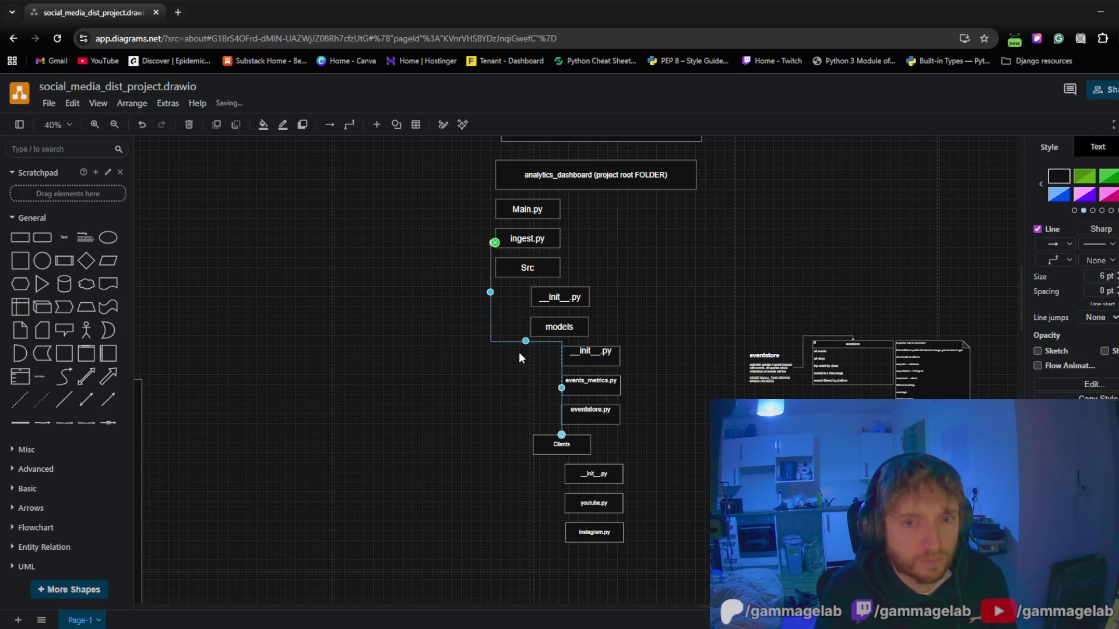
{"action": "left_click_drag", "start_coordinate": [524, 341], "coordinate": [528, 344]}
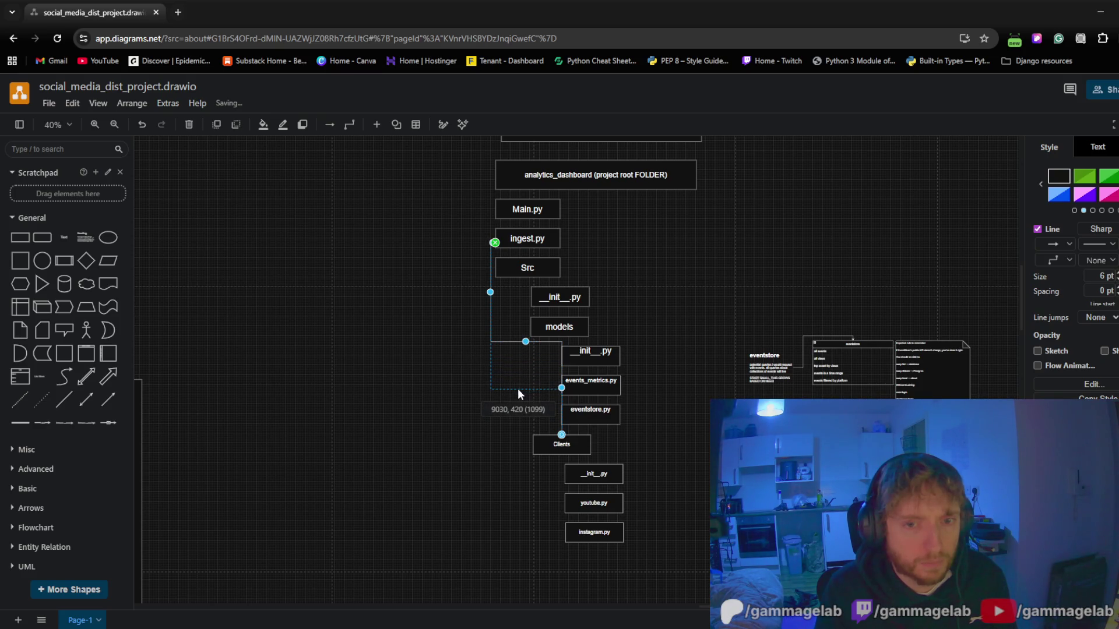
{"action": "left_click_drag", "start_coordinate": [519, 390], "coordinate": [507, 402]}
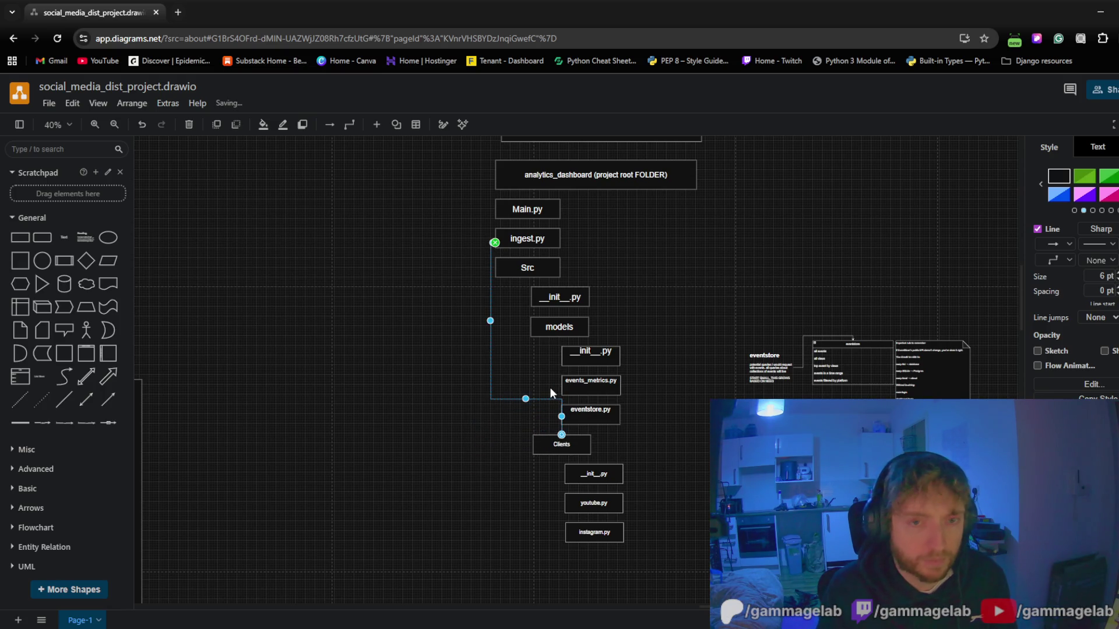
{"action": "left_click", "coordinate": [540, 461]}
{"action": "scroll", "coordinate": [541, 464], "scroll_direction": "up", "scroll_amount": 1}
{"action": "scroll", "coordinate": [540, 463], "scroll_direction": "up", "scroll_amount": 3}
Reattach the connector's end onto the Clients box and check the line and box
{"action": "left_click", "coordinate": [585, 404]}
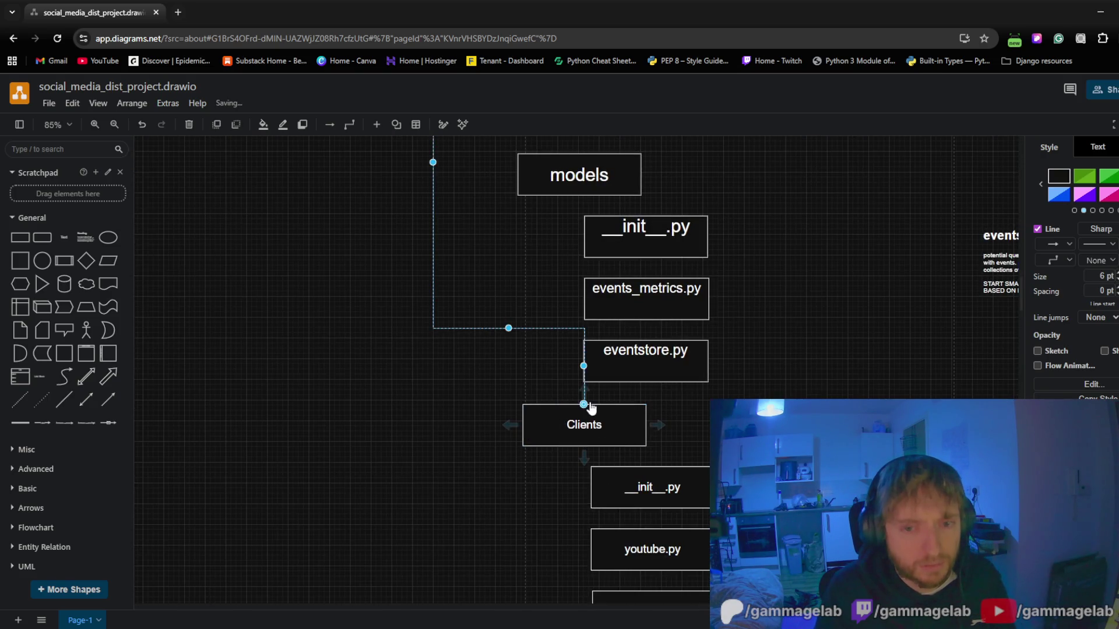
{"action": "left_click_drag", "start_coordinate": [584, 405], "coordinate": [584, 405]}
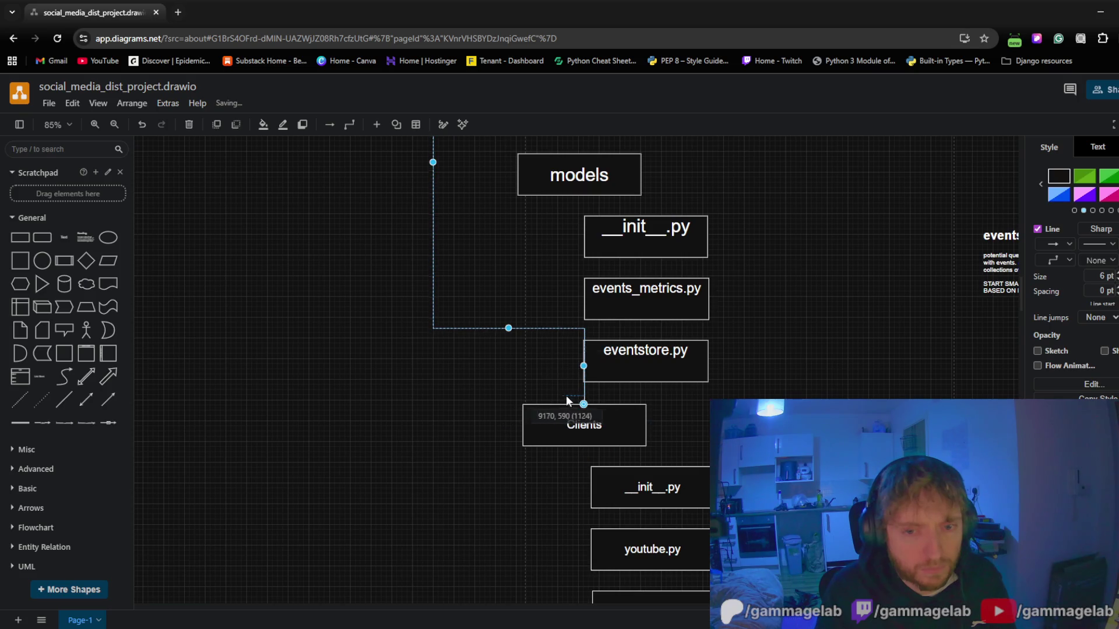
{"action": "scroll", "coordinate": [524, 408], "scroll_direction": "up", "scroll_amount": 4}
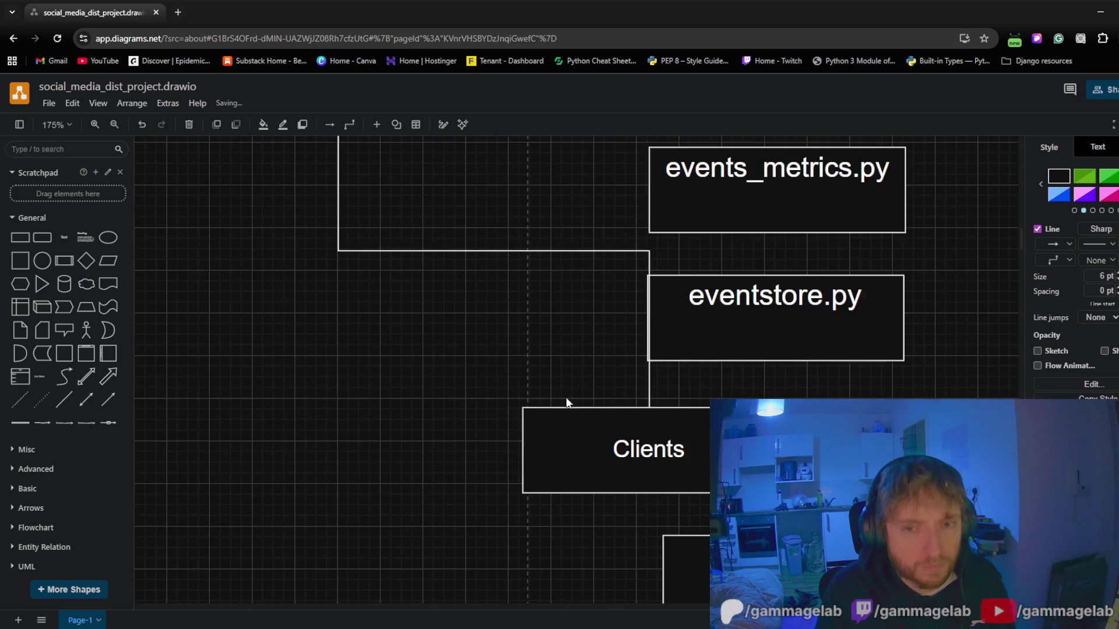
{"action": "left_click", "coordinate": [650, 413]}
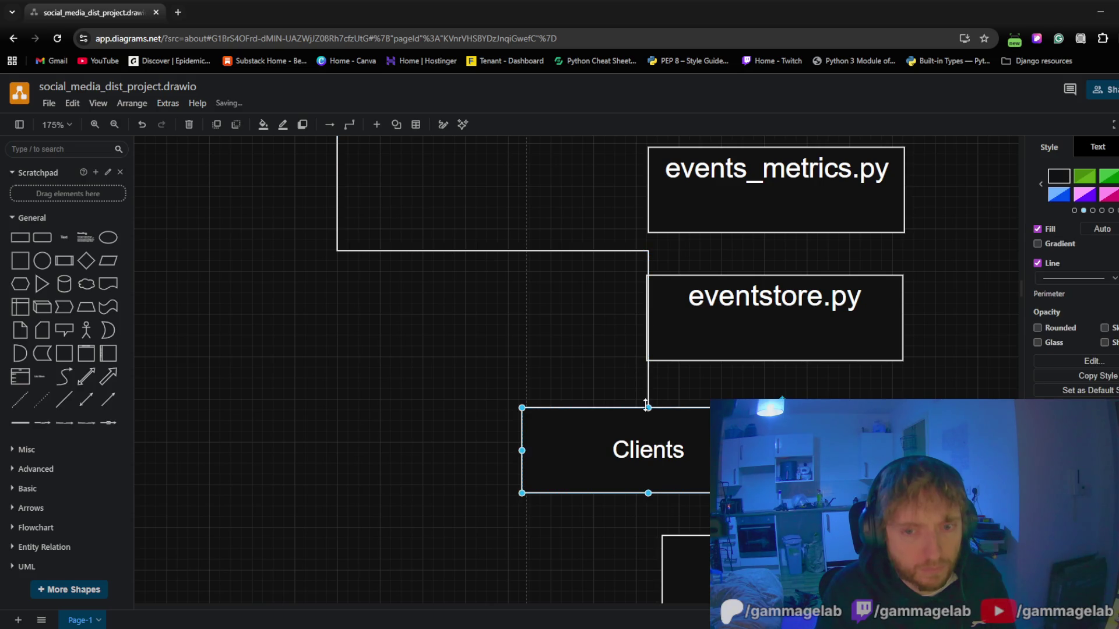
{"action": "left_click", "coordinate": [630, 250]}
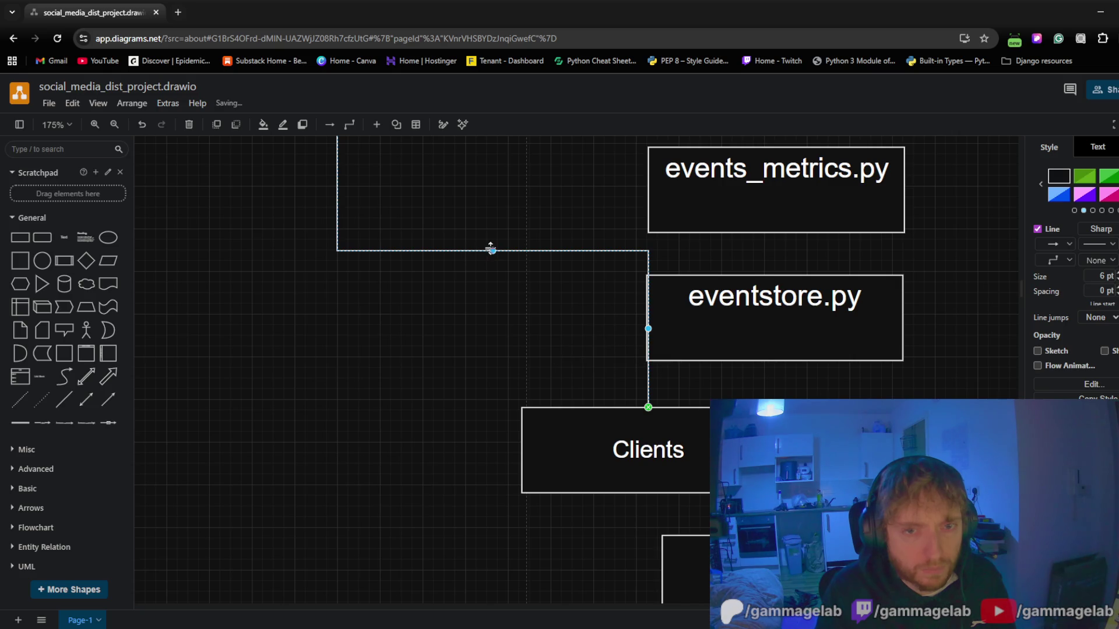
{"action": "left_click", "coordinate": [482, 356]}
{"action": "left_click", "coordinate": [539, 444]}
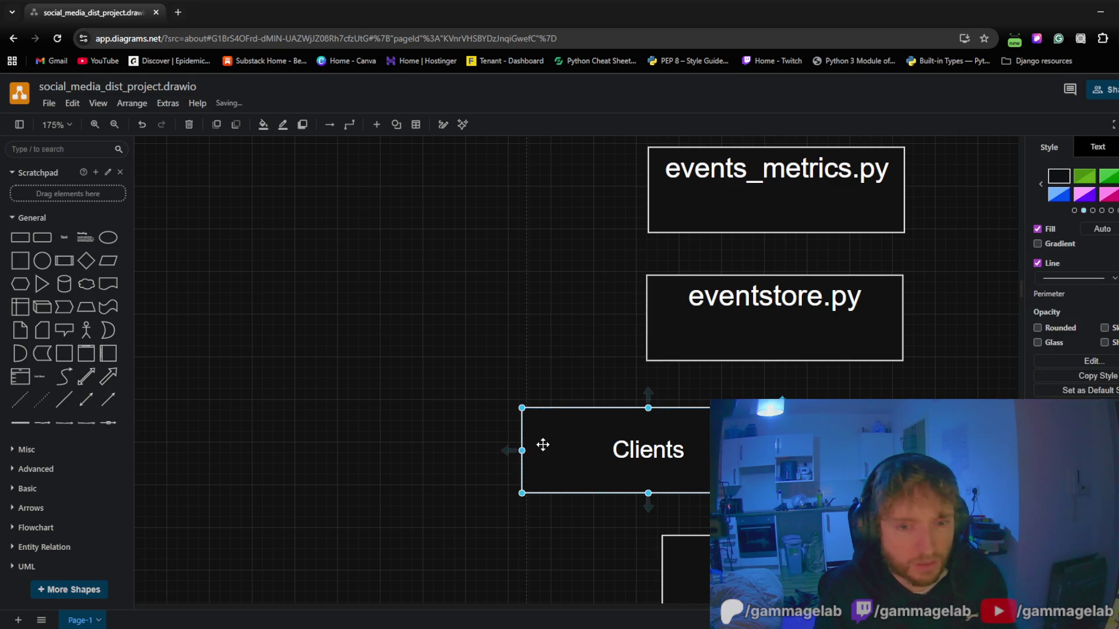
{"action": "left_click", "coordinate": [490, 446]}
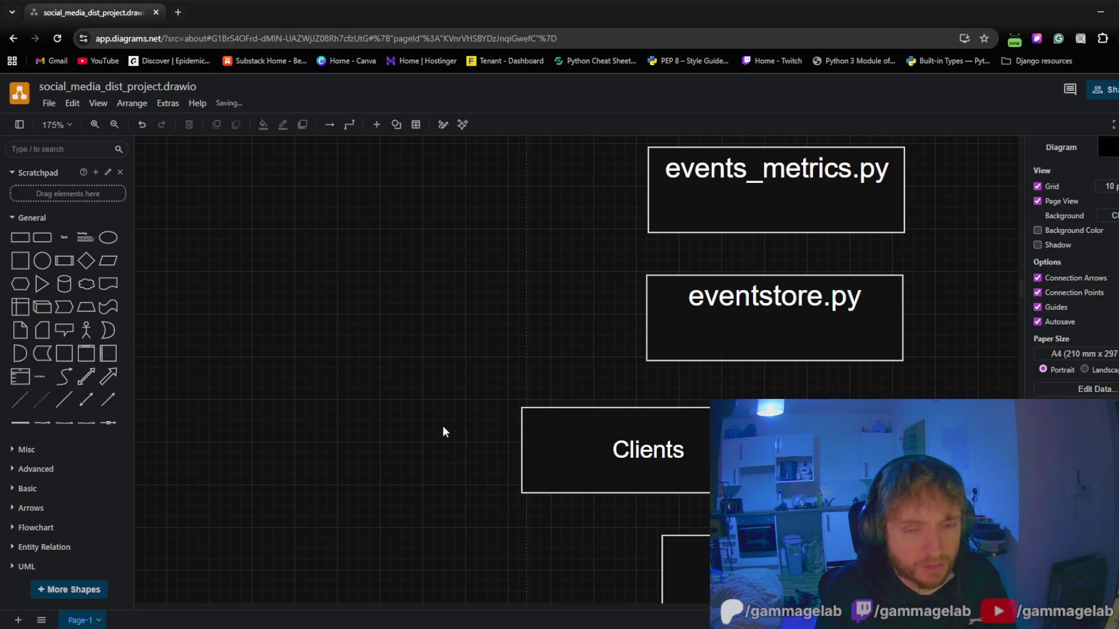
{"action": "mouse_move", "coordinate": [615, 451]}
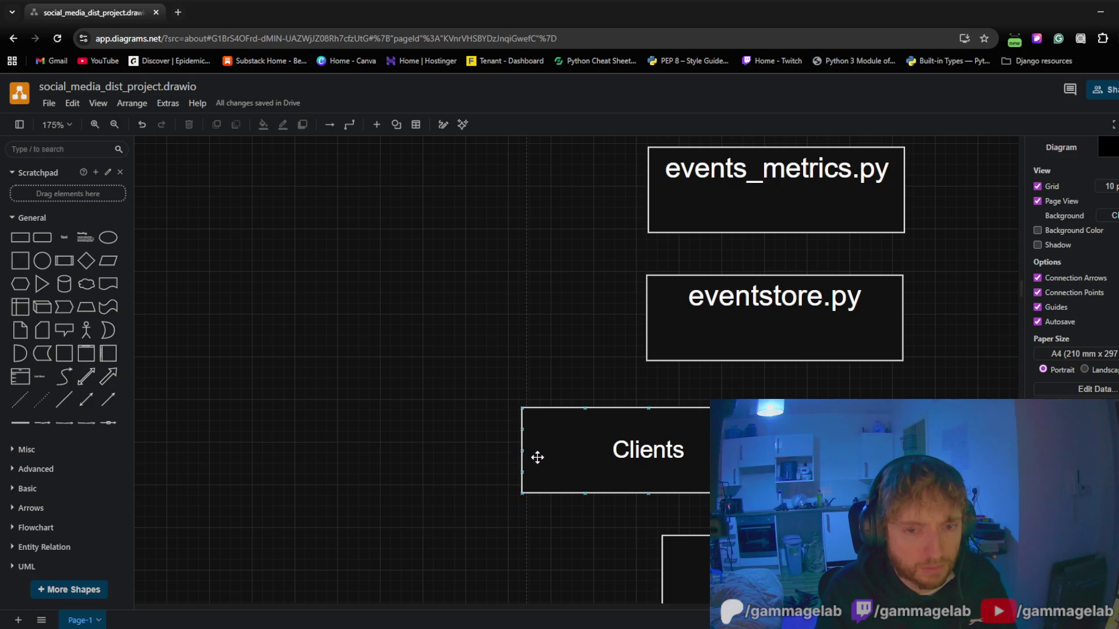
Start a new connector from Clients' left side and delete the unwanted elbow connector
{"action": "right_click", "coordinate": [508, 456]}
{"action": "left_click", "coordinate": [506, 452]}
{"action": "mouse_move", "coordinate": [507, 451]}
{"action": "left_mouse_down"}
{"action": "mouse_move", "coordinate": [301, 438]}
{"action": "mouse_move", "coordinate": [347, 105]}
{"action": "mouse_move", "coordinate": [317, 158]}
{"action": "mouse_move", "coordinate": [574, 388]}
{"action": "left_mouse_up"}
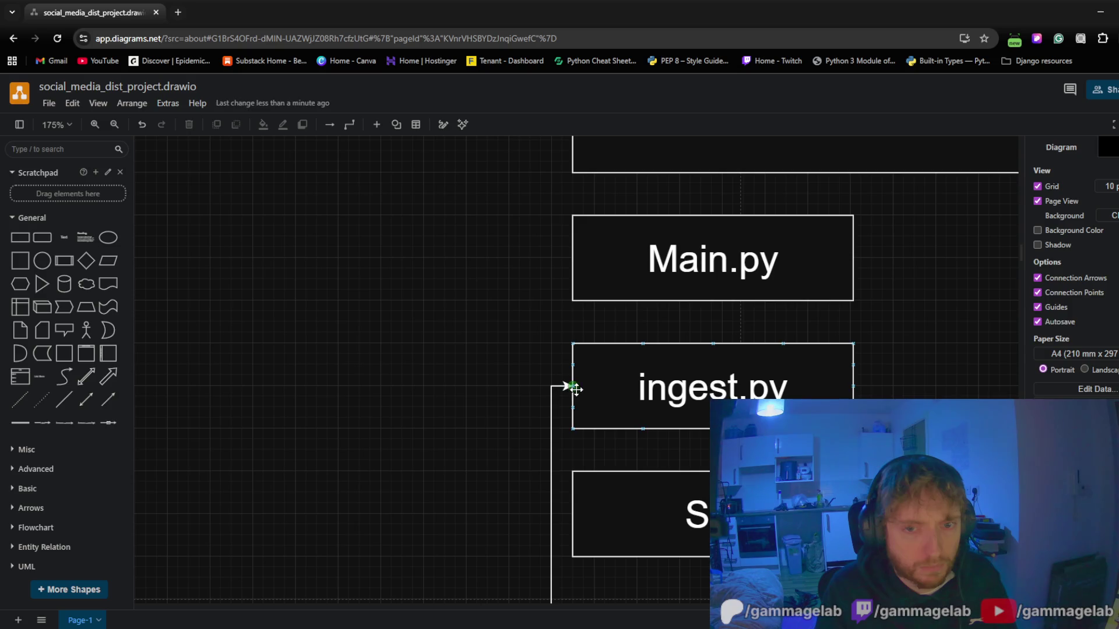
{"action": "scroll", "coordinate": [448, 483], "scroll_direction": "down", "scroll_amount": 5}
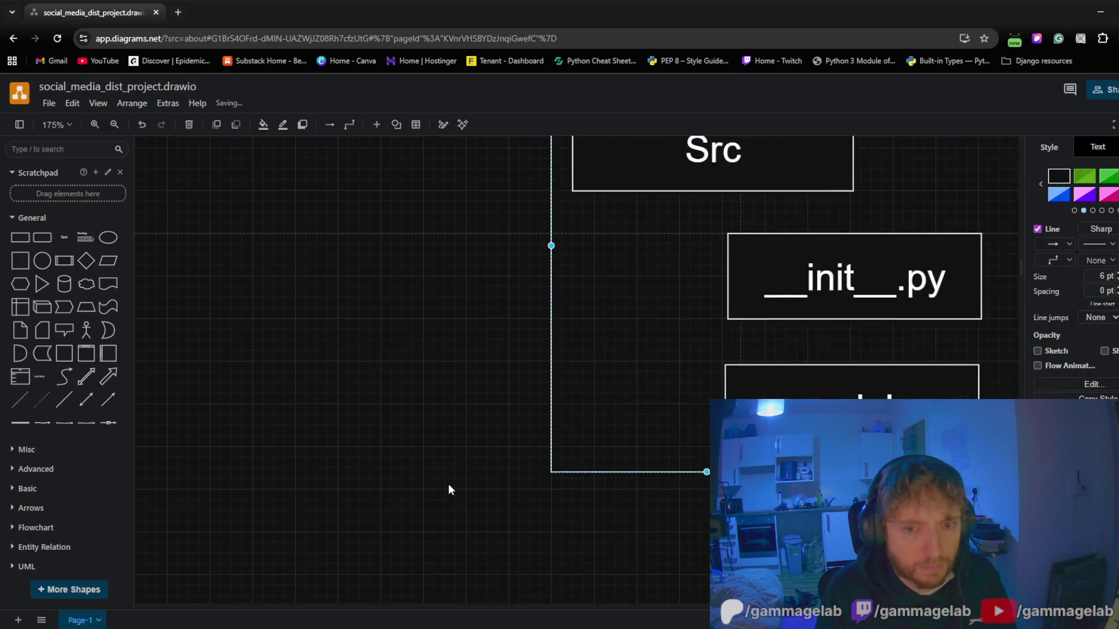
{"action": "scroll", "coordinate": [449, 483], "scroll_direction": "down", "scroll_amount": 3}
{"action": "scroll", "coordinate": [448, 483], "scroll_direction": "down", "scroll_amount": 3}
{"action": "scroll", "coordinate": [449, 484], "scroll_direction": "down", "scroll_amount": 2}
{"action": "scroll", "coordinate": [449, 484], "scroll_direction": "up", "scroll_amount": 3}
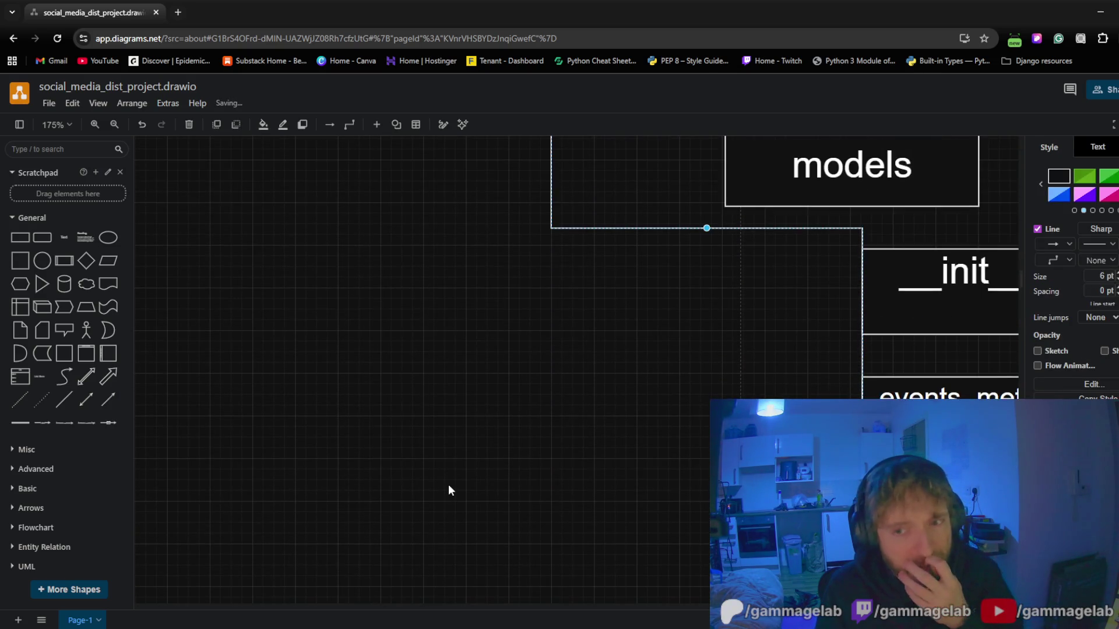
{"action": "scroll", "coordinate": [449, 485], "scroll_direction": "down", "scroll_amount": 2}
{"action": "scroll", "coordinate": [449, 484], "scroll_direction": "up", "scroll_amount": 2}
{"action": "scroll", "coordinate": [457, 485], "scroll_direction": "up", "scroll_amount": 2}
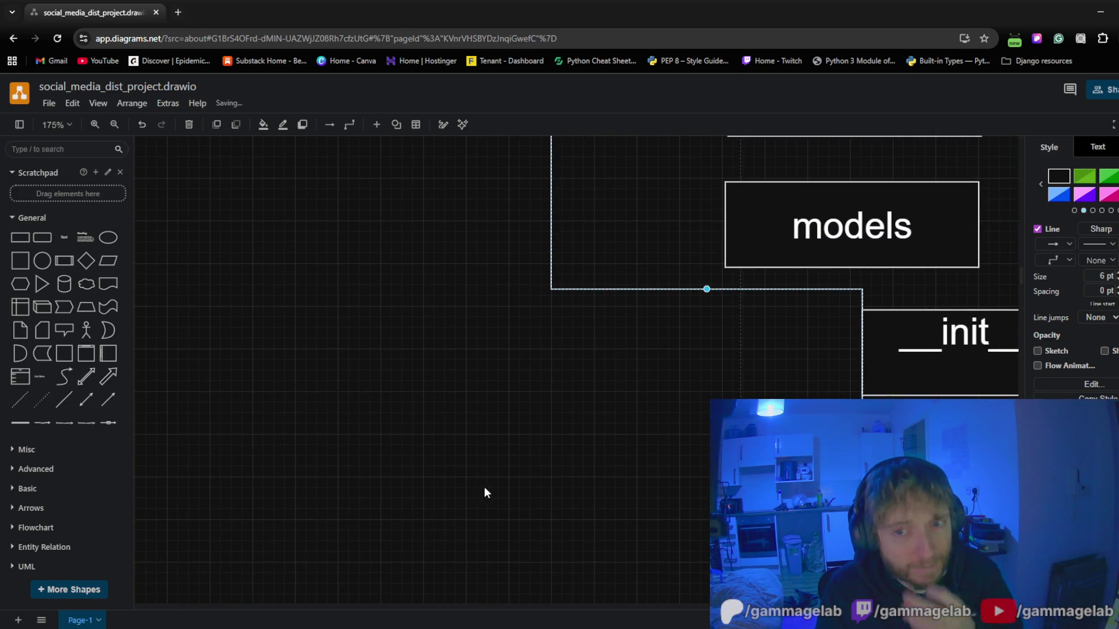
{"action": "key", "text": "Delete"}
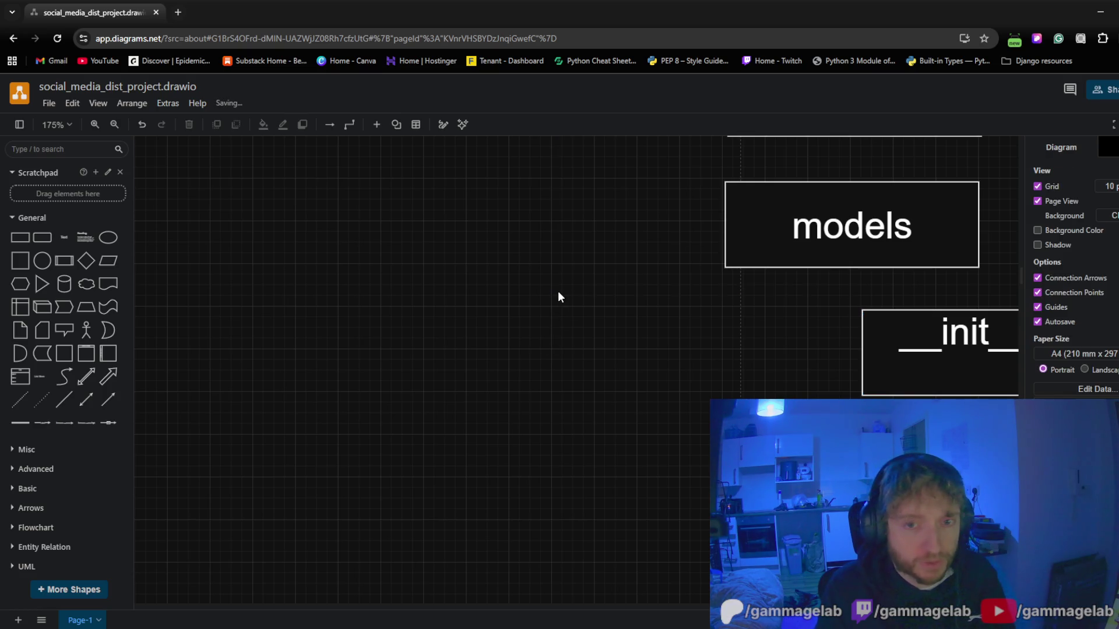
{"action": "scroll", "coordinate": [554, 328], "scroll_direction": "down", "scroll_amount": 4, "text": "ctrl"}
{"action": "scroll", "coordinate": [468, 371], "scroll_direction": "down", "scroll_amount": 1}
{"action": "scroll", "coordinate": [468, 370], "scroll_direction": "down", "scroll_amount": 2}
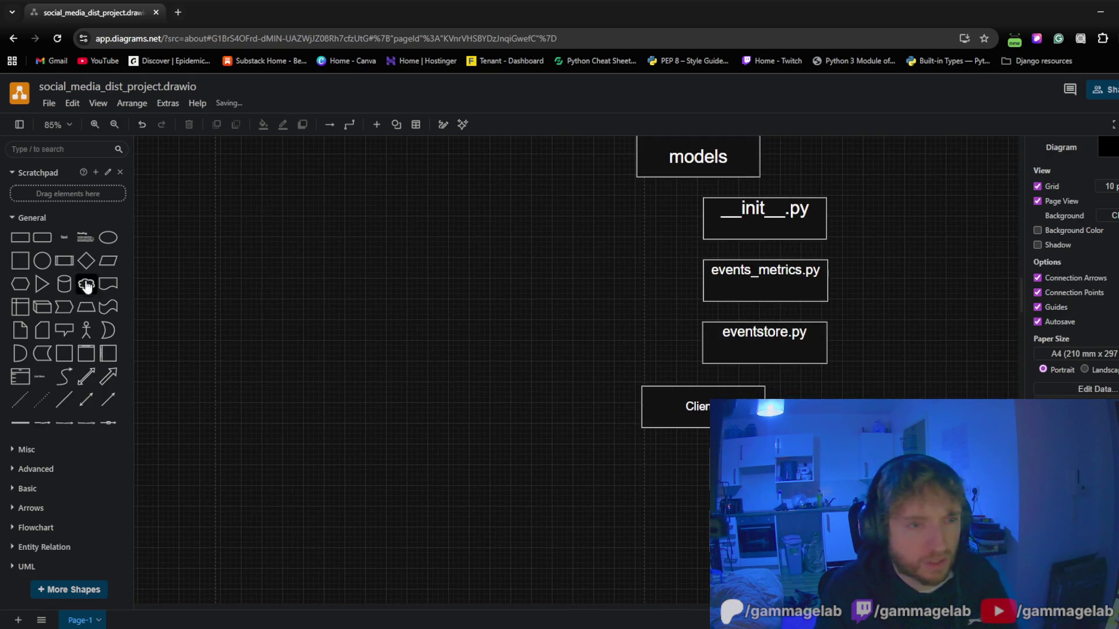
{"action": "left_click_drag", "start_coordinate": [85, 261], "coordinate": [483, 381]}
Place a diamond junction left of Clients and clear its label
{"action": "left_click", "coordinate": [373, 238]}
{"action": "scroll", "coordinate": [372, 455], "scroll_direction": "up", "scroll_amount": 5}
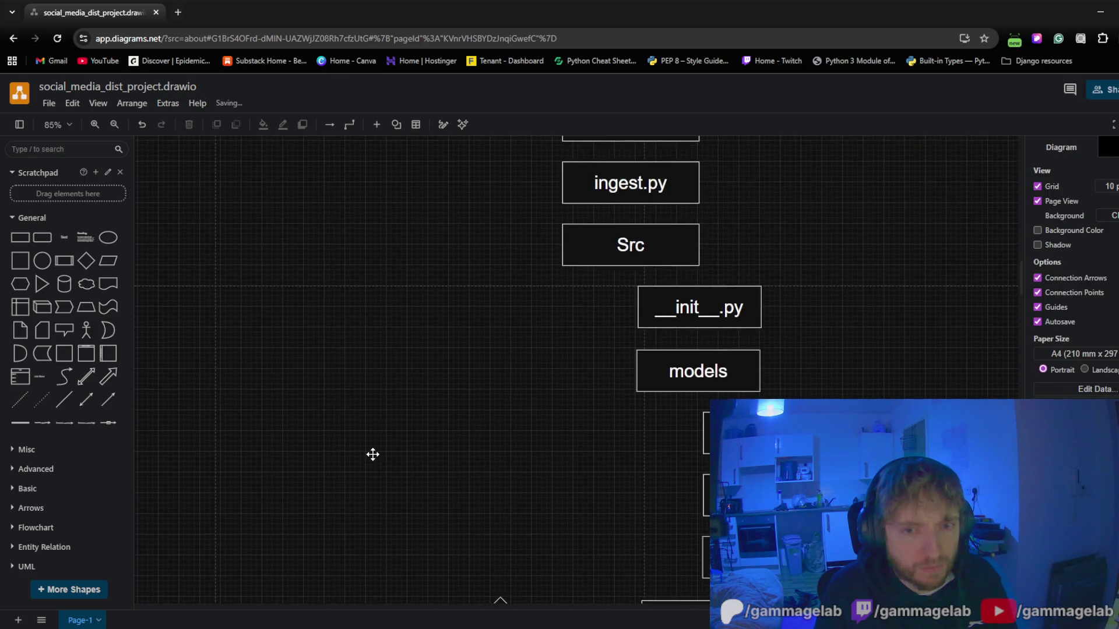
{"action": "scroll", "coordinate": [462, 468], "scroll_direction": "down", "scroll_amount": 4}
{"action": "left_click", "coordinate": [501, 453]}
{"action": "double_click", "coordinate": [501, 452]}
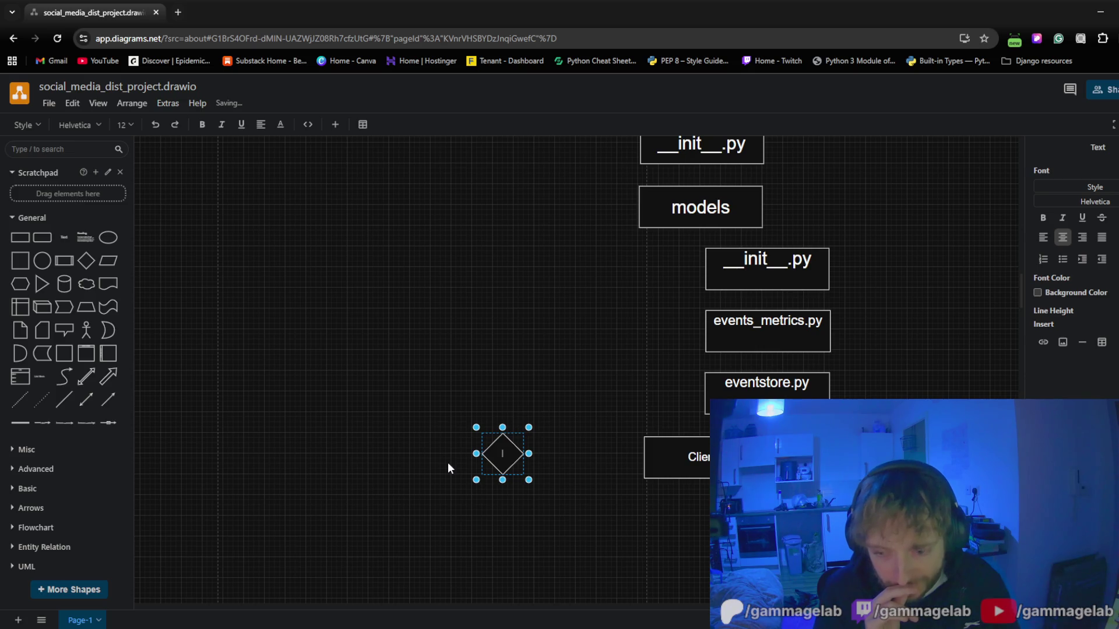
{"action": "left_click", "coordinate": [450, 350]}
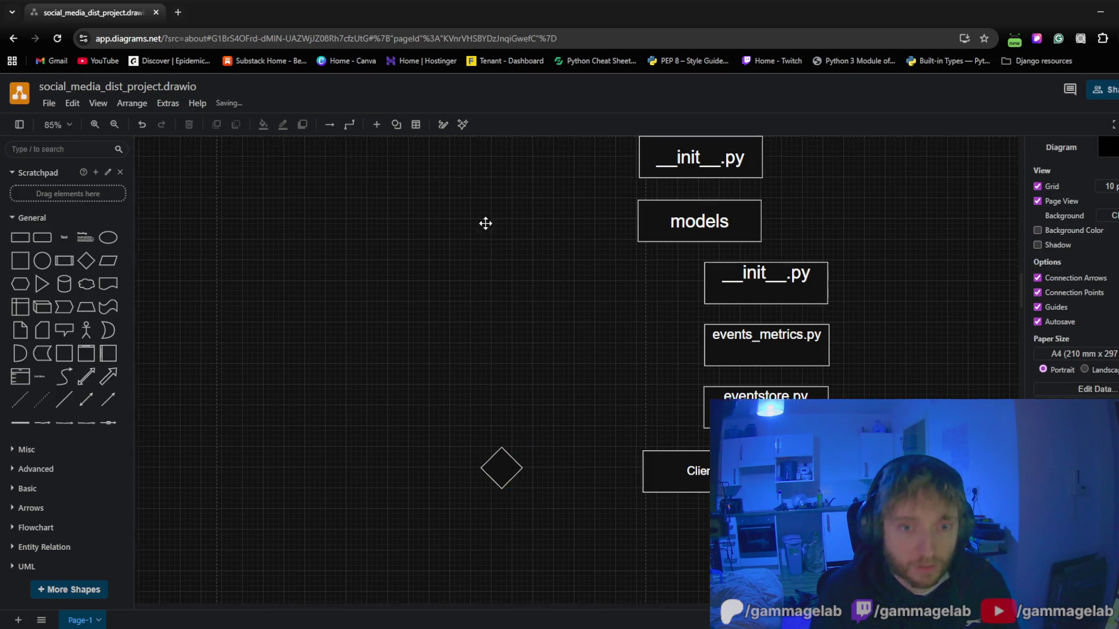
{"action": "scroll", "coordinate": [516, 227], "scroll_direction": "up", "scroll_amount": 3}
{"action": "scroll", "coordinate": [518, 277], "scroll_direction": "up", "scroll_amount": 2}
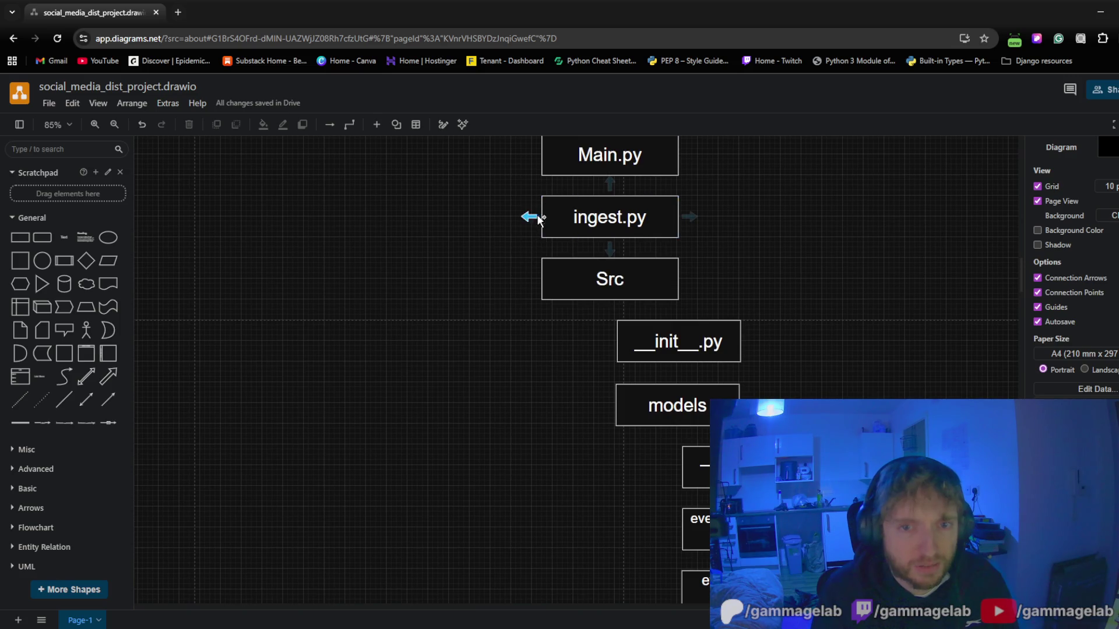
Connect ingest.py down to the diamond and the diamond into Clients, nudging it so the arrow runs straight
{"action": "mouse_move", "coordinate": [531, 219]}
{"action": "left_mouse_down"}
{"action": "mouse_move", "coordinate": [450, 617]}
{"action": "mouse_move", "coordinate": [460, 530]}
{"action": "mouse_move", "coordinate": [474, 528]}
{"action": "left_mouse_up"}
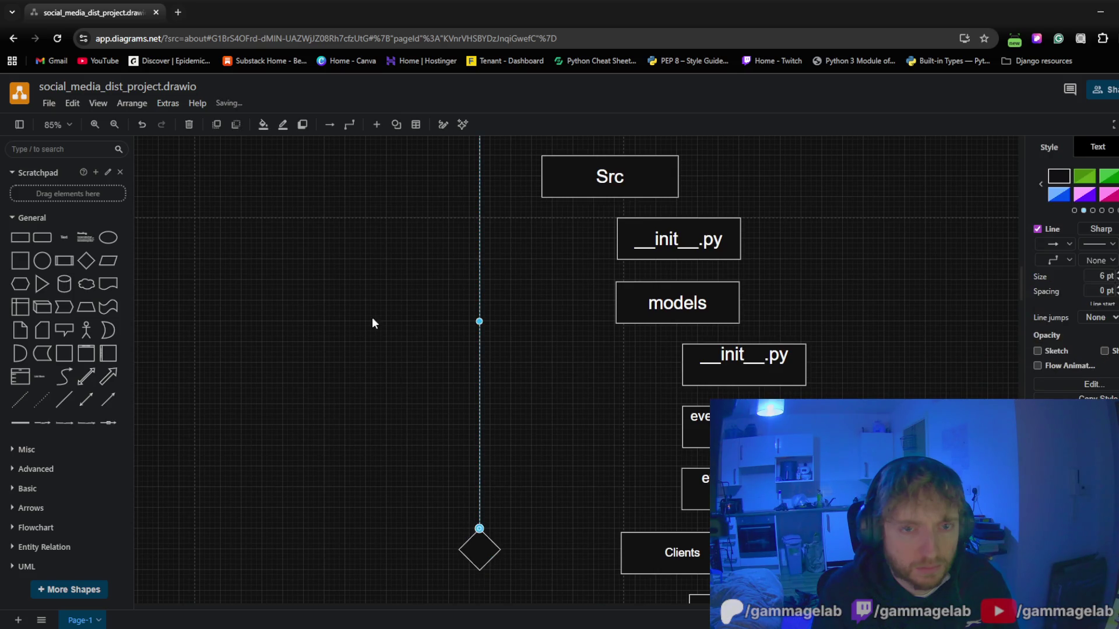
{"action": "scroll", "coordinate": [374, 320], "scroll_direction": "up", "scroll_amount": 3}
{"action": "scroll", "coordinate": [362, 429], "scroll_direction": "down", "scroll_amount": 2}
{"action": "scroll", "coordinate": [367, 358], "scroll_direction": "down", "scroll_amount": 1}
{"action": "scroll", "coordinate": [340, 418], "scroll_direction": "down", "scroll_amount": 2}
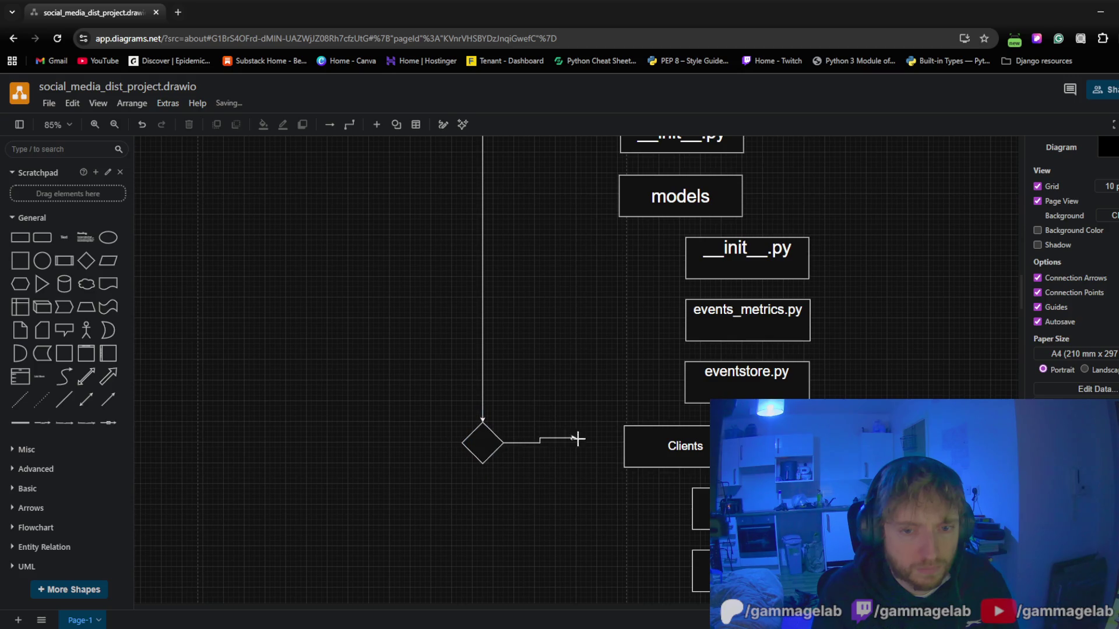
{"action": "left_click_drag", "start_coordinate": [578, 439], "coordinate": [624, 446]}
{"action": "left_click", "coordinate": [482, 443]}
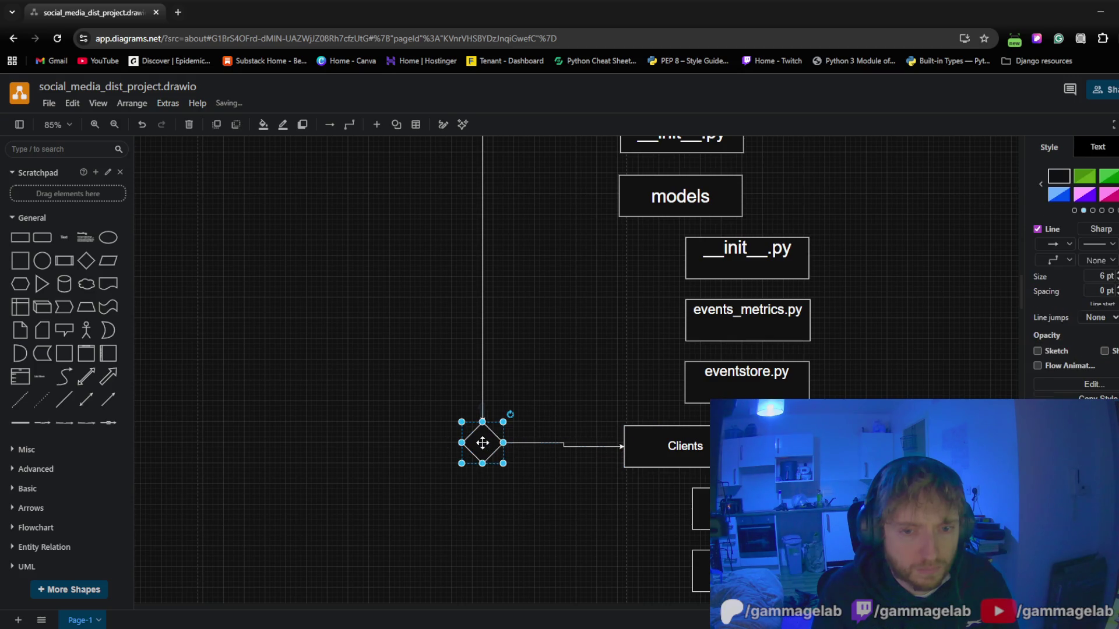
{"action": "left_click_drag", "start_coordinate": [483, 443], "coordinate": [484, 448]}
{"action": "left_click", "coordinate": [345, 270]}
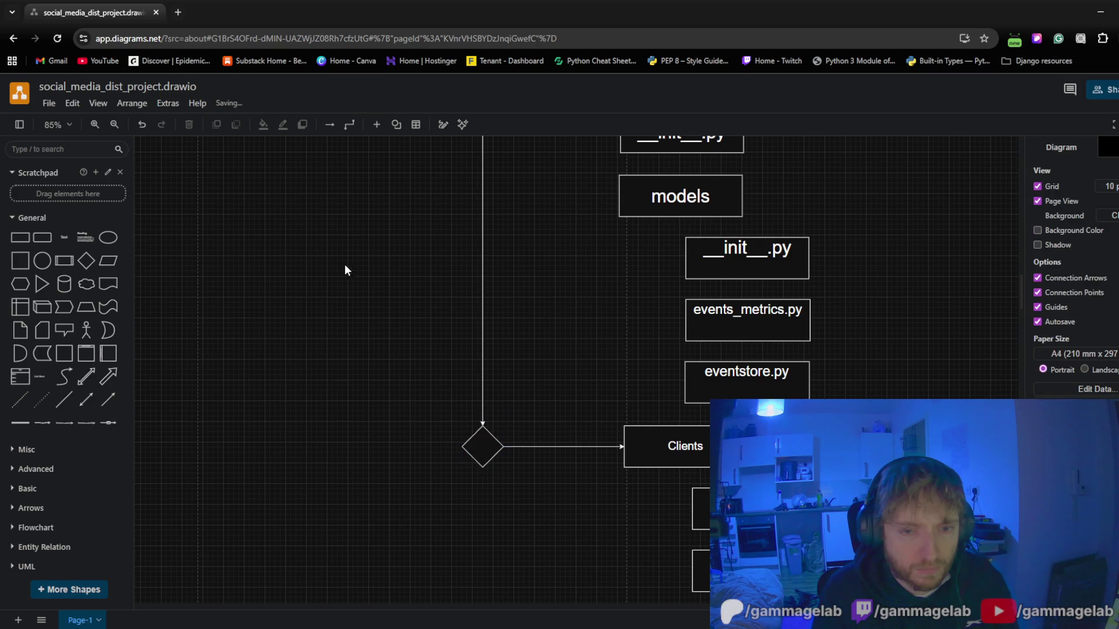
{"action": "mouse_move", "coordinate": [345, 270]}
{"action": "left_mouse_down"}
{"action": "mouse_move", "coordinate": [336, 285]}
{"action": "mouse_move", "coordinate": [341, 232]}
{"action": "left_mouse_up"}
{"action": "scroll", "coordinate": [571, 514], "scroll_direction": "down", "scroll_amount": 3}
{"action": "scroll", "coordinate": [571, 514], "scroll_direction": "right", "scroll_amount": 3}
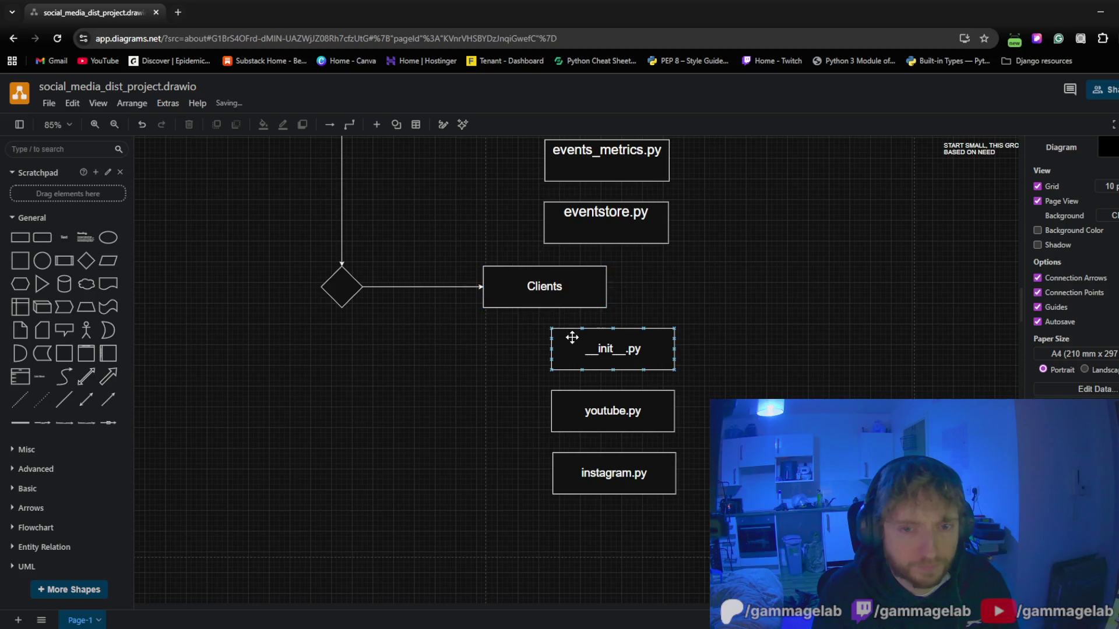
Shift the __init__.py, youtube.py and instagram.py boxes under Clients further right
{"action": "mouse_move", "coordinate": [730, 516]}
{"action": "left_mouse_down"}
{"action": "mouse_move", "coordinate": [566, 376]}
{"action": "mouse_move", "coordinate": [572, 388]}
{"action": "left_mouse_up"}
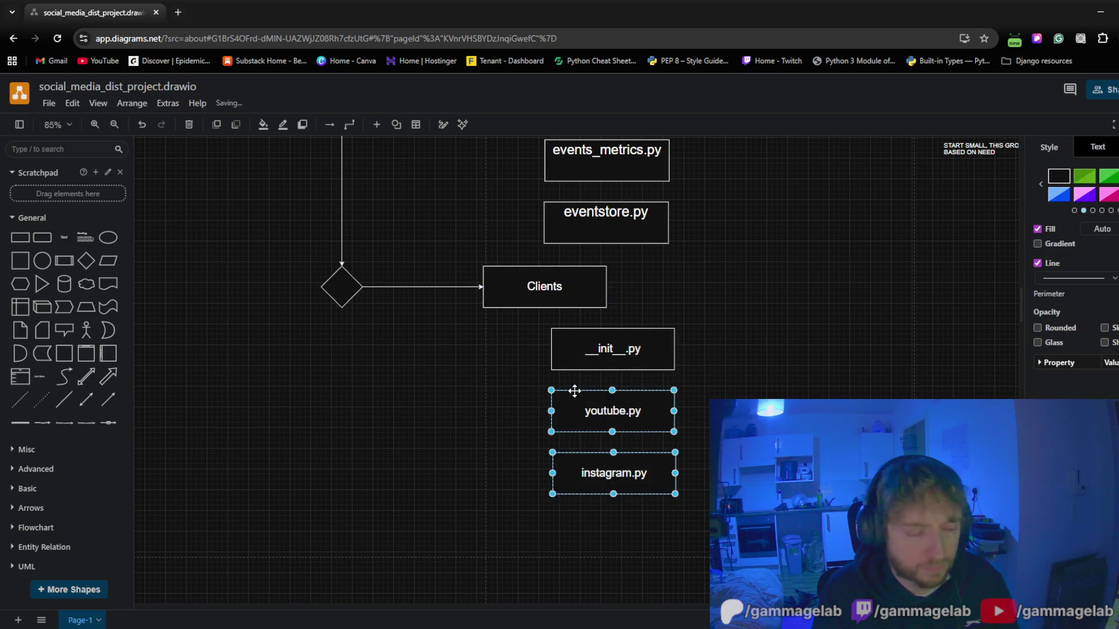
{"action": "left_click", "coordinate": [568, 365], "text": "shift"}
{"action": "left_click_drag", "start_coordinate": [568, 347], "coordinate": [600, 345]}
{"action": "left_click", "coordinate": [505, 335]}
{"action": "mouse_move", "coordinate": [544, 287]}
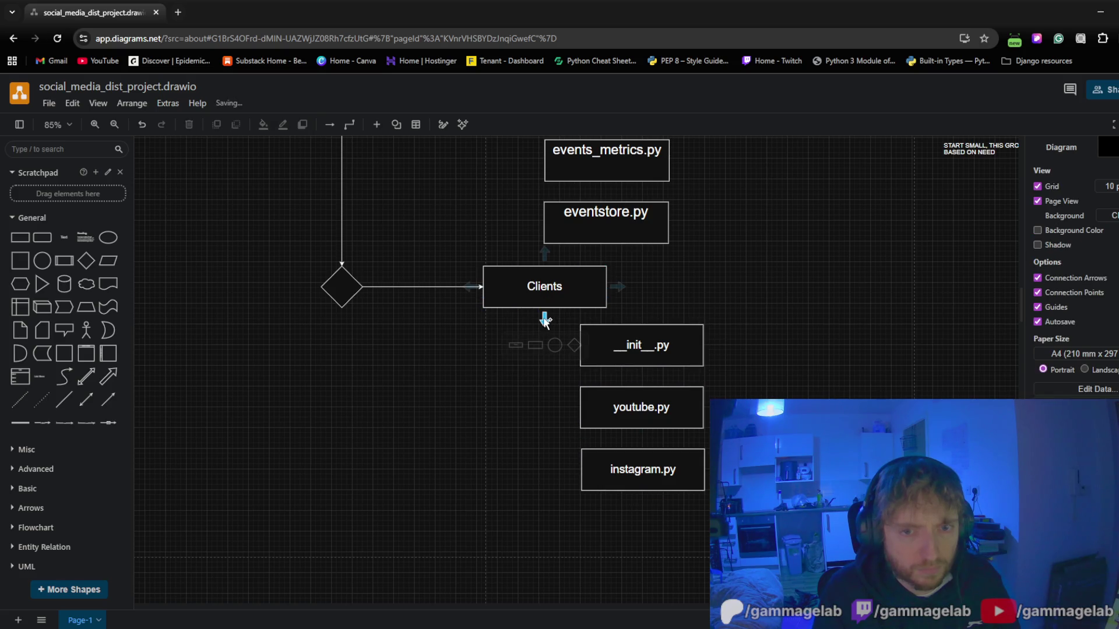
Link Clients to youtube.py and instagram.py with elbow connectors from its bottom handle
{"action": "left_click_drag", "start_coordinate": [545, 320], "coordinate": [581, 410]}
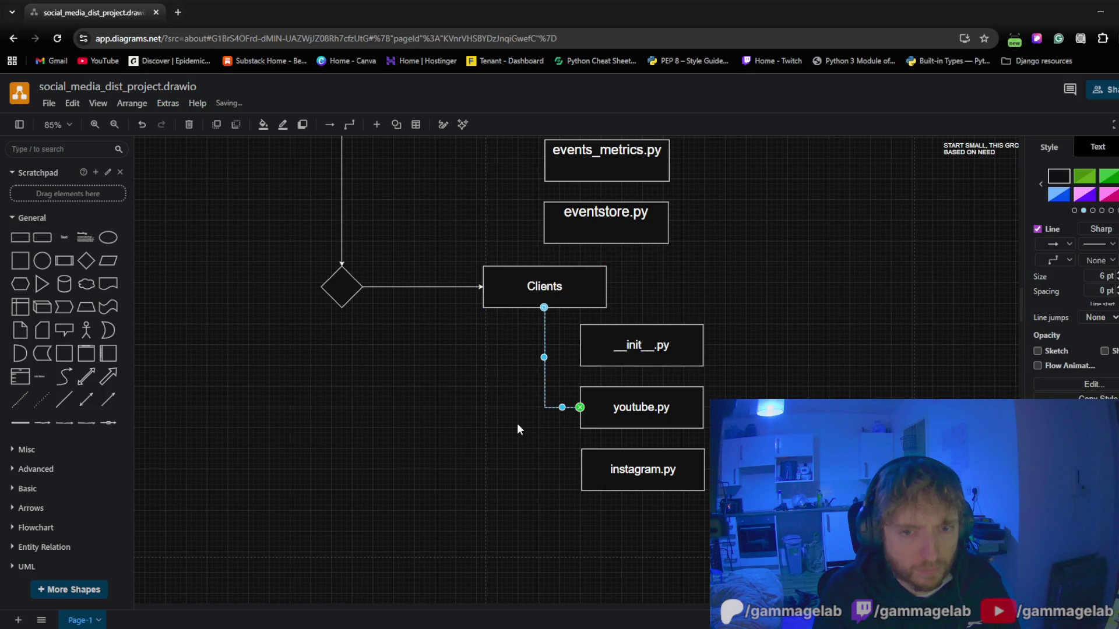
{"action": "left_click", "coordinate": [518, 429]}
{"action": "left_click_drag", "start_coordinate": [545, 320], "coordinate": [584, 470]}
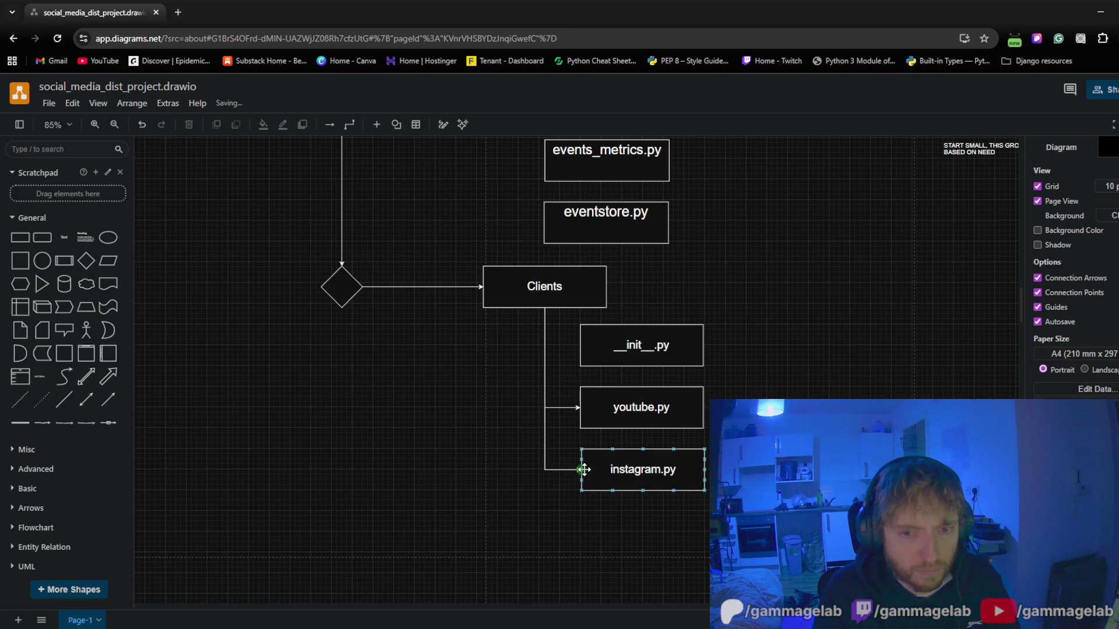
{"action": "left_click", "coordinate": [390, 360]}
{"action": "scroll", "coordinate": [386, 385], "scroll_direction": "up", "scroll_amount": 2}
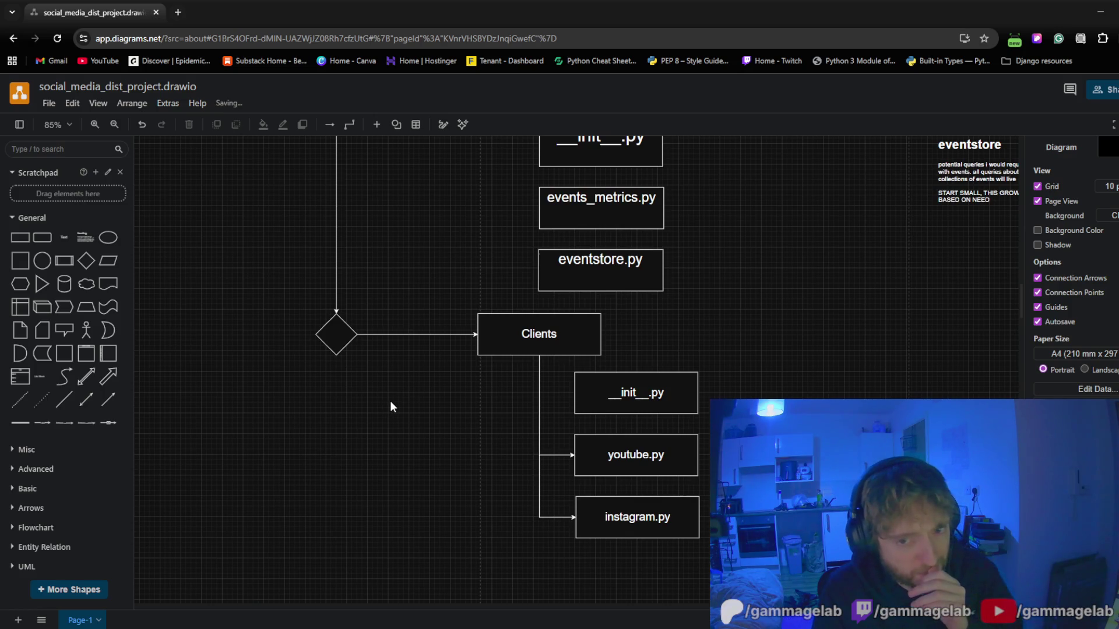
{"action": "scroll", "coordinate": [390, 406], "scroll_direction": "up", "scroll_amount": 1}
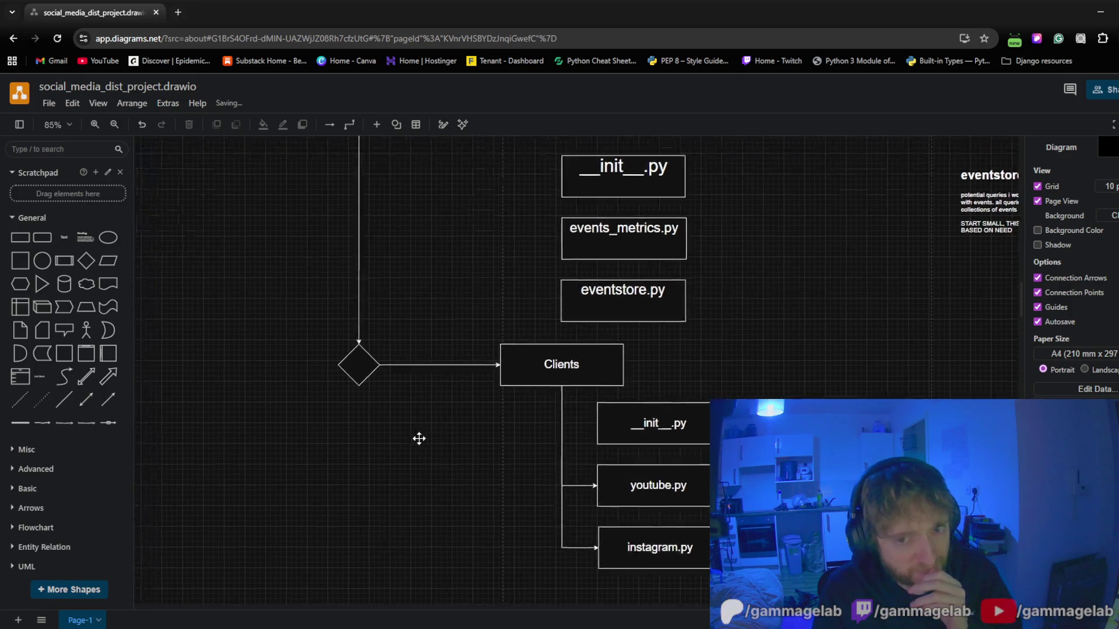
{"action": "scroll", "coordinate": [420, 440], "scroll_direction": "up", "scroll_amount": 3}
{"action": "scroll", "coordinate": [482, 352], "scroll_direction": "up", "scroll_amount": 5}
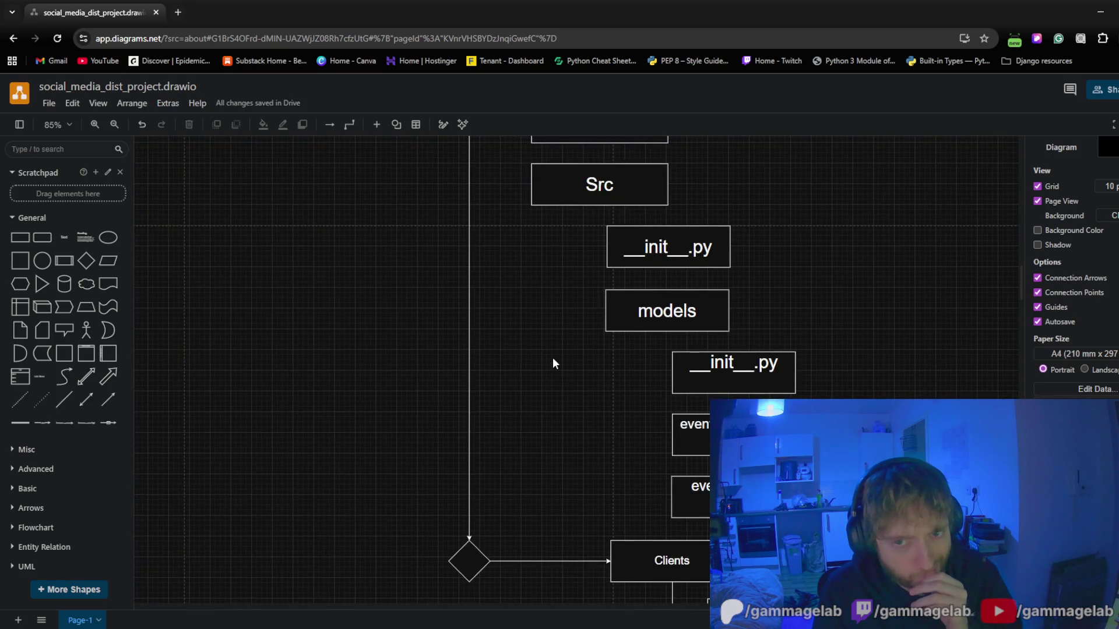
{"action": "mouse_move", "coordinate": [553, 363]}
{"action": "left_mouse_down"}
{"action": "mouse_move", "coordinate": [517, 358]}
{"action": "mouse_move", "coordinate": [500, 252]}
{"action": "mouse_move", "coordinate": [497, 408]}
{"action": "mouse_move", "coordinate": [492, 342]}
{"action": "left_mouse_up"}
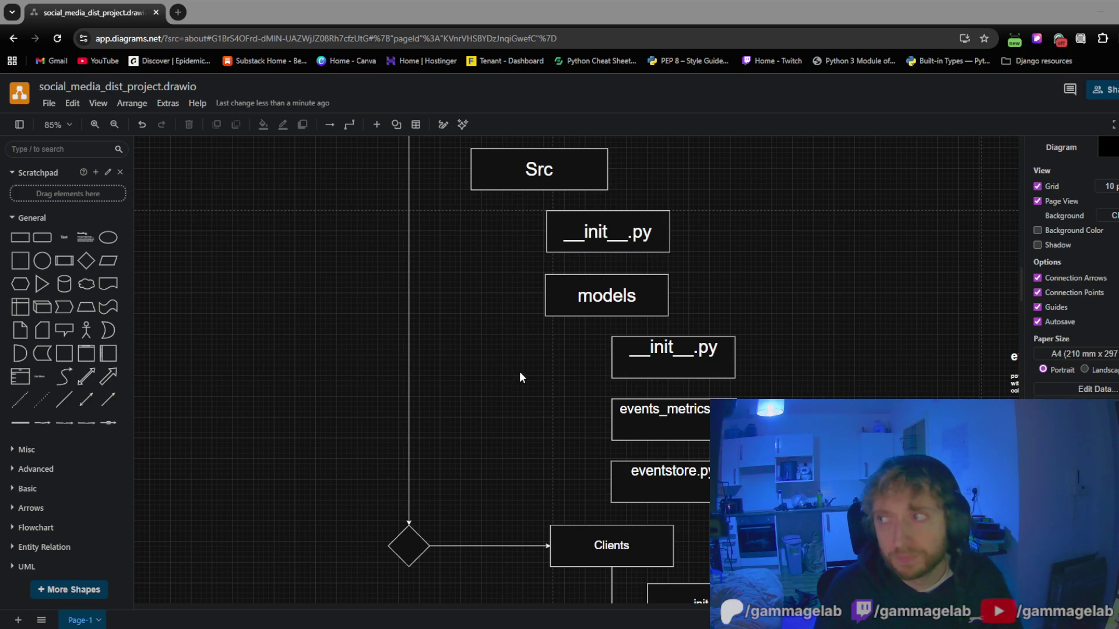
{"action": "scroll", "coordinate": [573, 369], "scroll_direction": "down", "scroll_amount": 1}
{"action": "scroll", "coordinate": [573, 374], "scroll_direction": "down", "scroll_amount": 5}
{"action": "scroll", "coordinate": [537, 358], "scroll_direction": "up", "scroll_amount": 3}
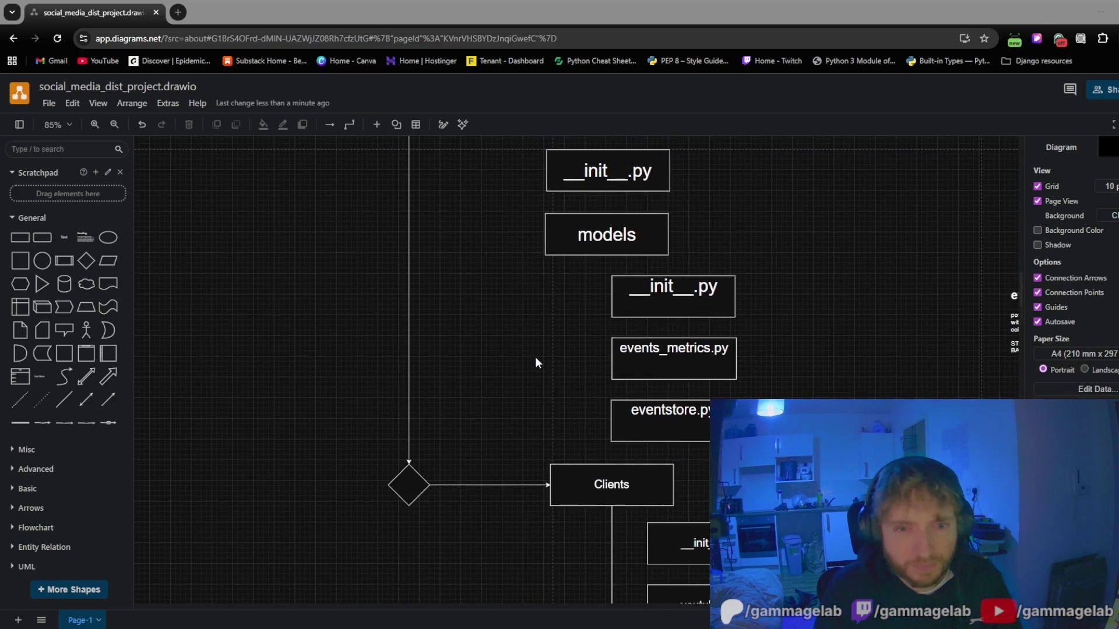
{"action": "scroll", "coordinate": [537, 359], "scroll_direction": "up", "scroll_amount": 5}
{"action": "scroll", "coordinate": [536, 358], "scroll_direction": "up", "scroll_amount": 2}
{"action": "scroll", "coordinate": [513, 367], "scroll_direction": "down", "scroll_amount": 2}
{"action": "scroll", "coordinate": [514, 368], "scroll_direction": "down", "scroll_amount": 4}
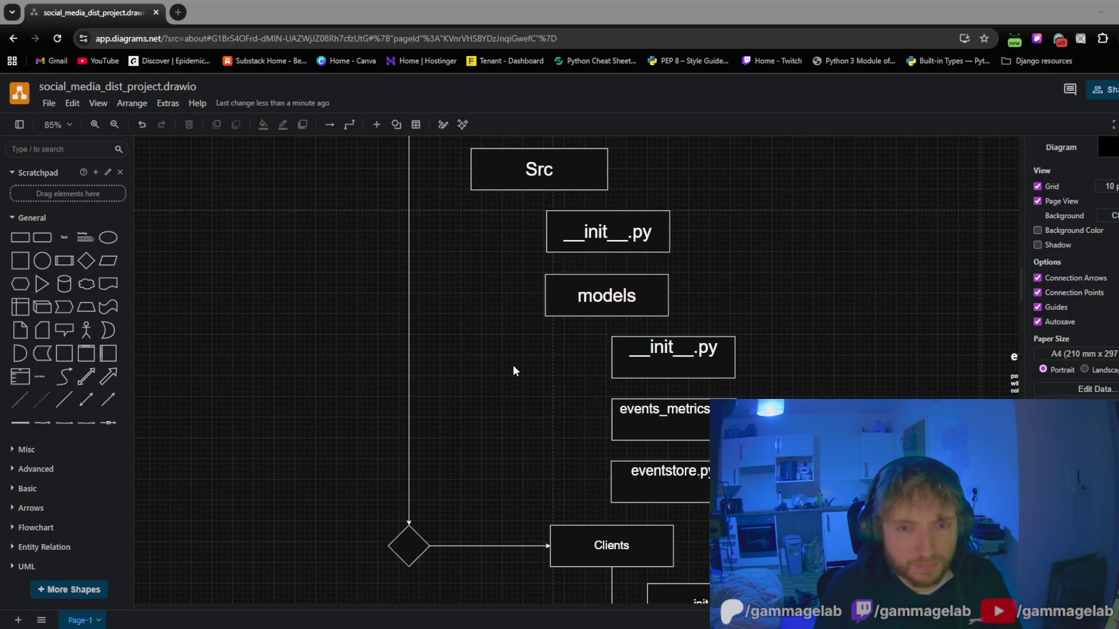
{"action": "scroll", "coordinate": [514, 371], "scroll_direction": "down", "scroll_amount": 3}
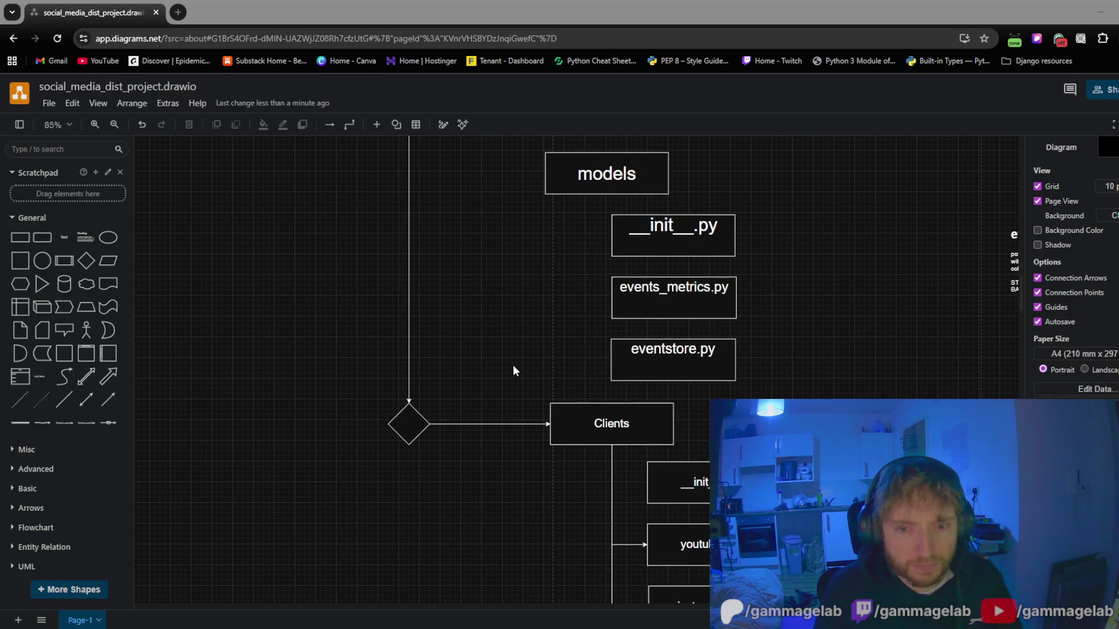
{"action": "scroll", "coordinate": [806, 383], "scroll_direction": "up", "scroll_amount": 3}
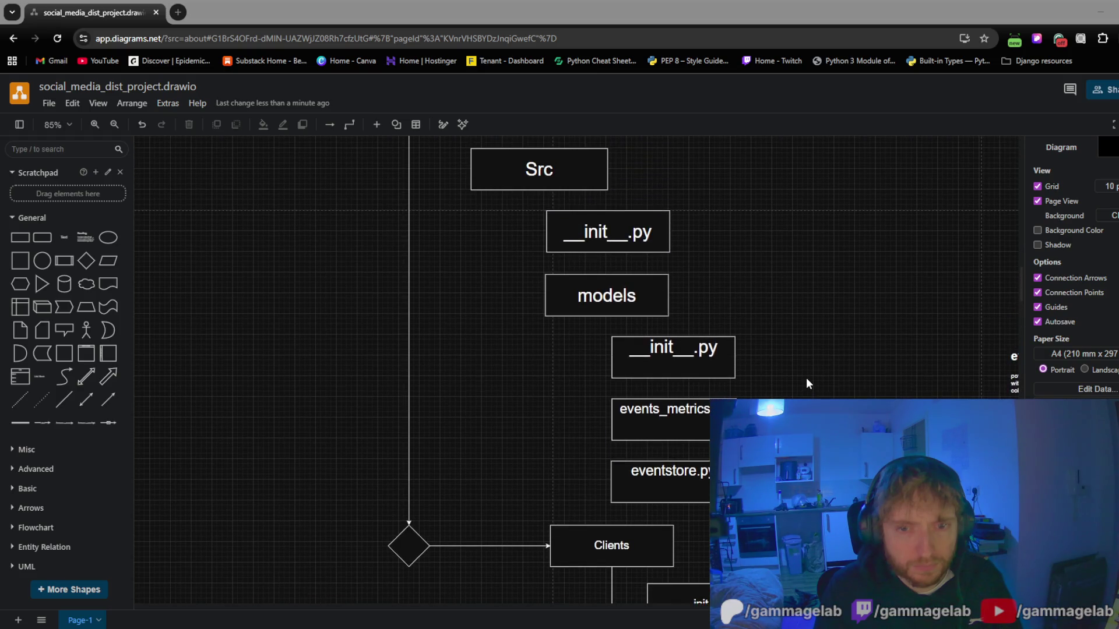
{"action": "scroll", "coordinate": [806, 382], "scroll_direction": "up", "scroll_amount": 4}
{"action": "scroll", "coordinate": [800, 383], "scroll_direction": "down", "scroll_amount": 6}
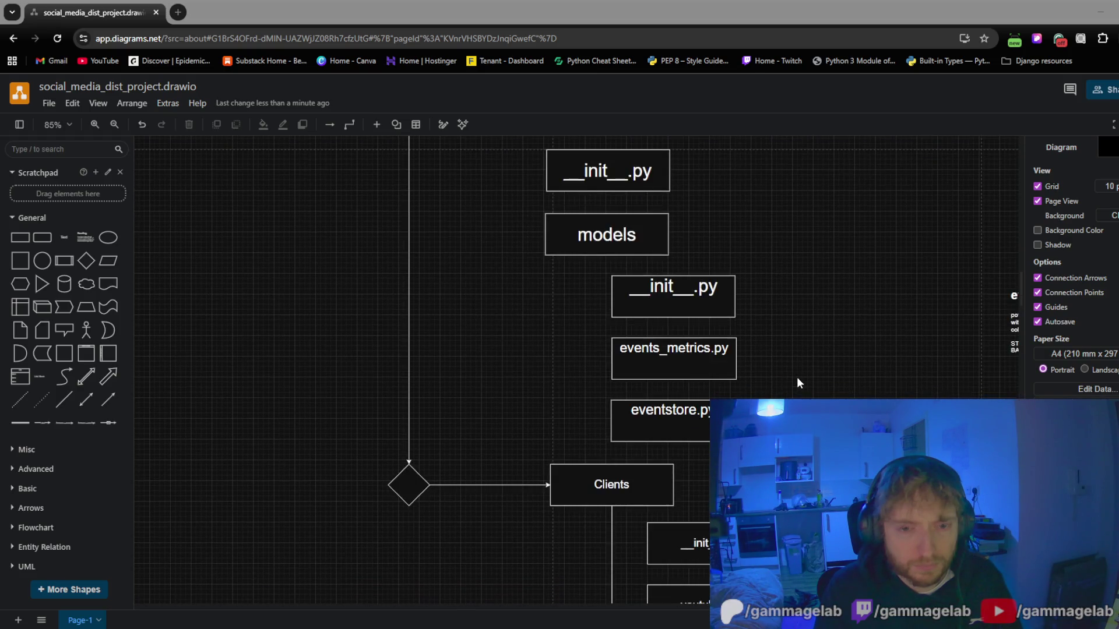
{"action": "scroll", "coordinate": [798, 381], "scroll_direction": "up", "scroll_amount": 3}
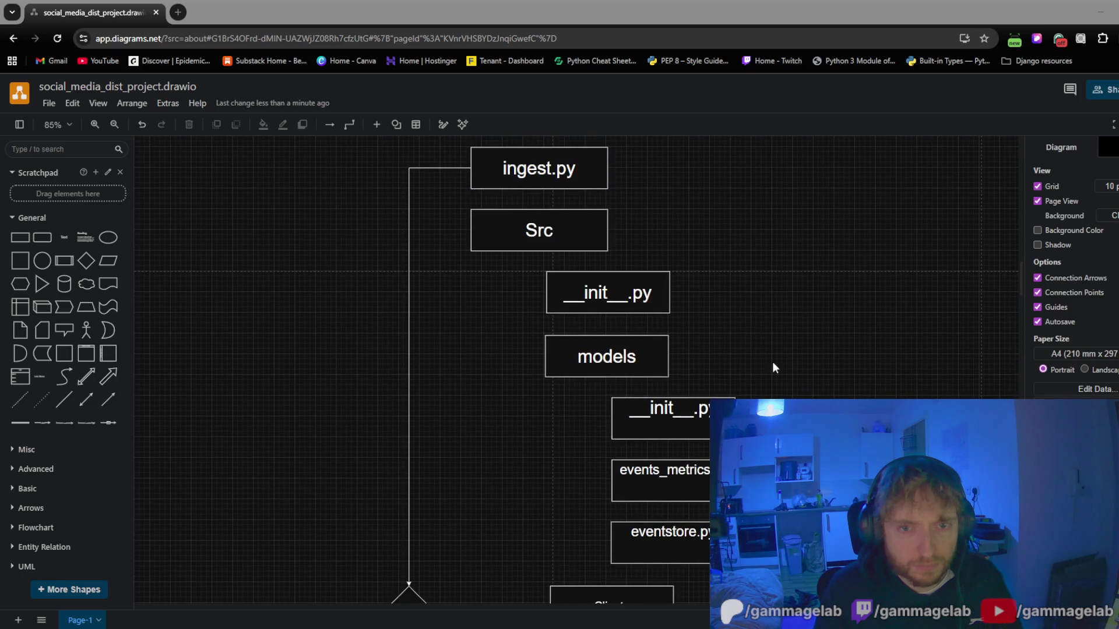
{"action": "scroll", "coordinate": [712, 277], "scroll_direction": "up", "scroll_amount": 4}
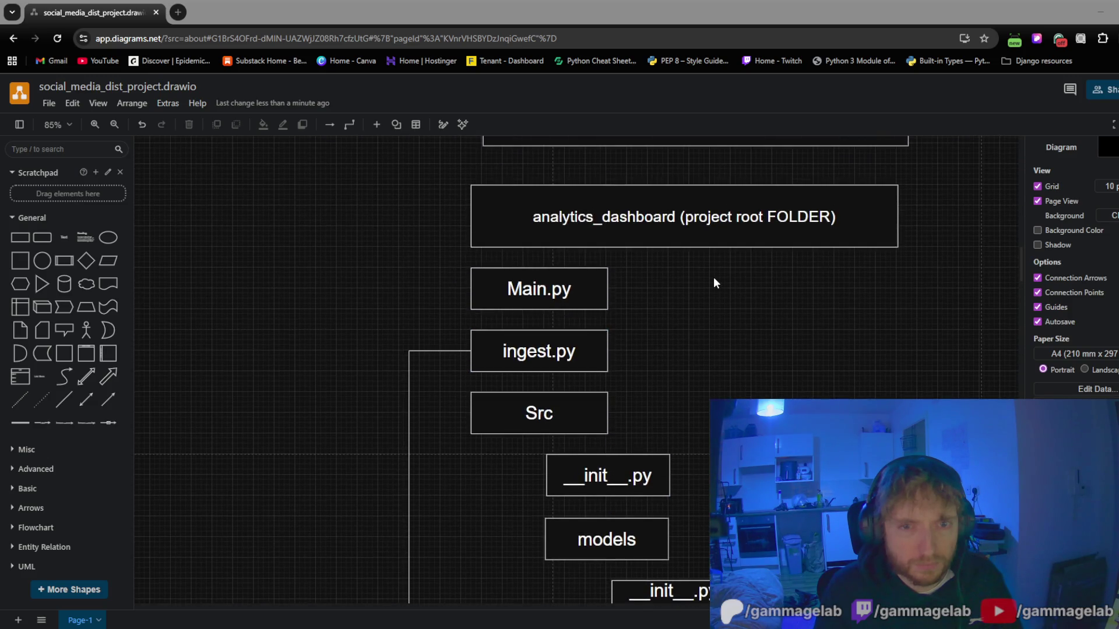
{"action": "scroll", "coordinate": [714, 277], "scroll_direction": "down", "scroll_amount": 4}
{"action": "left_click", "coordinate": [612, 297]}
{"action": "left_click", "coordinate": [606, 354]}
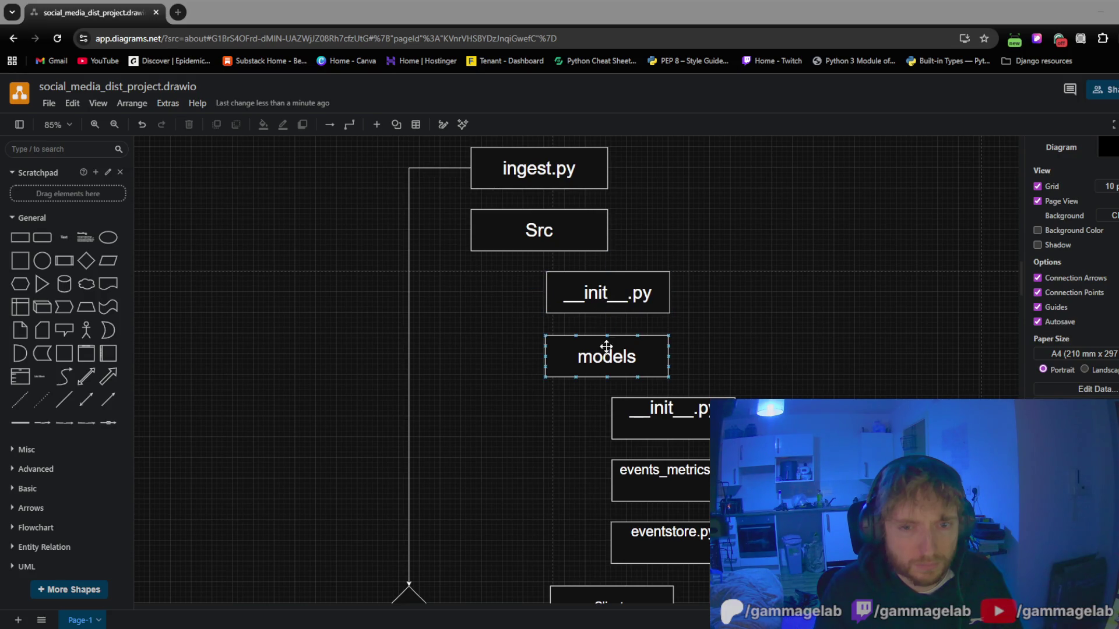
{"action": "left_click_drag", "start_coordinate": [605, 358], "coordinate": [664, 363]}
{"action": "scroll", "coordinate": [569, 390], "scroll_direction": "down", "scroll_amount": 2}
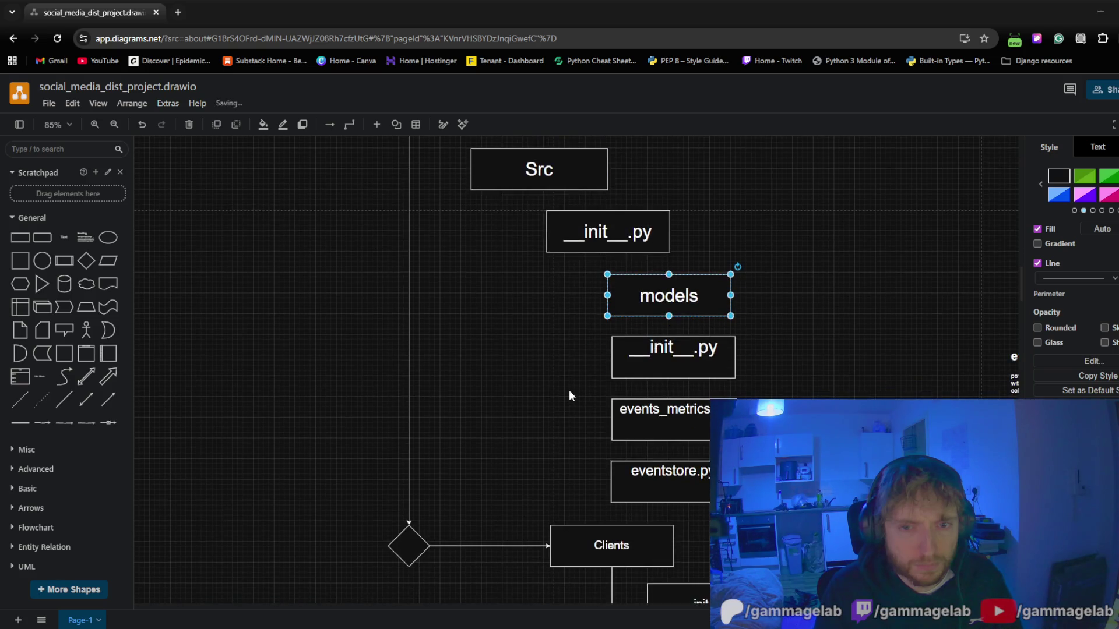
{"action": "scroll", "coordinate": [569, 385], "scroll_direction": "up", "scroll_amount": 2}
{"action": "scroll", "coordinate": [567, 380], "scroll_direction": "down", "scroll_amount": 2}
{"action": "scroll", "coordinate": [568, 377], "scroll_direction": "up", "scroll_amount": 2}
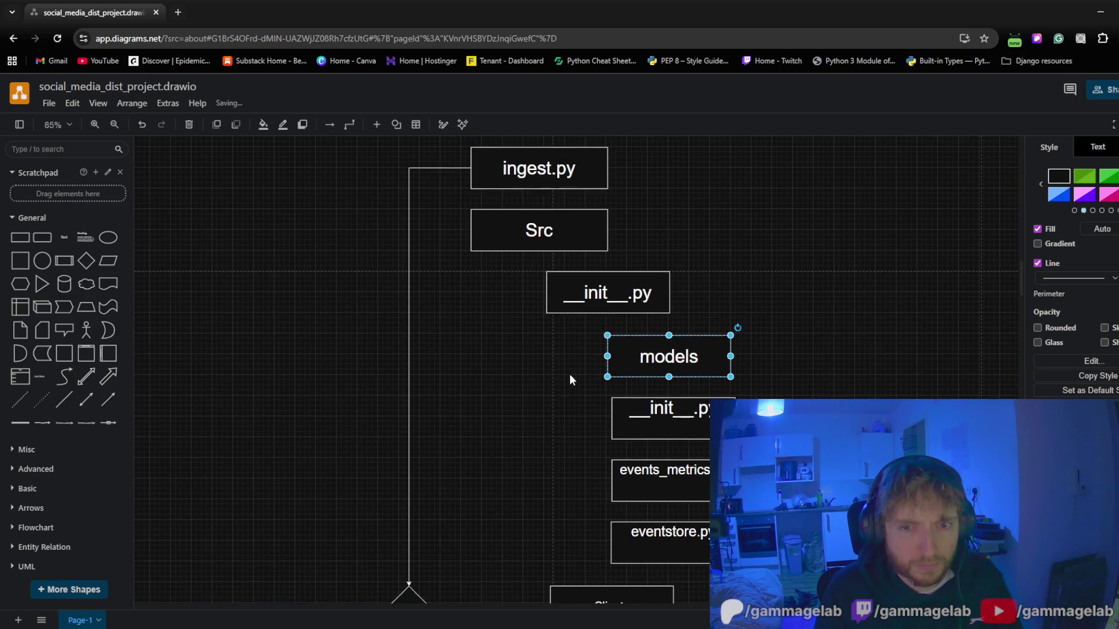
{"action": "scroll", "coordinate": [578, 368], "scroll_direction": "down", "scroll_amount": 2}
{"action": "left_click_drag", "start_coordinate": [655, 297], "coordinate": [593, 301]}
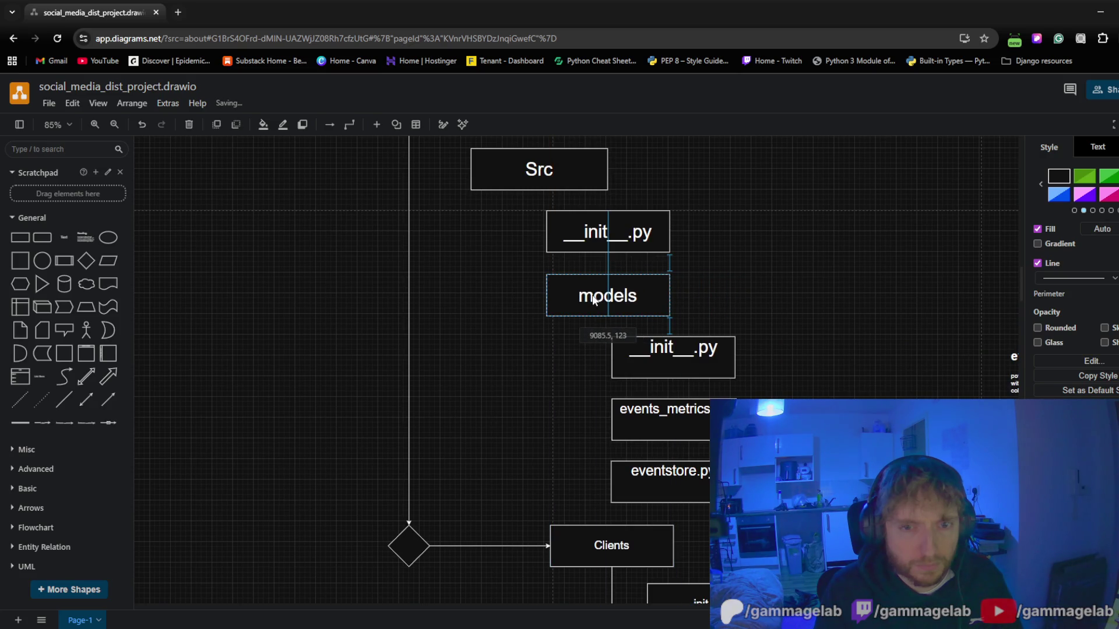
{"action": "left_click", "coordinate": [543, 375]}
{"action": "mouse_move", "coordinate": [539, 387]}
{"action": "left_mouse_down"}
{"action": "mouse_move", "coordinate": [536, 282]}
{"action": "mouse_move", "coordinate": [490, 388]}
{"action": "mouse_move", "coordinate": [515, 485]}
{"action": "mouse_move", "coordinate": [564, 280]}
{"action": "mouse_move", "coordinate": [508, 564]}
{"action": "left_mouse_up"}
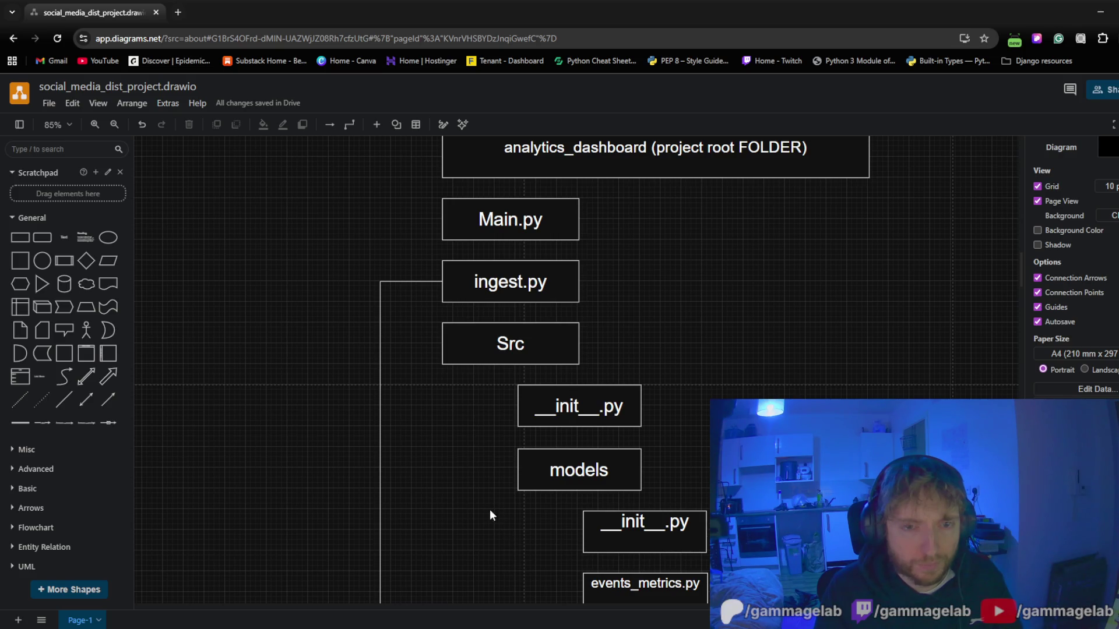
{"action": "left_click_drag", "start_coordinate": [489, 509], "coordinate": [532, 247]}
{"action": "scroll", "coordinate": [525, 327], "scroll_direction": "down", "scroll_amount": 3, "text": "ctrl"}
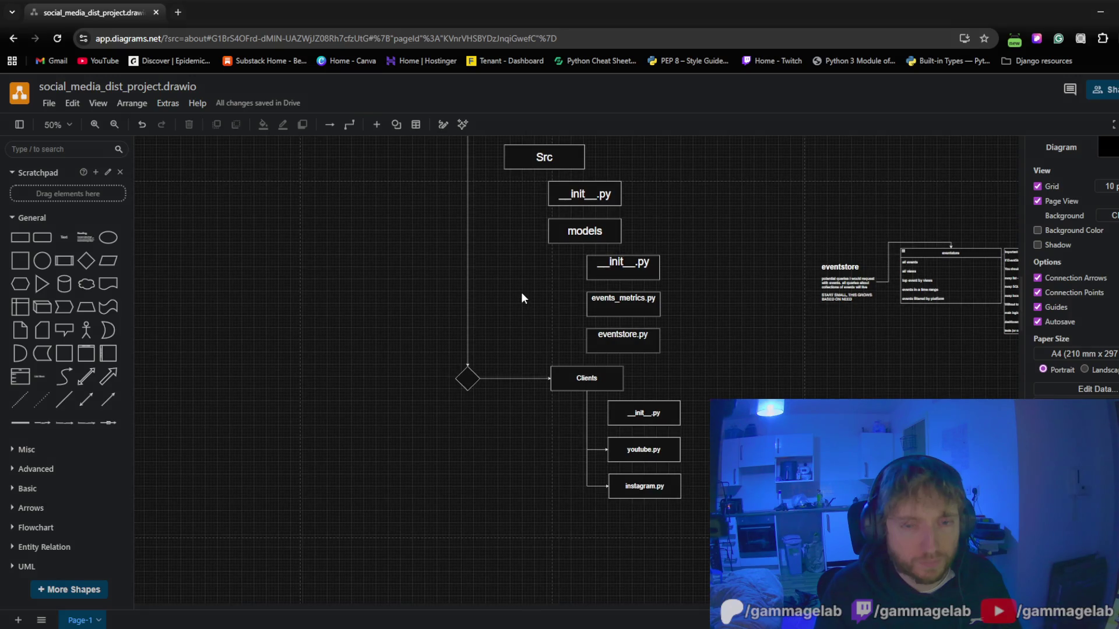
Frame the whole project tree and inspect the Src and __init__.py boxes
{"action": "left_click_drag", "start_coordinate": [522, 297], "coordinate": [474, 396]}
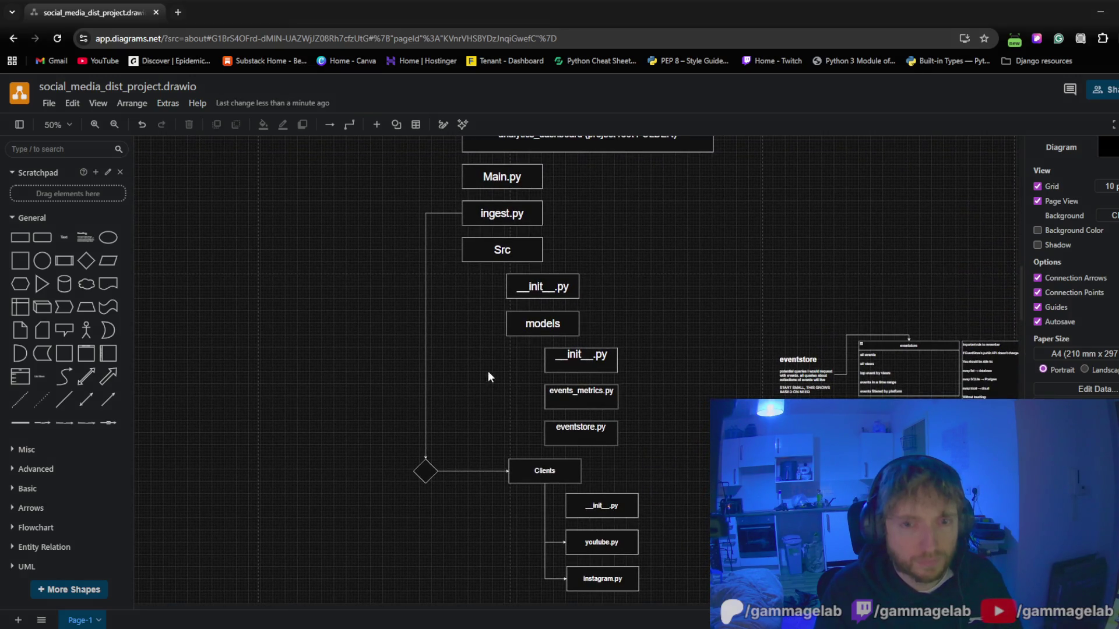
{"action": "left_click", "coordinate": [471, 257]}
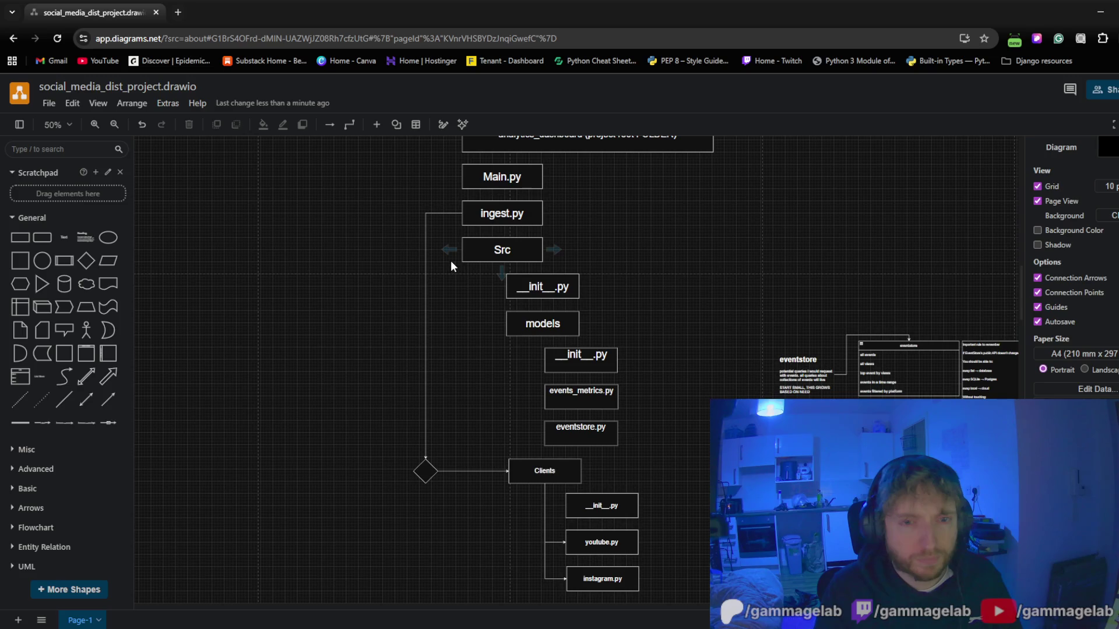
{"action": "left_click", "coordinate": [481, 266]}
{"action": "mouse_move", "coordinate": [447, 251]}
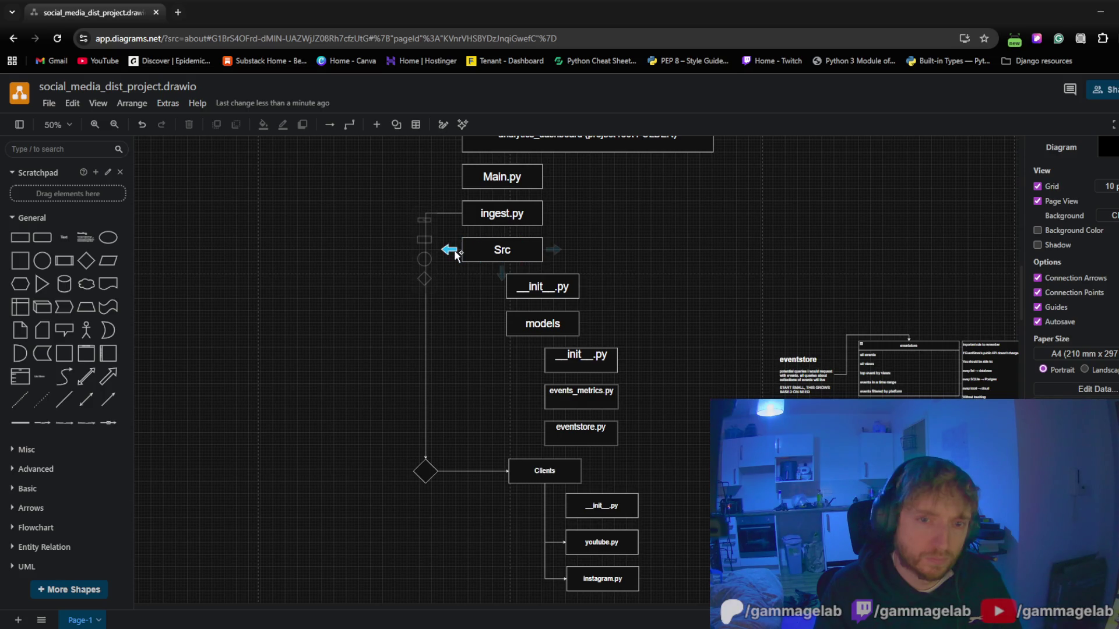
{"action": "left_click", "coordinate": [511, 282]}
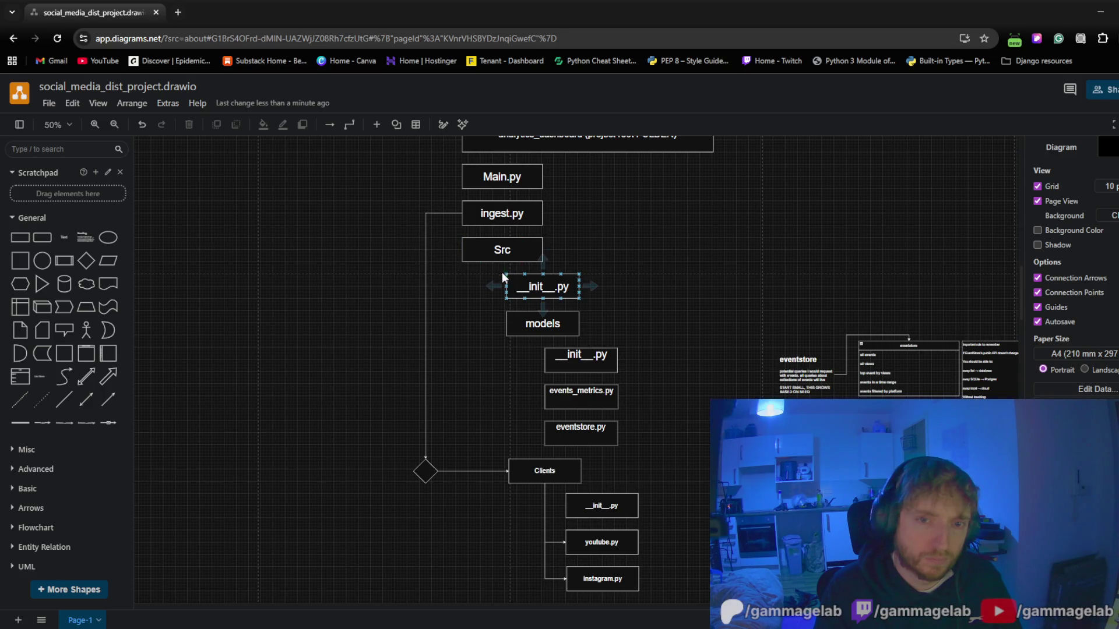
{"action": "left_click", "coordinate": [498, 317]}
{"action": "left_click", "coordinate": [527, 291]}
{"action": "left_click", "coordinate": [528, 290]}
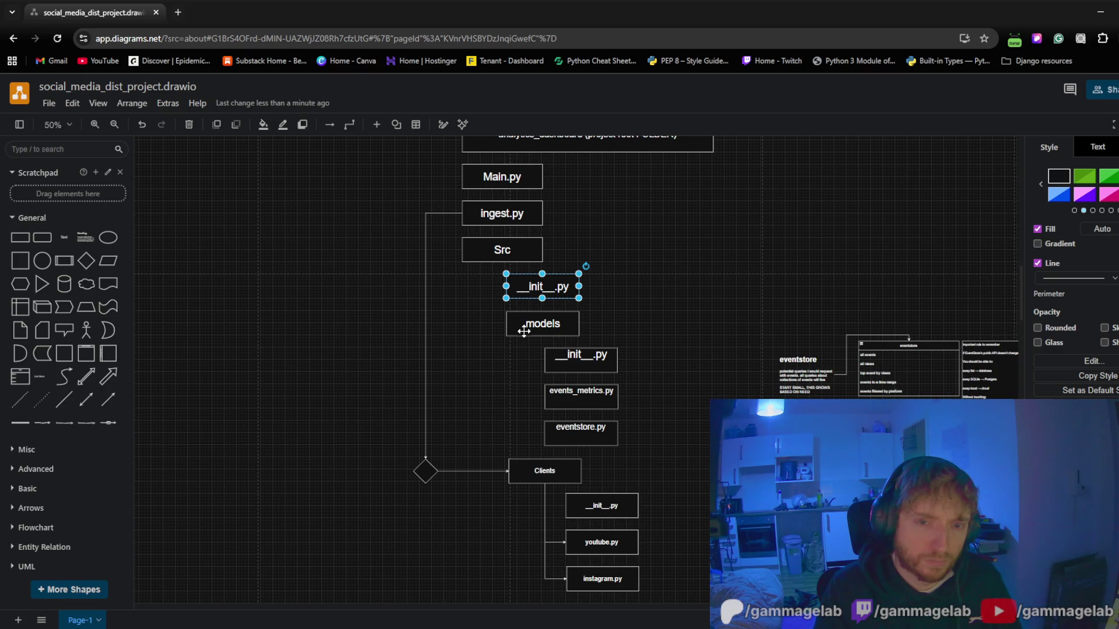
Nudge the models box right and shift its three file boxes right to line up under Clients files
{"action": "left_click", "coordinate": [487, 362]}
{"action": "left_click_drag", "start_coordinate": [534, 324], "coordinate": [537, 326]}
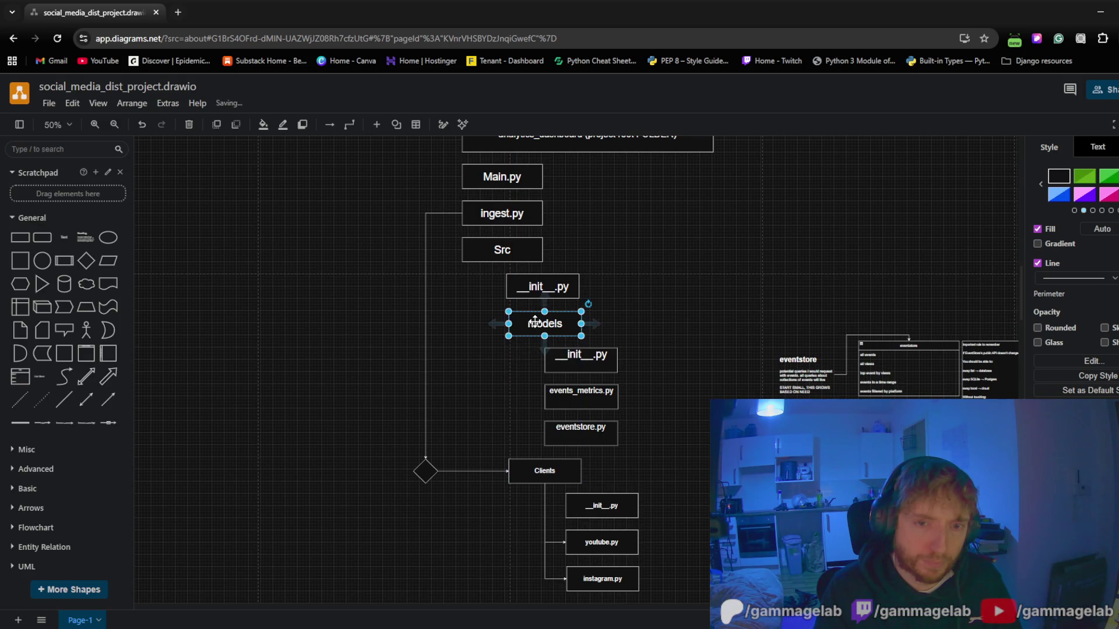
{"action": "left_click", "coordinate": [498, 363]}
{"action": "mouse_move", "coordinate": [654, 450]}
{"action": "left_mouse_down"}
{"action": "mouse_move", "coordinate": [535, 354]}
{"action": "mouse_move", "coordinate": [584, 367]}
{"action": "left_mouse_up"}
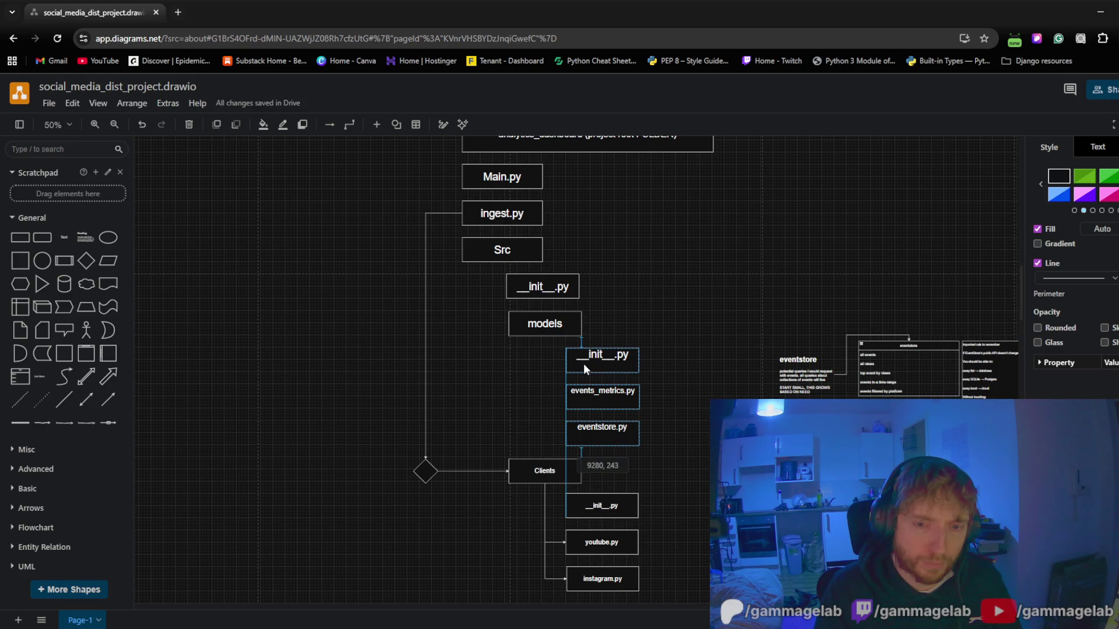
{"action": "left_click", "coordinate": [504, 383]}
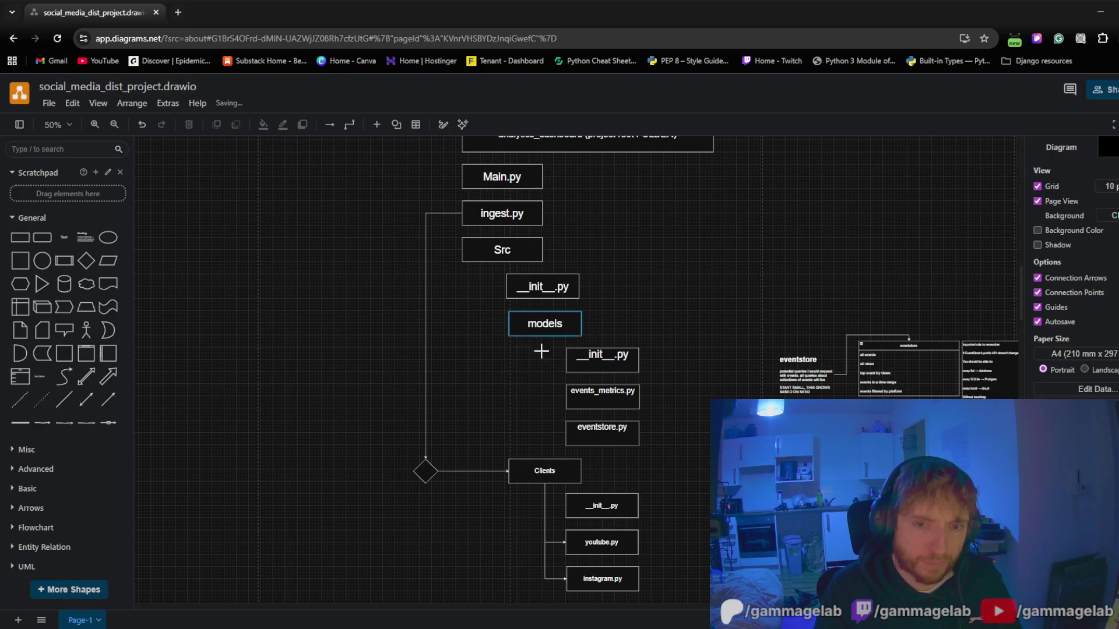
Draw elbow connectors from models down to events_metrics.py and eventstore.py
{"action": "left_click_drag", "start_coordinate": [541, 351], "coordinate": [567, 396]}
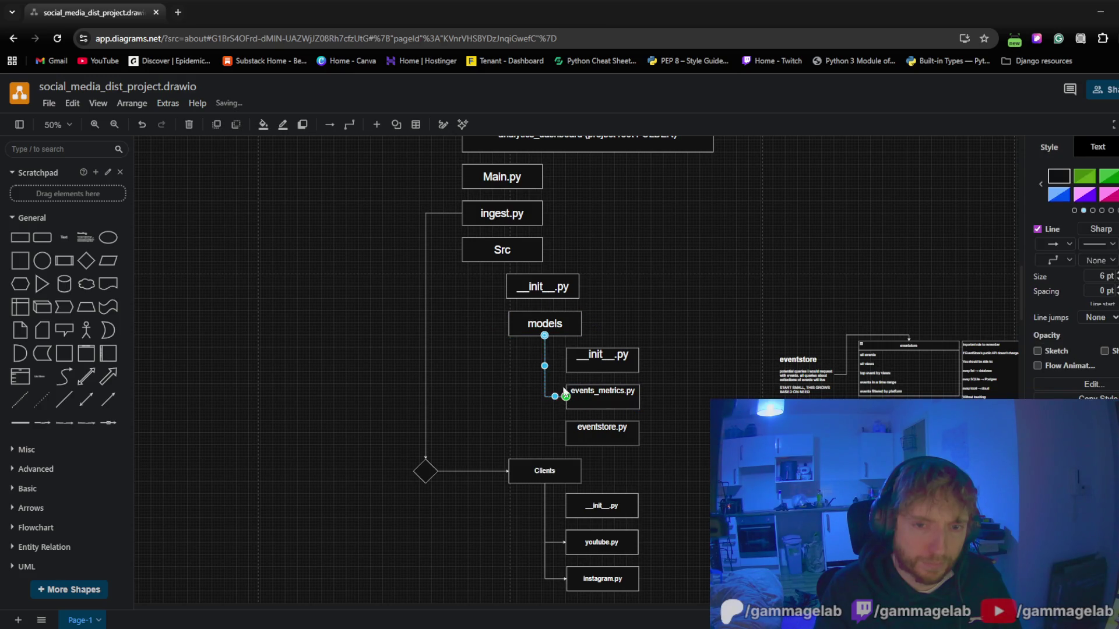
{"action": "left_click", "coordinate": [528, 357]}
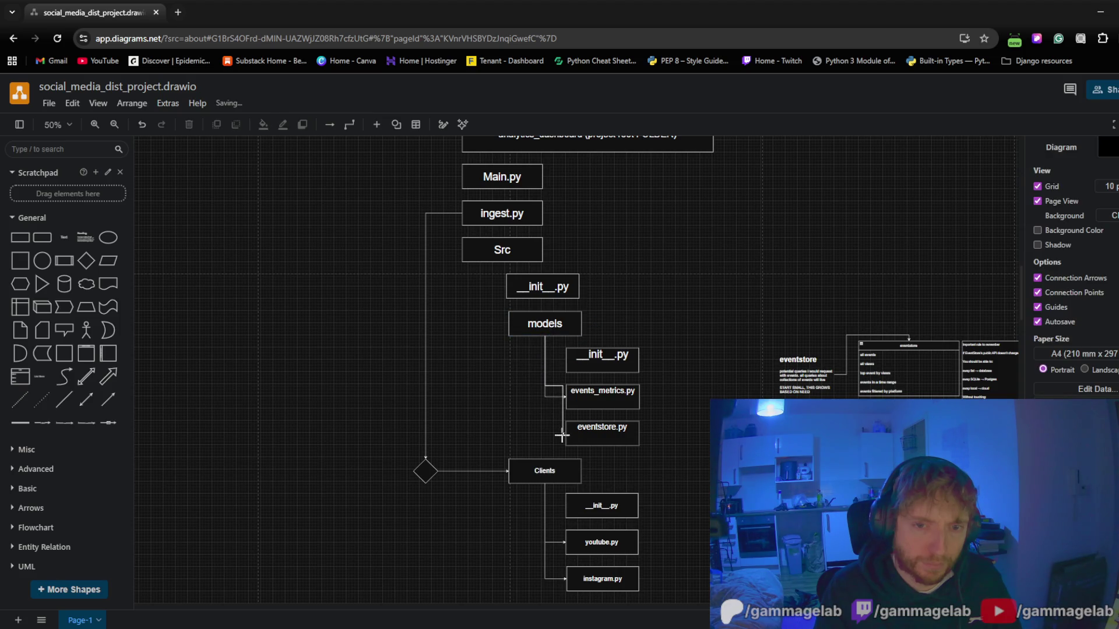
{"action": "left_click_drag", "start_coordinate": [562, 436], "coordinate": [566, 433]}
{"action": "left_click", "coordinate": [467, 365]}
{"action": "left_click_drag", "start_coordinate": [462, 352], "coordinate": [443, 379]}
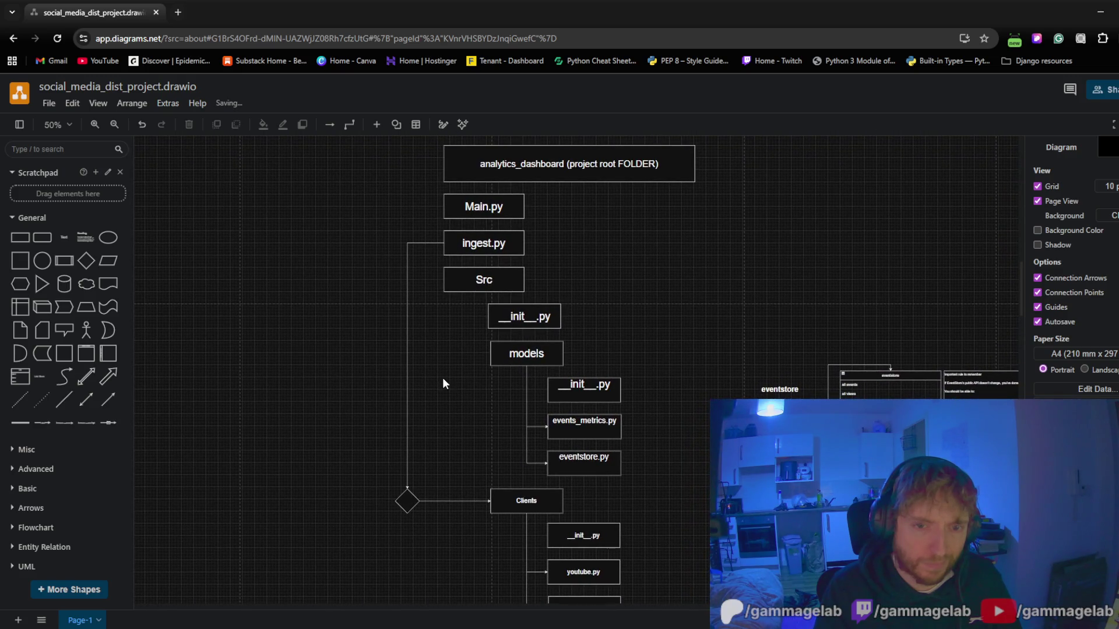
{"action": "mouse_move", "coordinate": [442, 383]}
{"action": "left_mouse_down"}
{"action": "mouse_move", "coordinate": [448, 309]}
{"action": "mouse_move", "coordinate": [444, 374]}
{"action": "mouse_move", "coordinate": [454, 331]}
{"action": "left_mouse_up"}
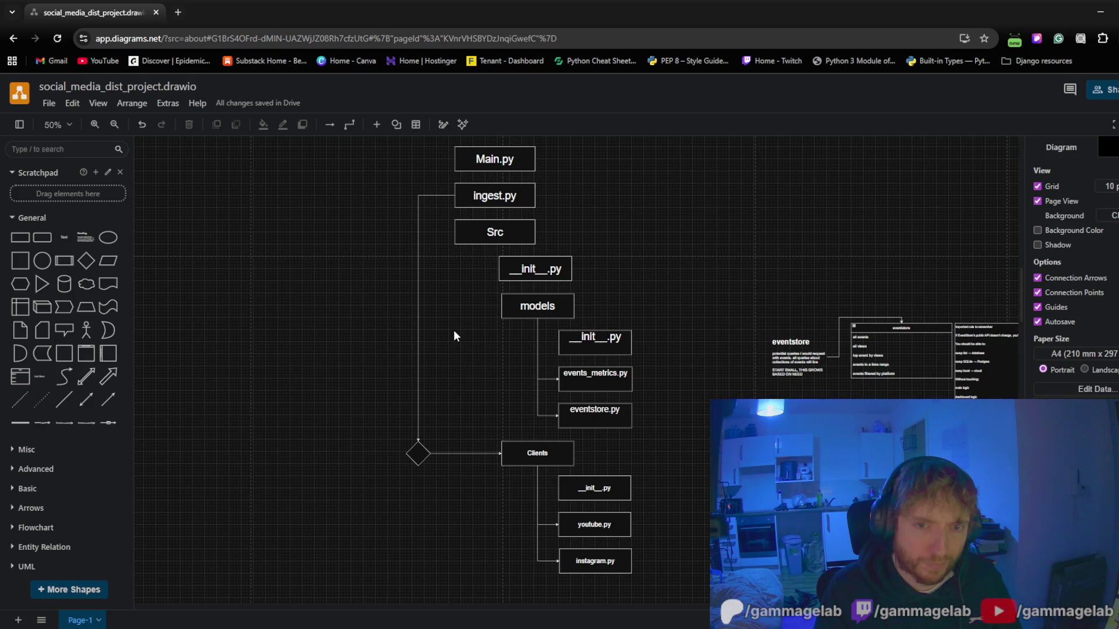
Connect the Src box down to the models box
{"action": "left_click_drag", "start_coordinate": [454, 329], "coordinate": [452, 369]}
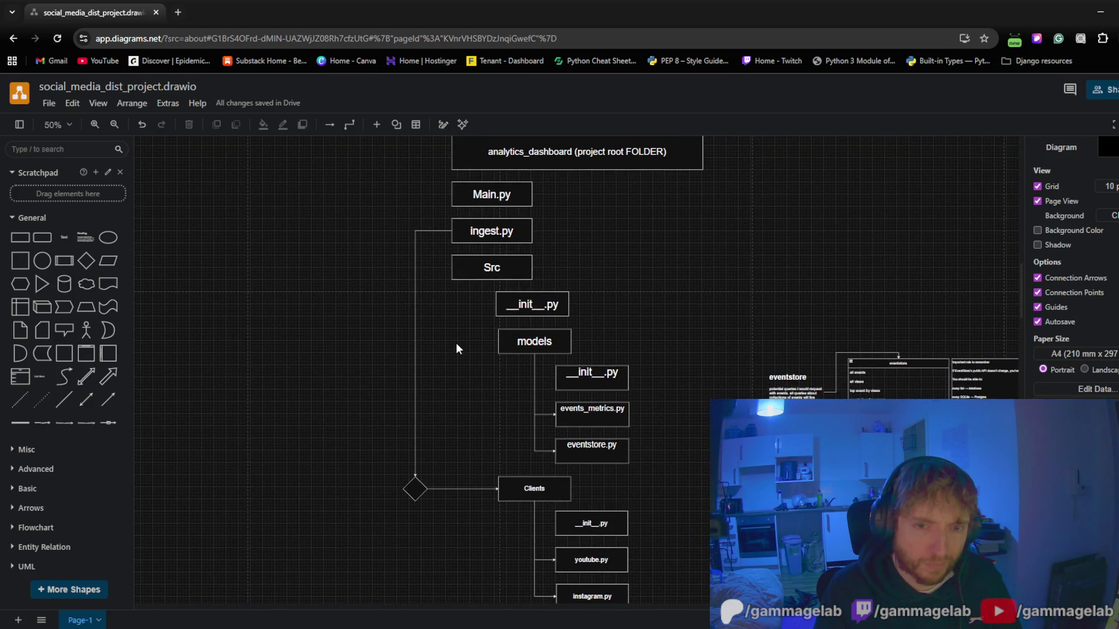
{"action": "left_click_drag", "start_coordinate": [491, 281], "coordinate": [497, 346]}
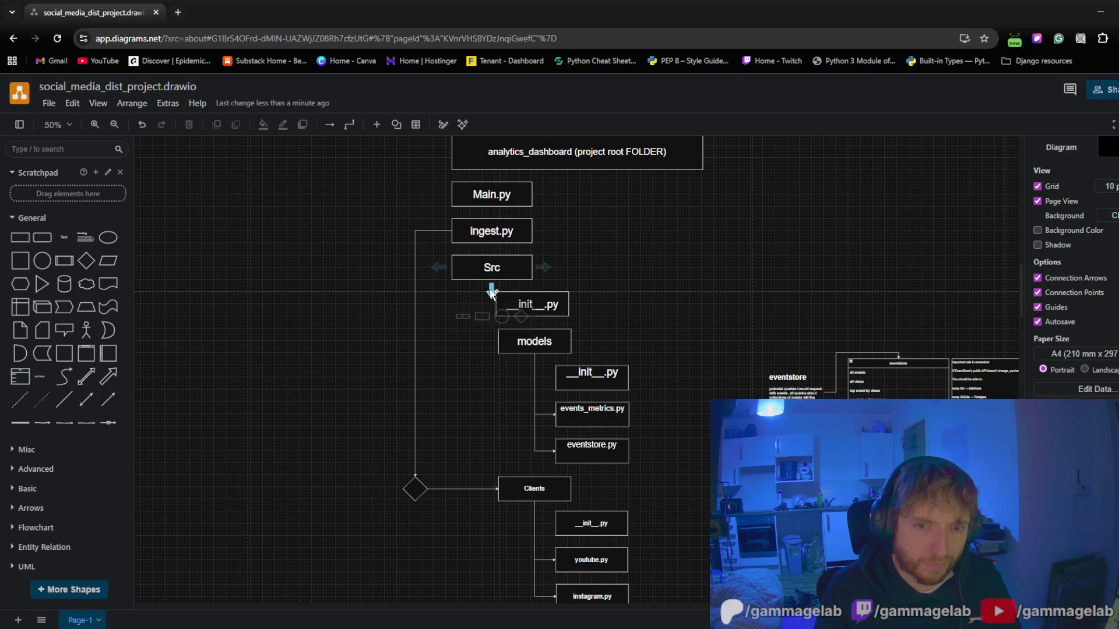
{"action": "left_click", "coordinate": [498, 342]}
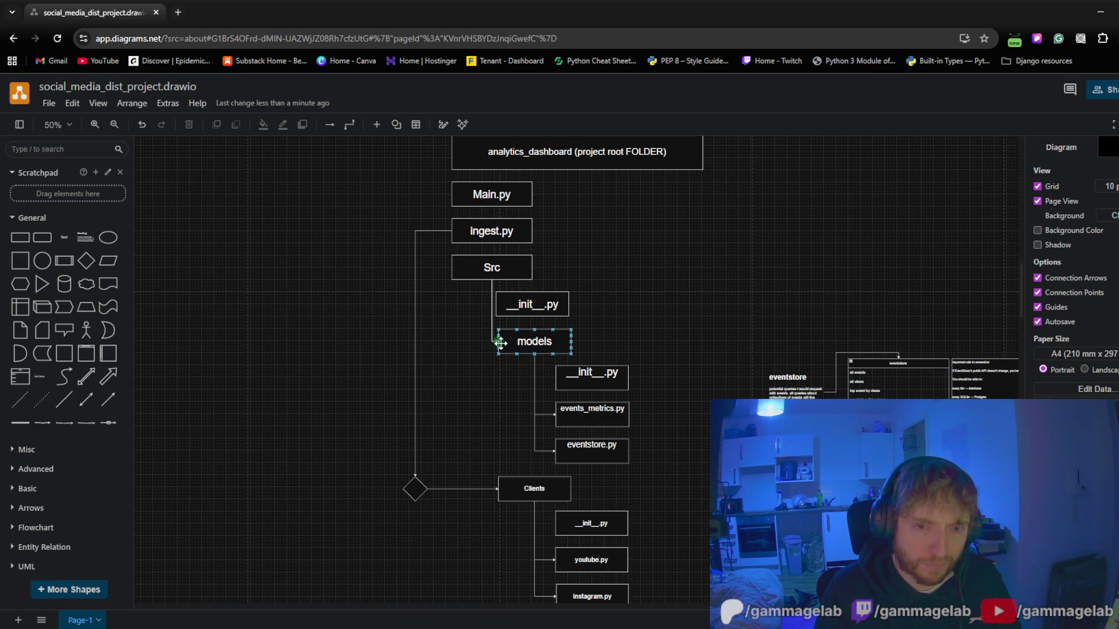
{"action": "left_click", "coordinate": [499, 342]}
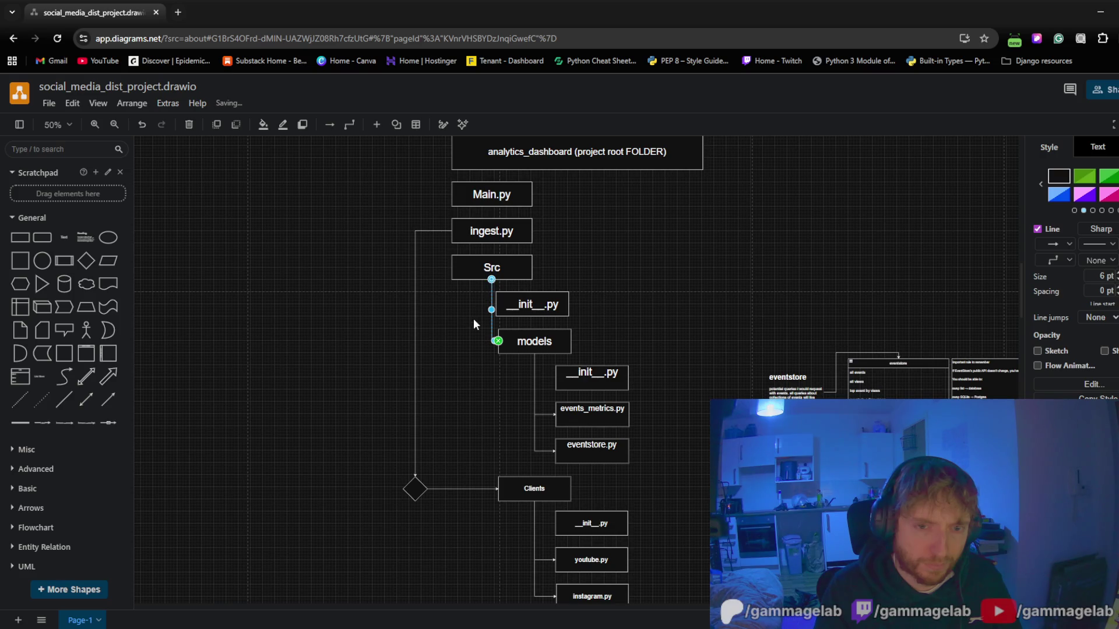
{"action": "left_click", "coordinate": [487, 283]}
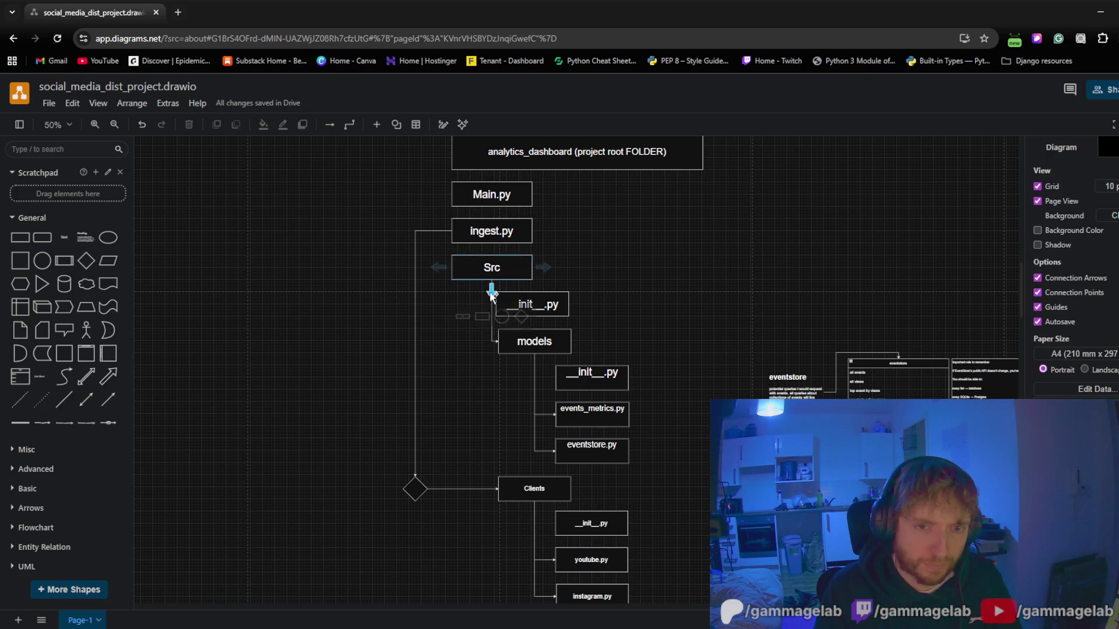
Draw a connector from Src down to the Clients box, joining the diamond junction's arrow
{"action": "mouse_move", "coordinate": [490, 285]}
{"action": "left_mouse_down"}
{"action": "mouse_move", "coordinate": [468, 441]}
{"action": "mouse_move", "coordinate": [498, 491]}
{"action": "left_mouse_up"}
{"action": "left_click", "coordinate": [504, 491]}
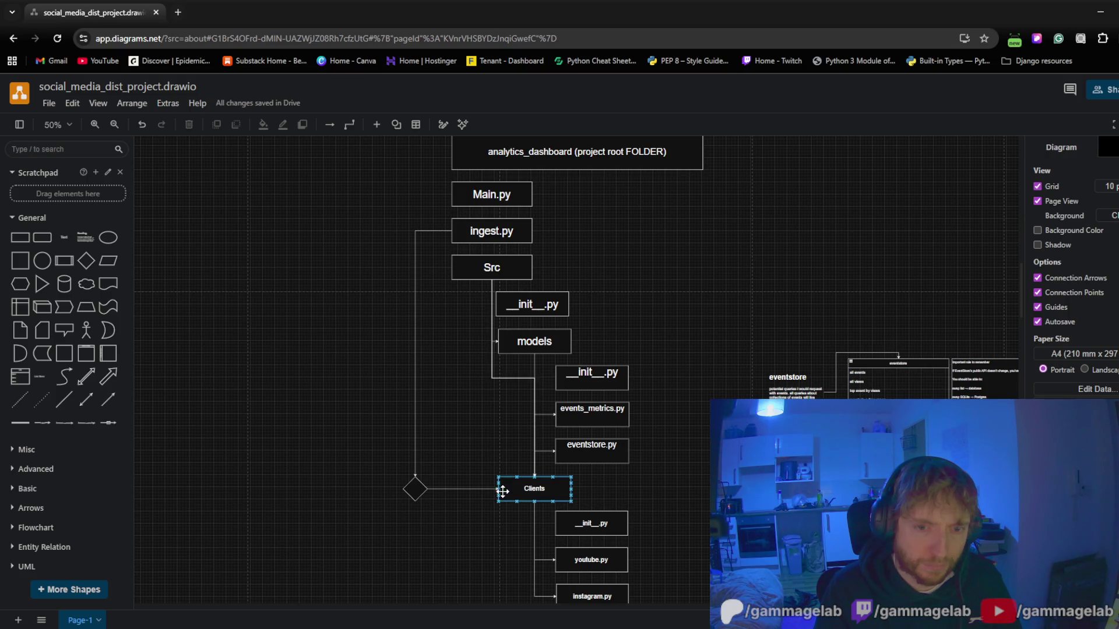
{"action": "left_click", "coordinate": [498, 488]}
{"action": "left_click", "coordinate": [342, 417]}
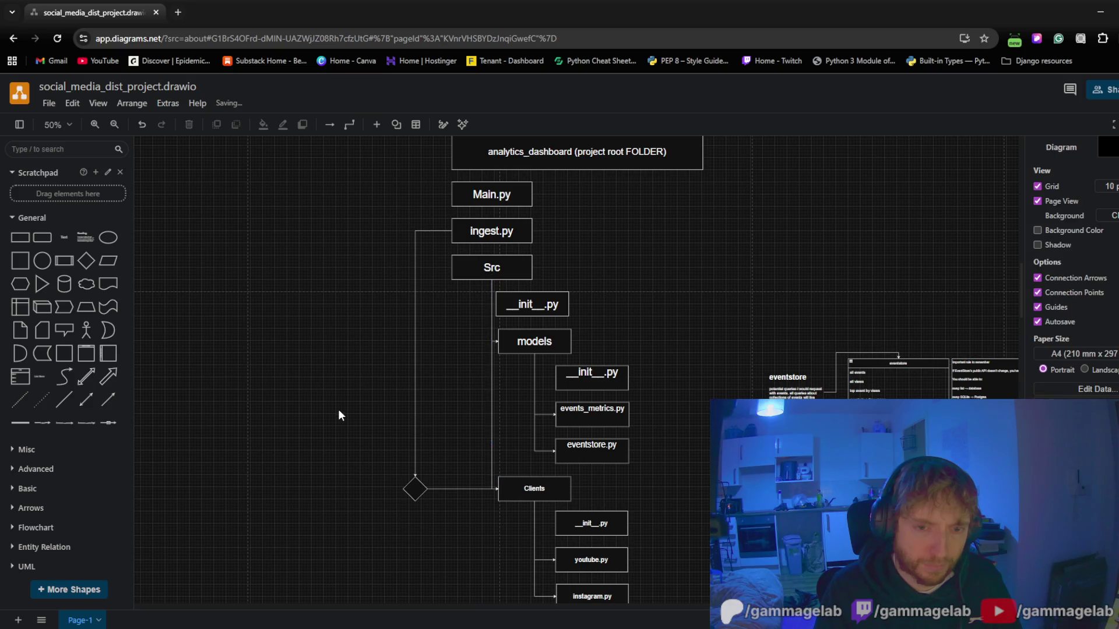
{"action": "left_click_drag", "start_coordinate": [352, 418], "coordinate": [357, 369]}
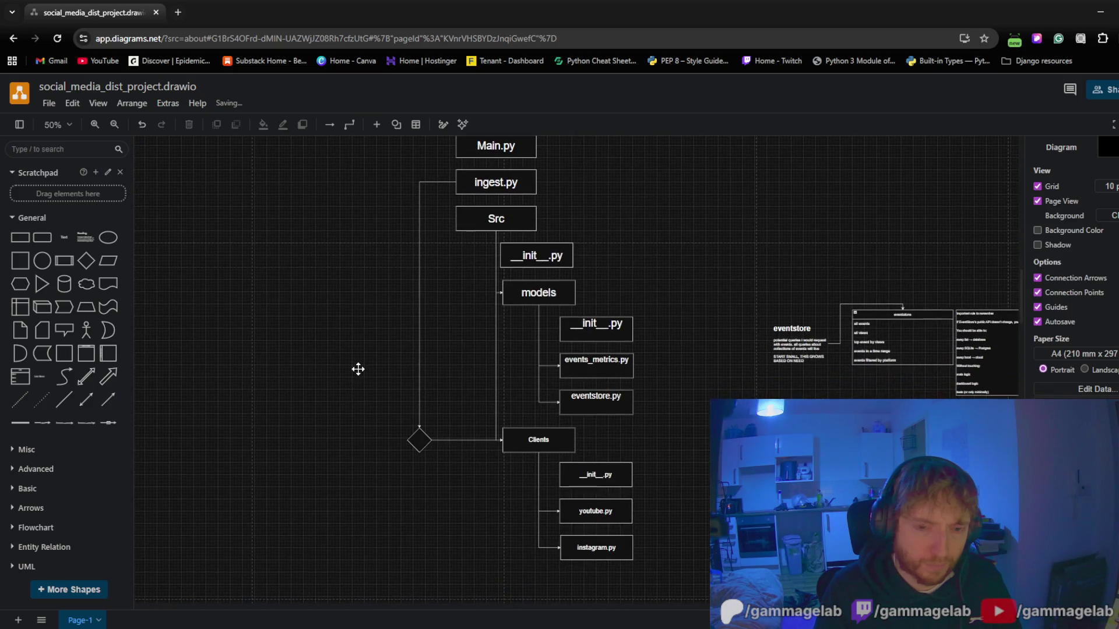
{"action": "mouse_move", "coordinate": [415, 488]}
{"action": "left_click_drag", "start_coordinate": [454, 336], "coordinate": [455, 409]}
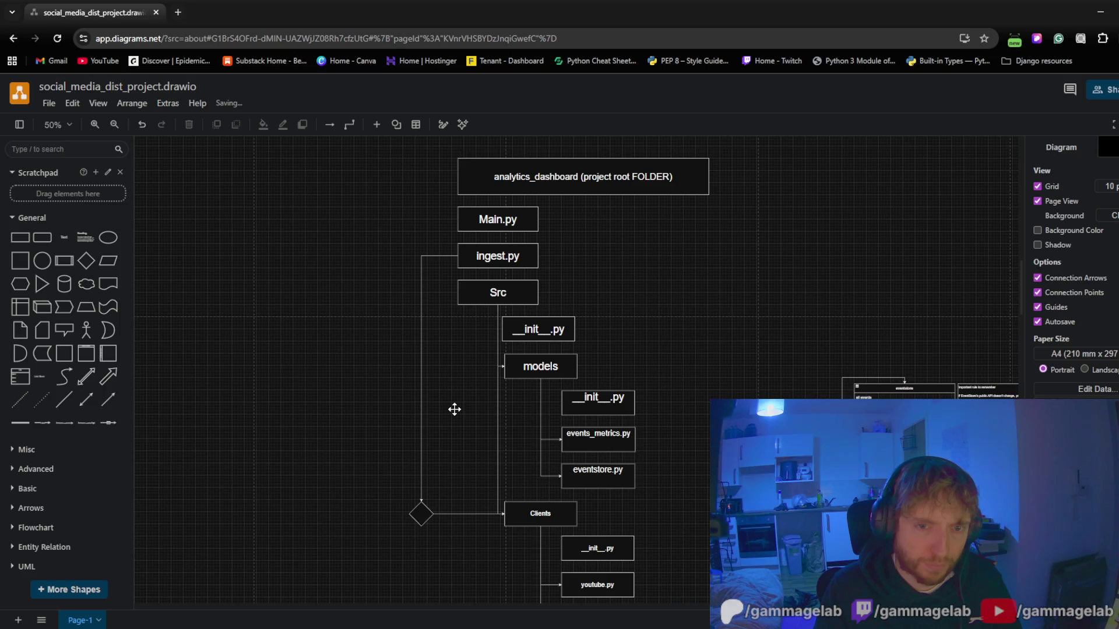
{"action": "left_click_drag", "start_coordinate": [455, 410], "coordinate": [452, 382]}
{"action": "left_click", "coordinate": [465, 489]}
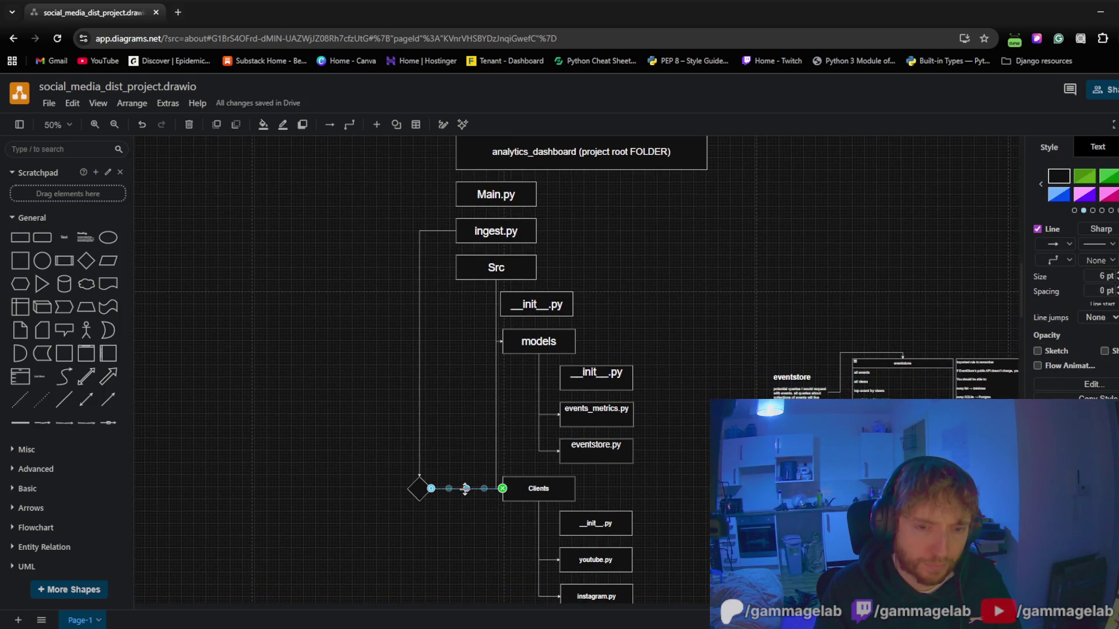
Delete the diamond-to-Clients connector and review the Clients files and Main.py/ingest.py
{"action": "key", "text": "Delete"}
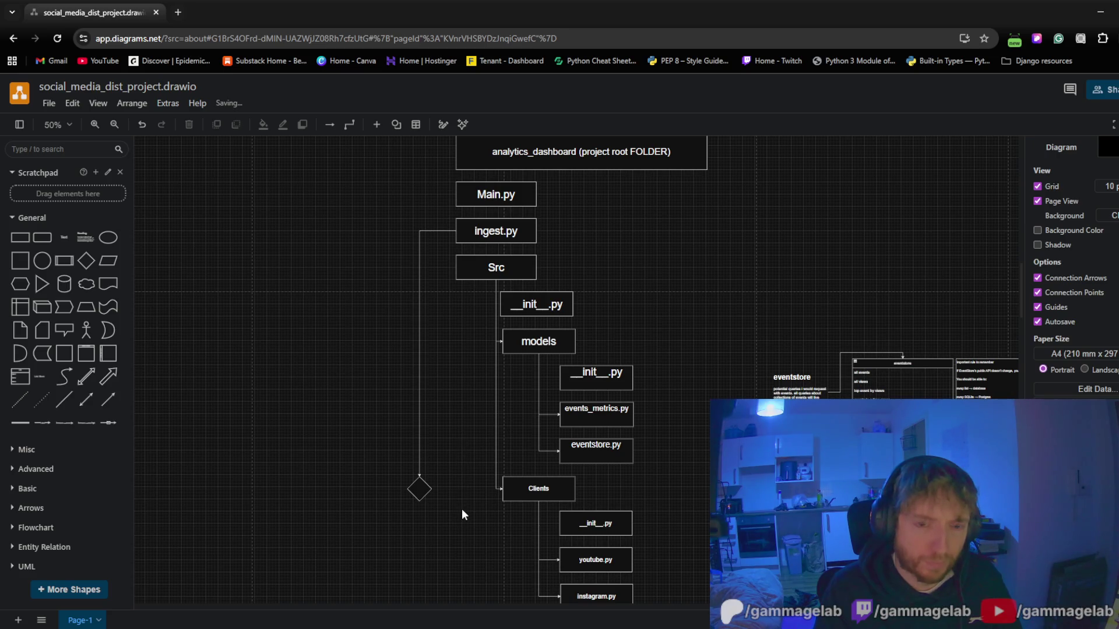
{"action": "left_click_drag", "start_coordinate": [455, 526], "coordinate": [457, 408]}
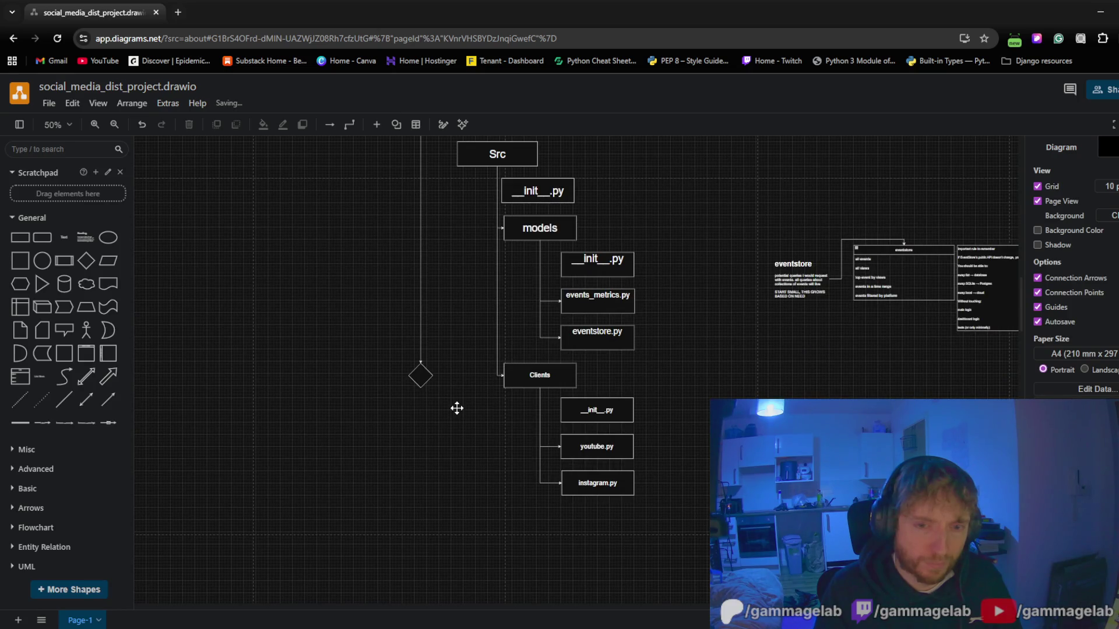
{"action": "left_click_drag", "start_coordinate": [457, 408], "coordinate": [437, 487]}
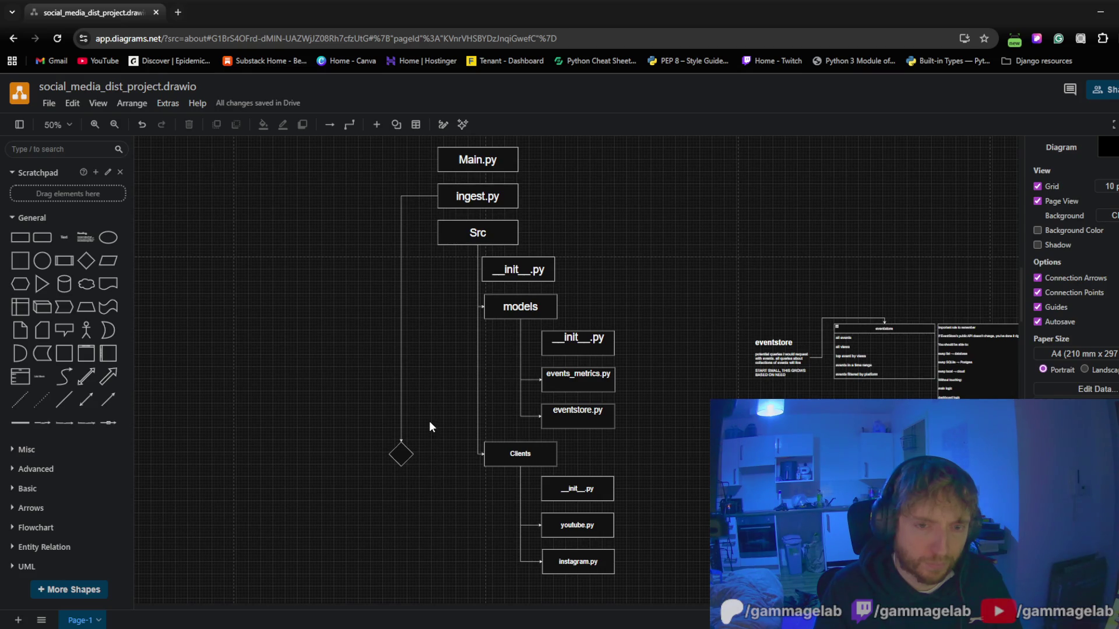
{"action": "scroll", "coordinate": [429, 429], "scroll_direction": "up", "scroll_amount": 2}
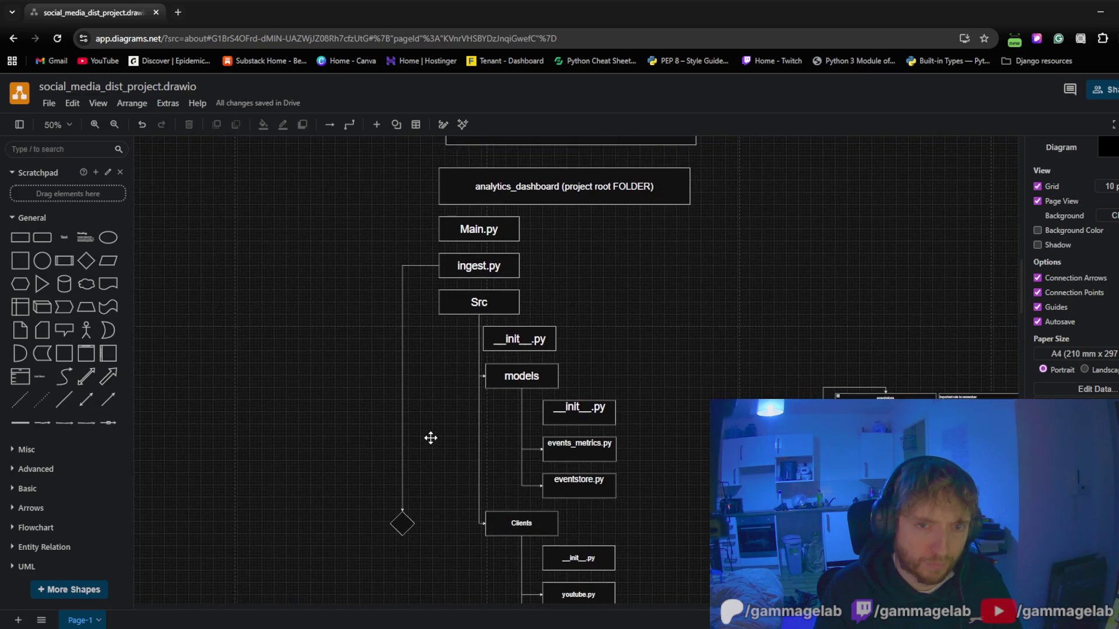
{"action": "left_click_drag", "start_coordinate": [430, 439], "coordinate": [429, 378]}
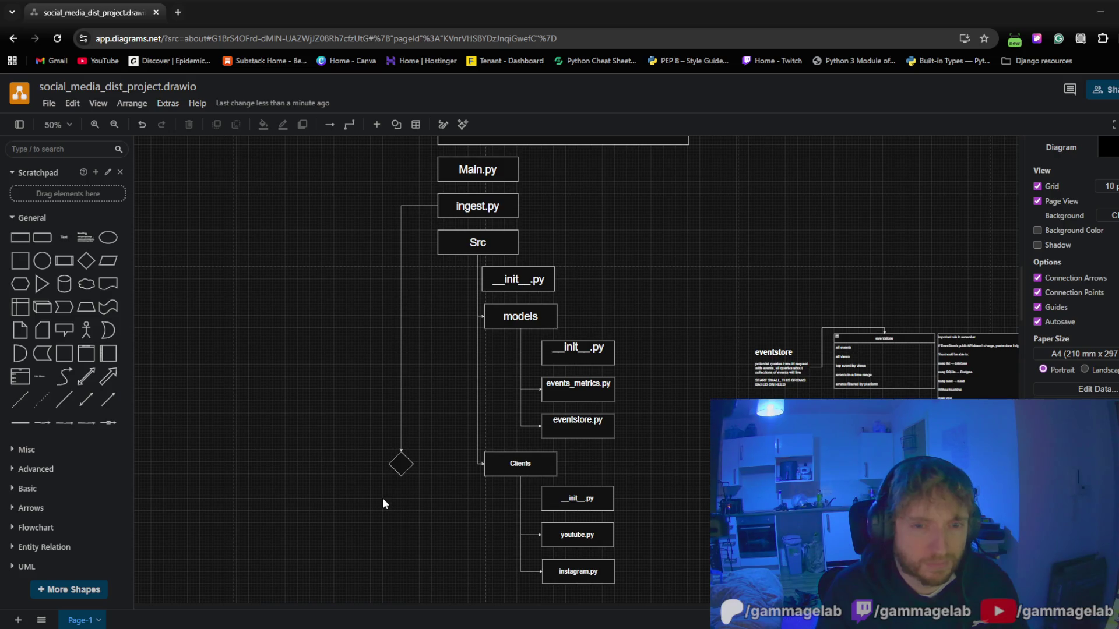
{"action": "scroll", "coordinate": [398, 420], "scroll_direction": "up", "scroll_amount": 2}
Reposition the 'from understanding of python file structure' title box slightly above the tree
{"action": "left_click_drag", "start_coordinate": [409, 449], "coordinate": [417, 351]}
{"action": "mouse_move", "coordinate": [424, 357]}
{"action": "left_mouse_down"}
{"action": "mouse_move", "coordinate": [448, 291]}
{"action": "mouse_move", "coordinate": [375, 460]}
{"action": "left_mouse_up"}
{"action": "mouse_move", "coordinate": [649, 380]}
{"action": "left_mouse_down"}
{"action": "mouse_move", "coordinate": [582, 452]}
{"action": "mouse_move", "coordinate": [612, 472]}
{"action": "left_mouse_up"}
{"action": "left_click", "coordinate": [409, 271]}
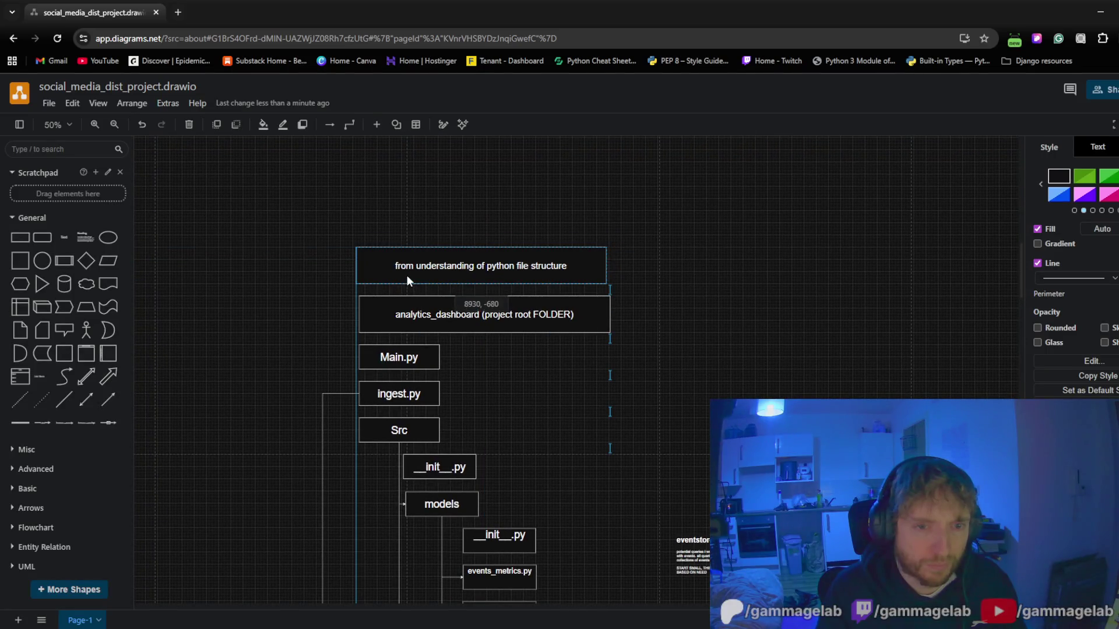
{"action": "left_click_drag", "start_coordinate": [409, 277], "coordinate": [411, 273]}
{"action": "left_click", "coordinate": [273, 400]}
{"action": "left_click_drag", "start_coordinate": [272, 400], "coordinate": [301, 271]}
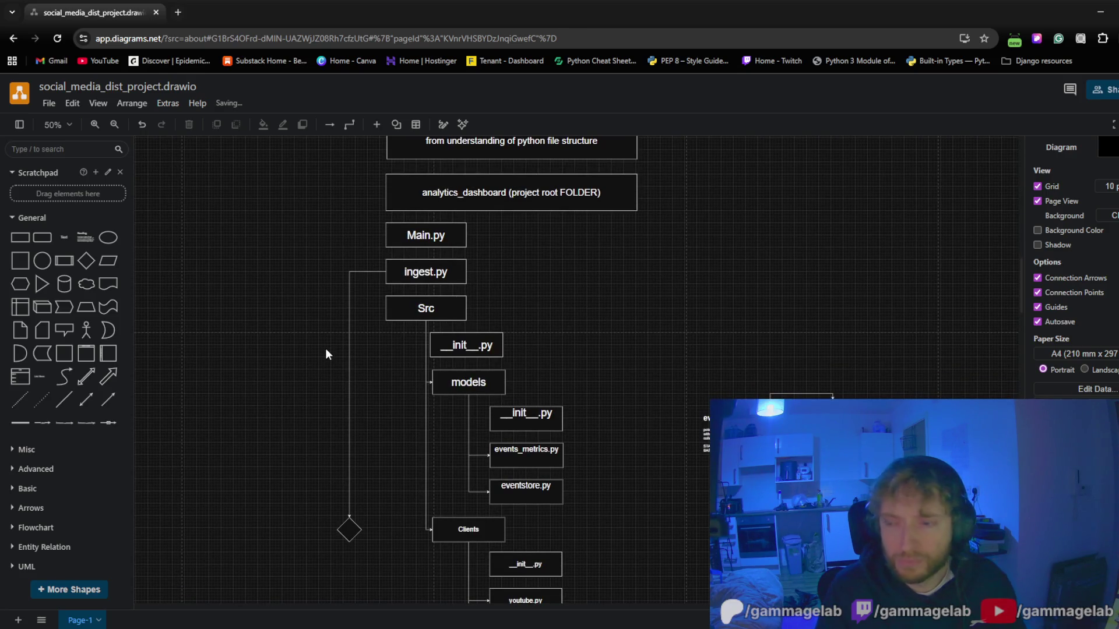
{"action": "mouse_move", "coordinate": [333, 349]}
{"action": "left_mouse_down"}
{"action": "mouse_move", "coordinate": [434, 255]}
{"action": "mouse_move", "coordinate": [405, 301]}
{"action": "left_mouse_up"}
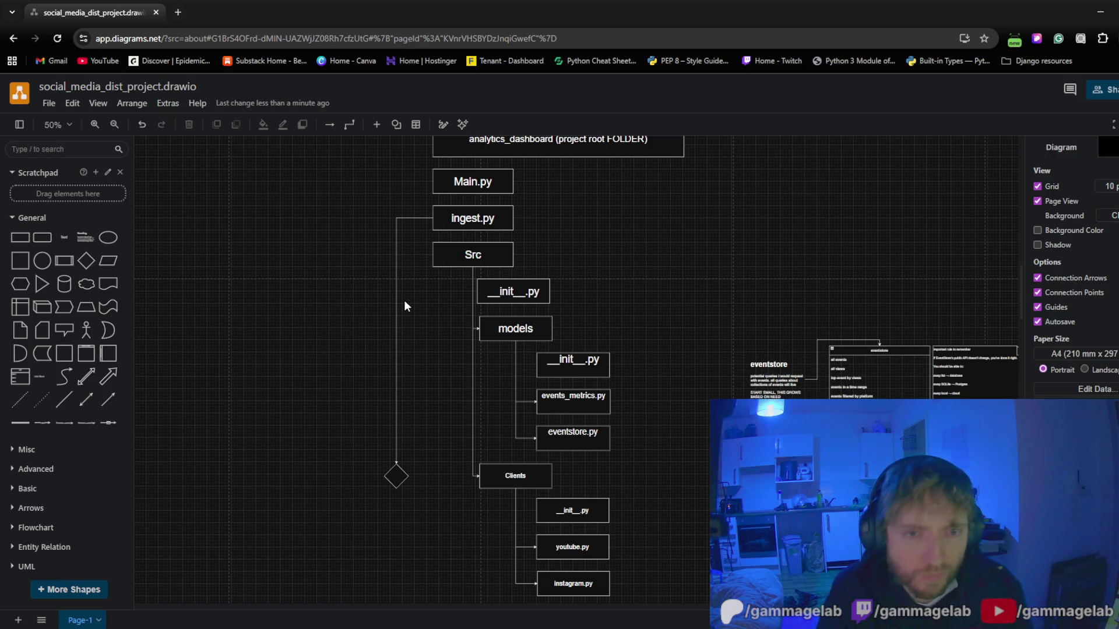
{"action": "scroll", "coordinate": [419, 252], "scroll_direction": "up", "scroll_amount": 2}
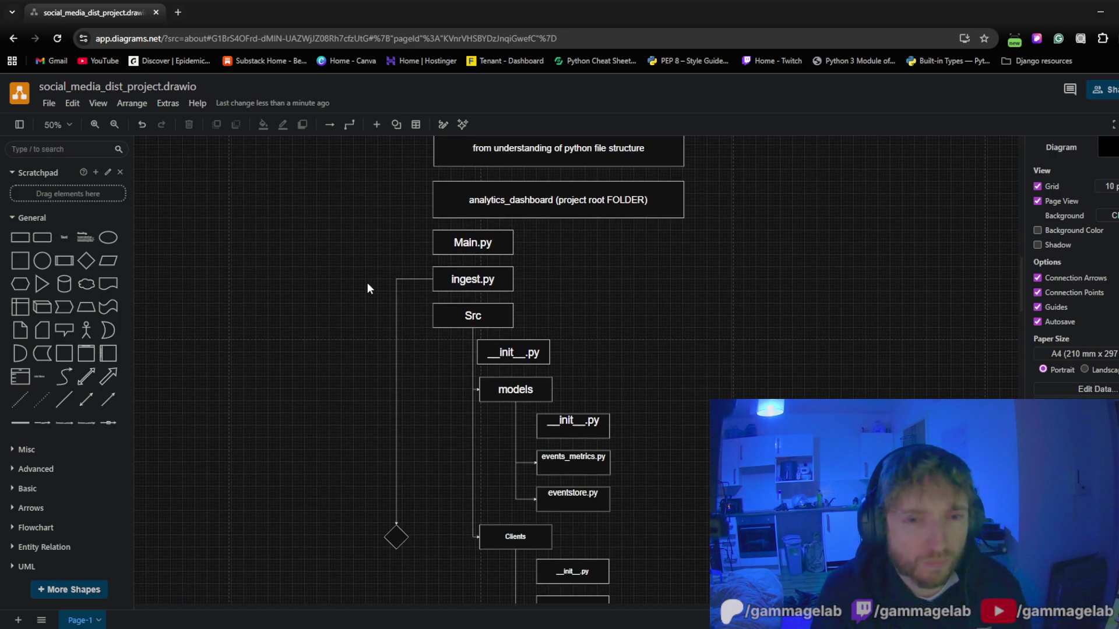
{"action": "scroll", "coordinate": [366, 279], "scroll_direction": "down", "scroll_amount": 2}
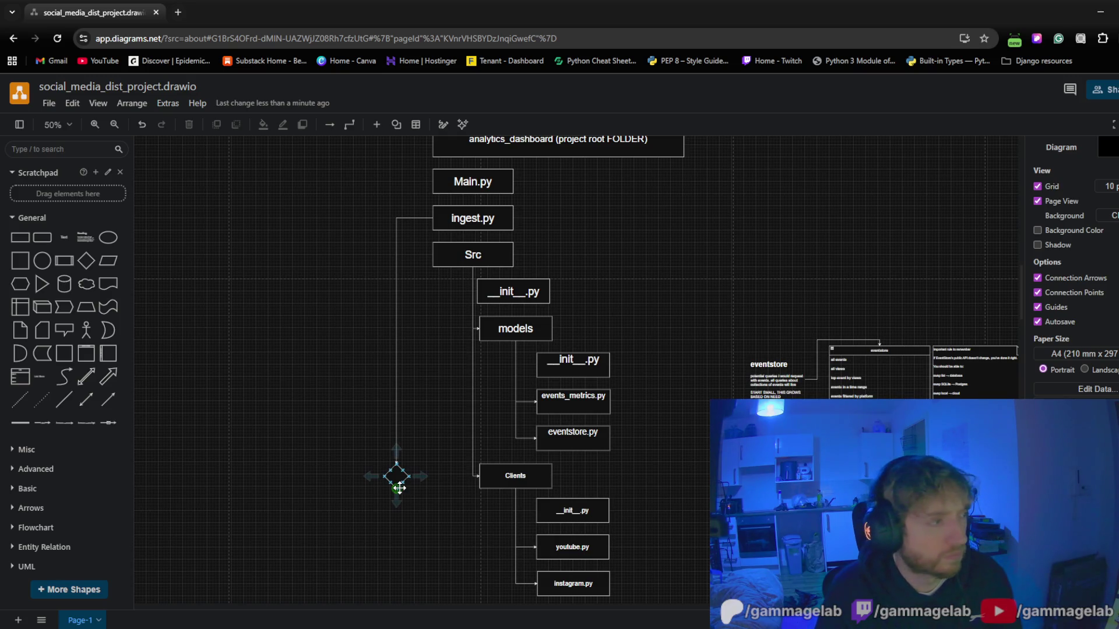
{"action": "mouse_move", "coordinate": [395, 537]}
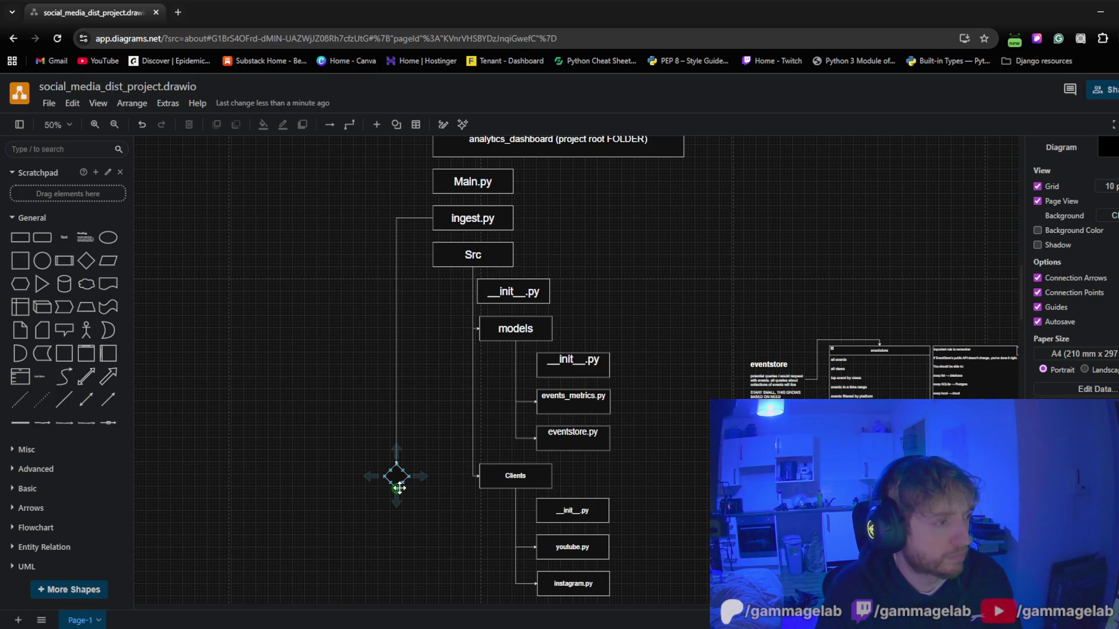
Delete the diamond junction so the ingest.py line ends short of Clients
{"action": "left_click", "coordinate": [398, 487]}
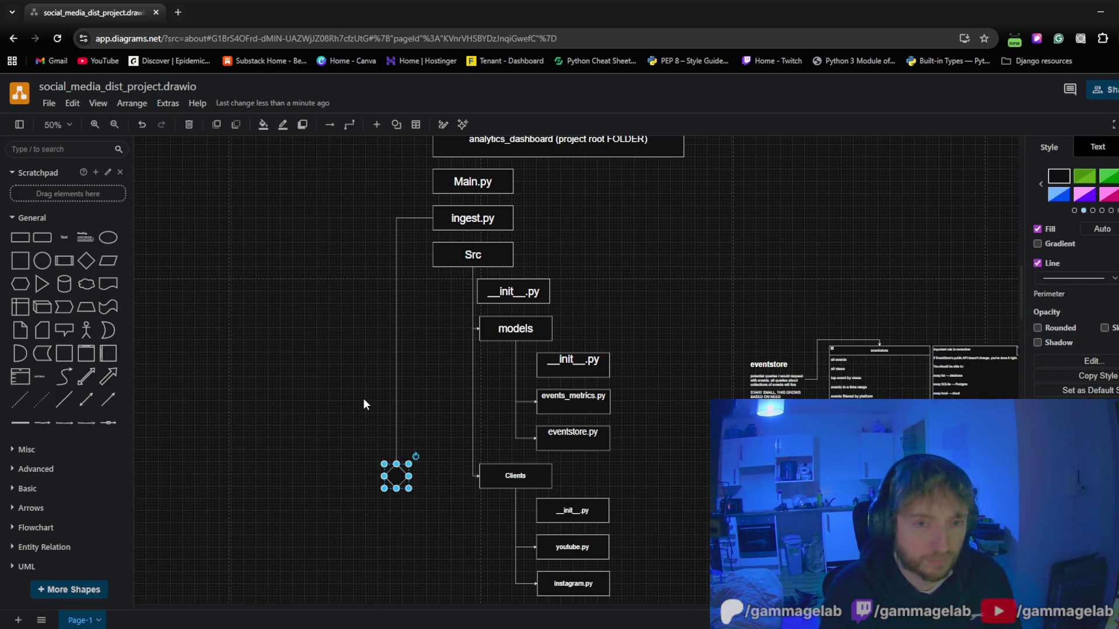
{"action": "key", "text": "Delete"}
{"action": "scroll", "coordinate": [355, 302], "scroll_direction": "up", "scroll_amount": 2}
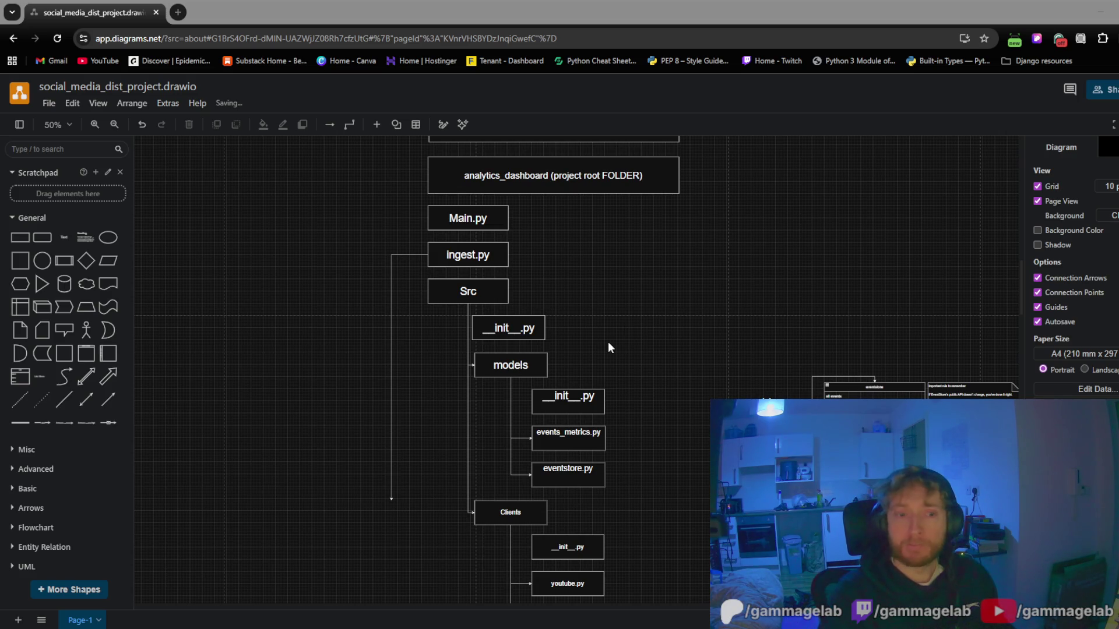
{"action": "left_click", "coordinate": [380, 421]}
{"action": "scroll", "coordinate": [427, 392], "scroll_direction": "down", "scroll_amount": 1}
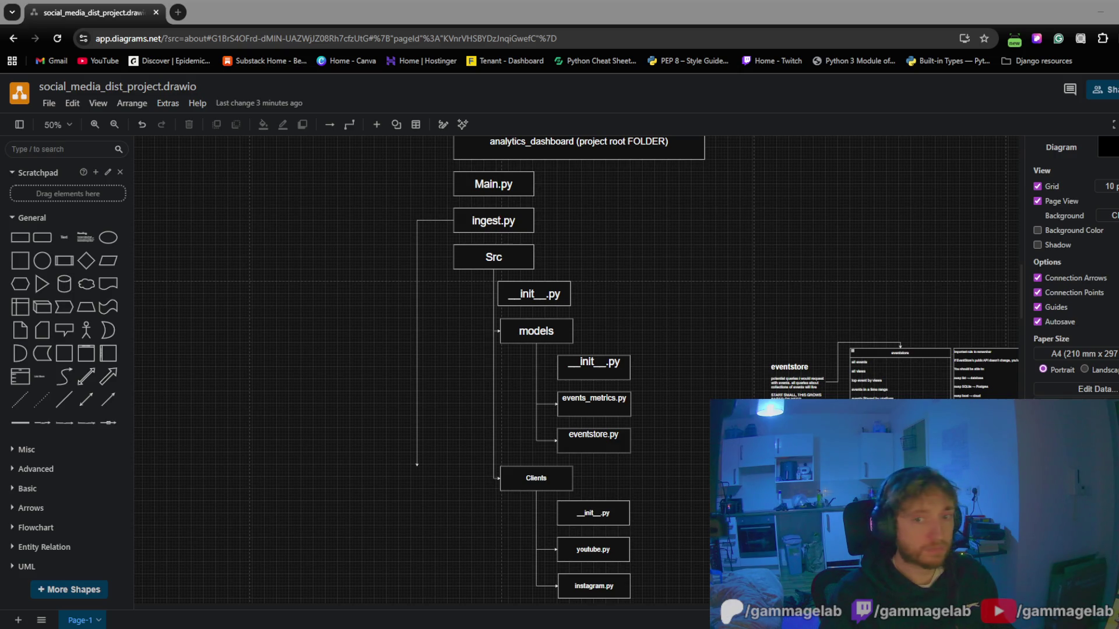
{"action": "left_click_drag", "start_coordinate": [378, 310], "coordinate": [335, 277]}
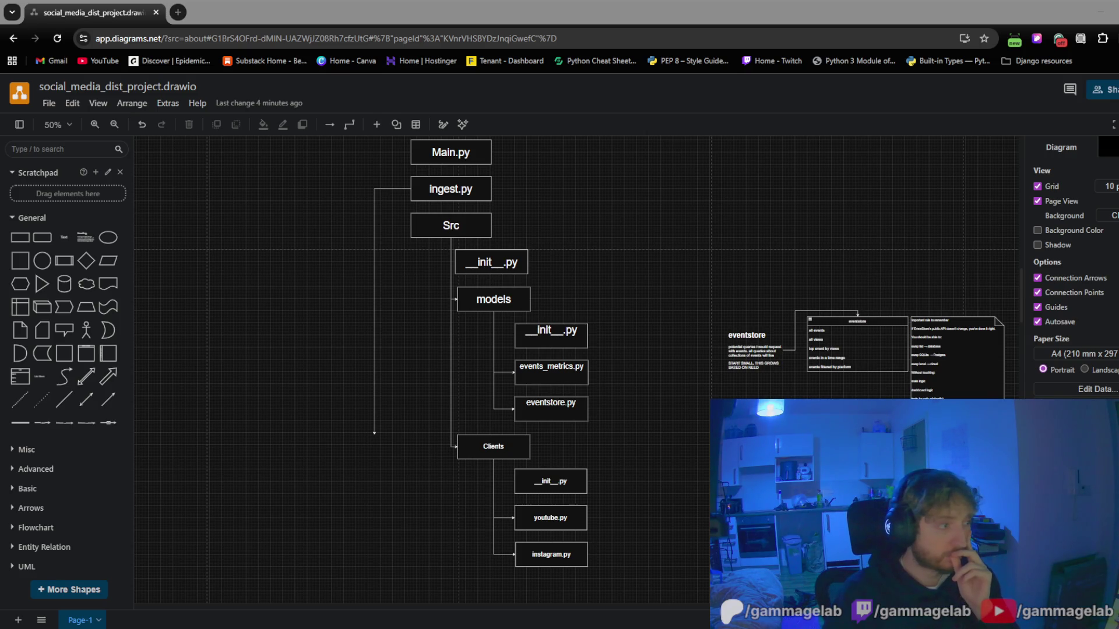
{"action": "scroll", "coordinate": [843, 385], "scroll_direction": "up", "scroll_amount": 2}
{"action": "double_click", "coordinate": [548, 457]}
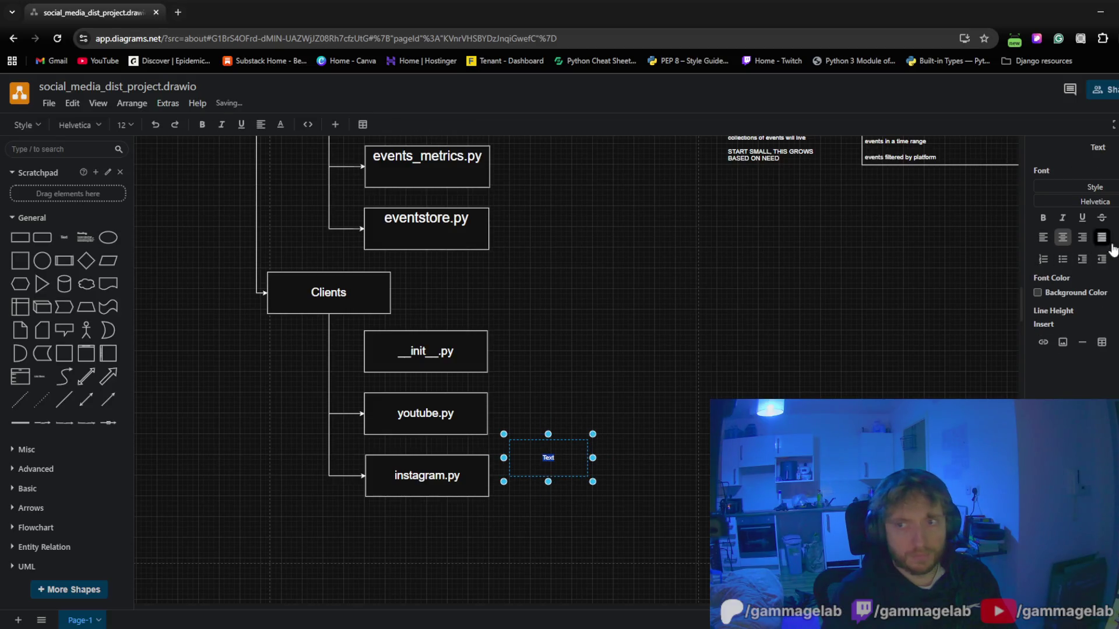
Raise the new text label's font size to 36
{"action": "key", "text": "ctrl+shift+period"}
{"action": "key", "text": "ctrl+shift+period"}
{"action": "key", "text": "ctrl+shift+period"}
{"action": "key", "text": "ctrl+shift+period"}
{"action": "key", "text": "ctrl+shift+period"}
{"action": "key", "text": "ctrl+shift+period"}
{"action": "key", "text": "ctrl+shift+period"}
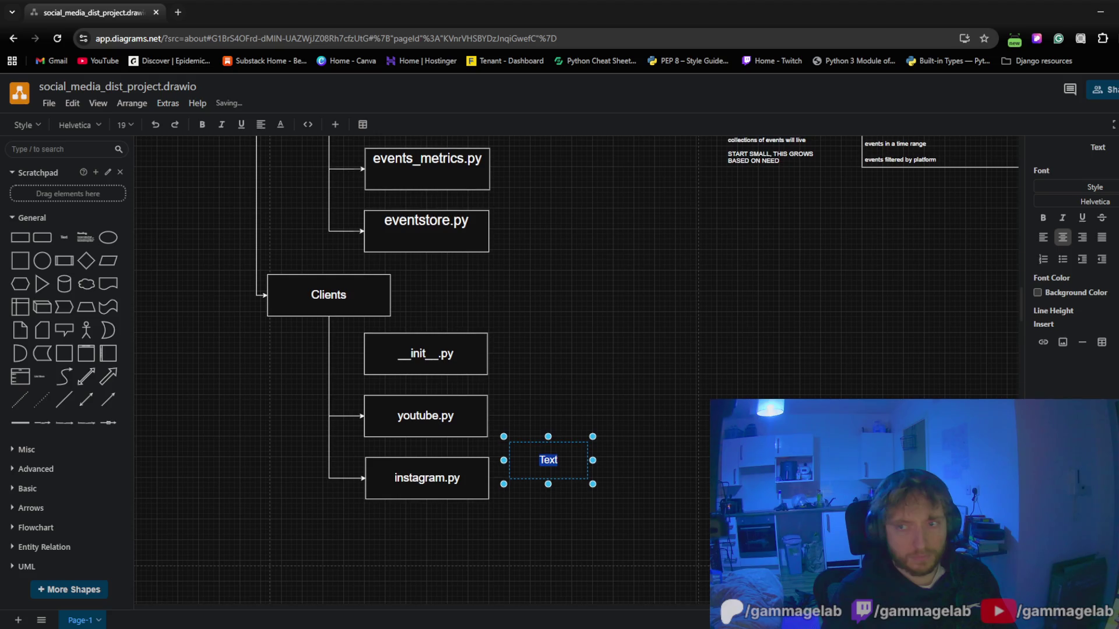
{"action": "key", "text": "ctrl+shift+period"}
{"action": "key", "text": "ctrl+shift+period"}
{"action": "key", "text": "ctrl+shift+period"}
{"action": "key", "text": "ctrl+shift+period"}
{"action": "key", "text": "ctrl+shift+period"}
{"action": "key", "text": "ctrl+shift+period"}
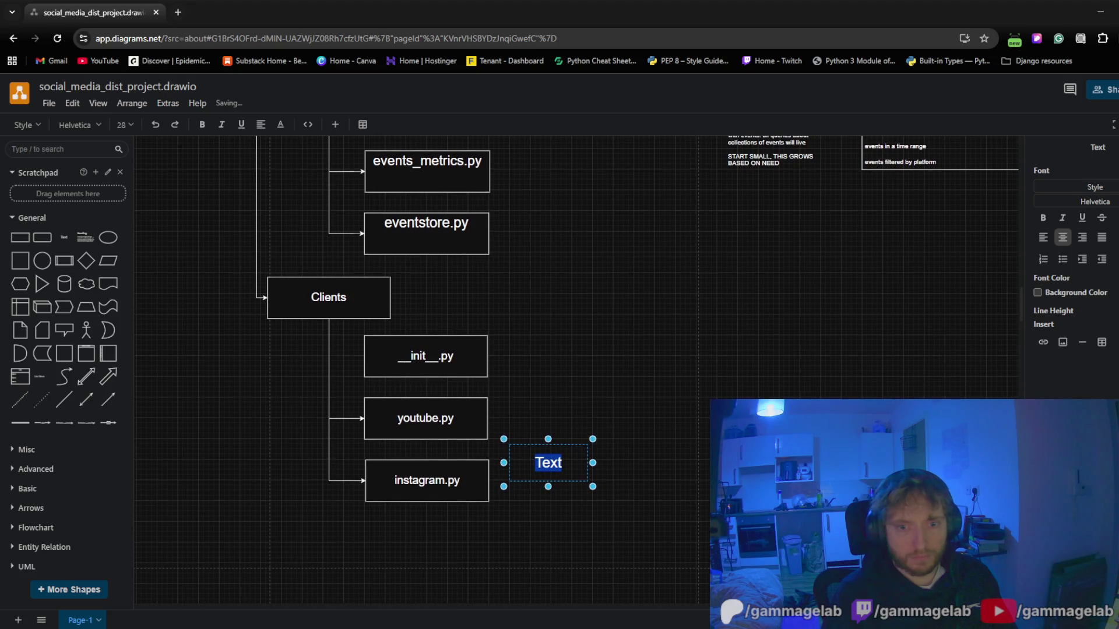
{"action": "key", "text": "ctrl+shift+period"}
{"action": "key", "text": "ctrl+shift+period"}
{"action": "key", "text": "ctrl+shift+period"}
{"action": "key", "text": "ctrl+shift+period"}
{"action": "key", "text": "ctrl+shift+period"}
{"action": "key", "text": "ctrl+shift+period"}
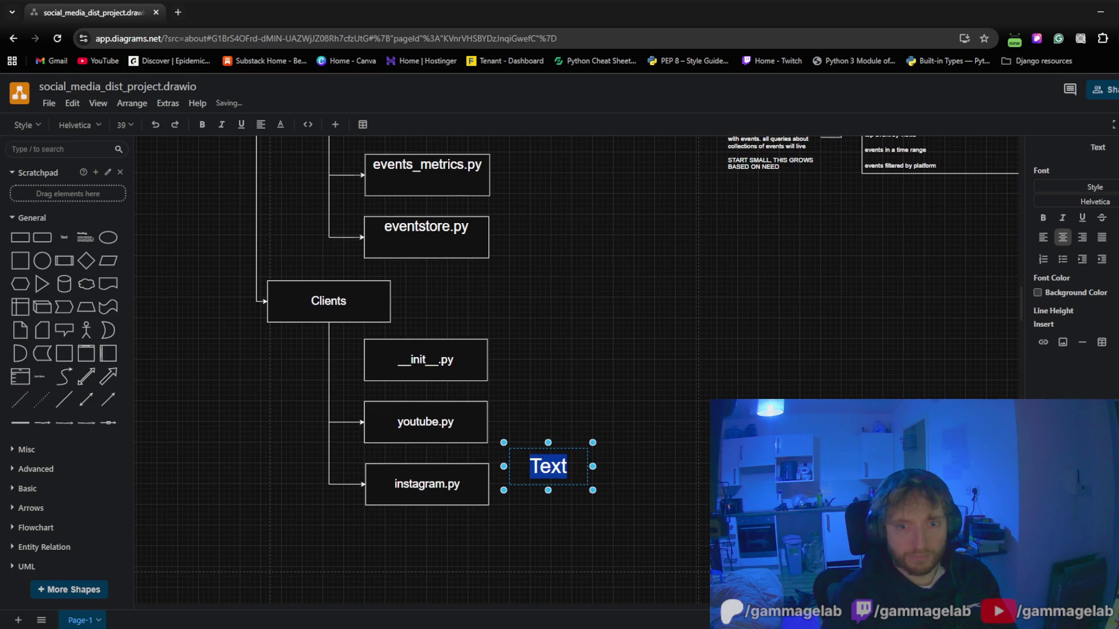
{"action": "key", "text": "ctrl+shift+period"}
{"action": "key", "text": "ctrl+shift+period"}
{"action": "key", "text": "ctrl+shift+period"}
{"action": "key", "text": "ctrl+shift+comma"}
{"action": "key", "text": "ctrl+shift+comma"}
{"action": "key", "text": "ctrl+shift+comma"}
{"action": "key", "text": "ctrl+shift+comma"}
{"action": "key", "text": "ctrl+shift+comma"}
Colour the label mid grey, replace its text with '# LATER' and place it beside instagram.py
{"action": "left_click", "coordinate": [280, 124]}
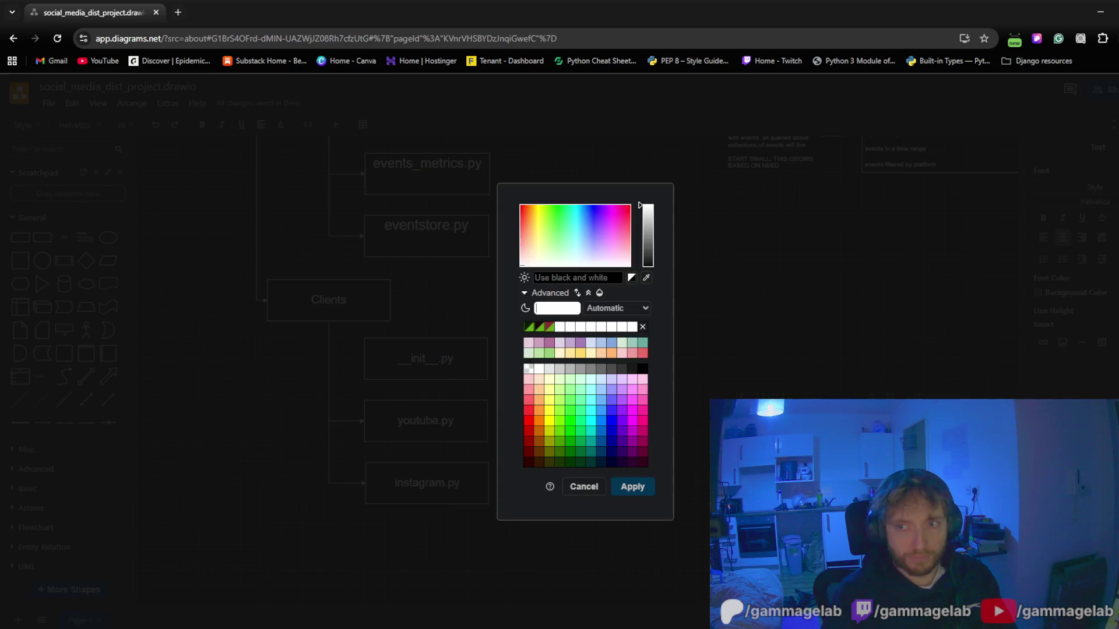
{"action": "left_click_drag", "start_coordinate": [646, 245], "coordinate": [652, 250]}
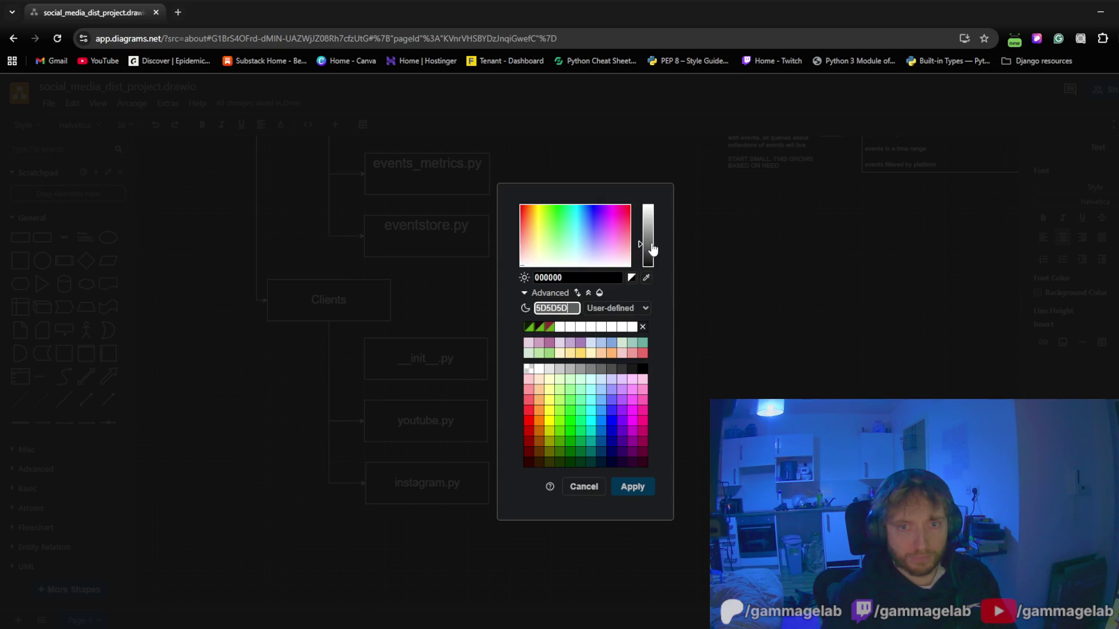
{"action": "left_click", "coordinate": [627, 486]}
{"action": "key", "text": "BackSpace"}
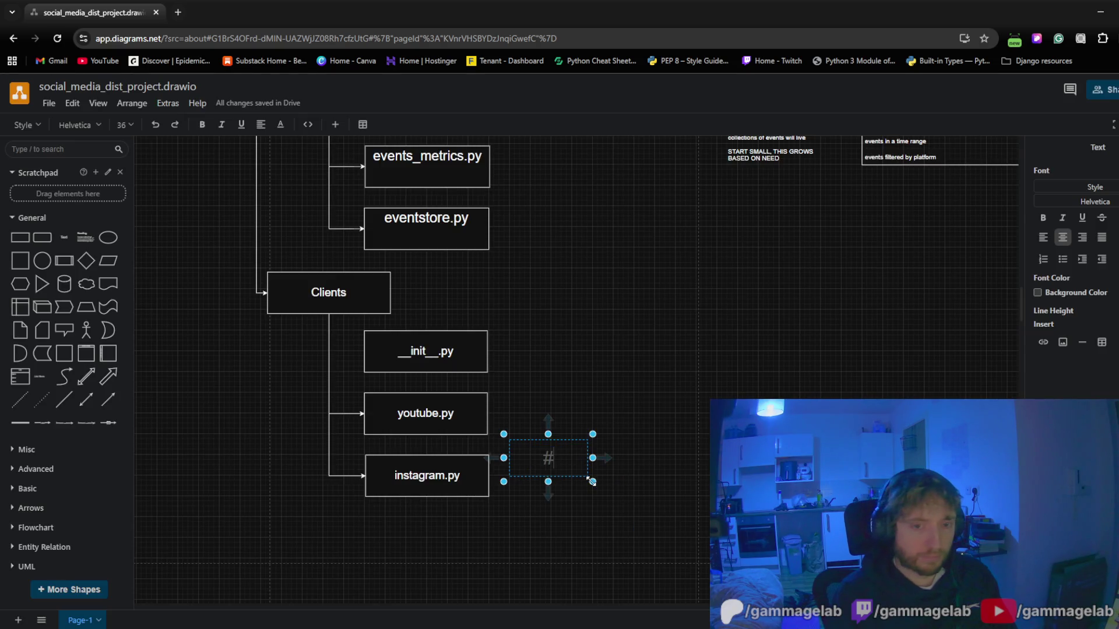
{"action": "type", "text": "# LATER"}
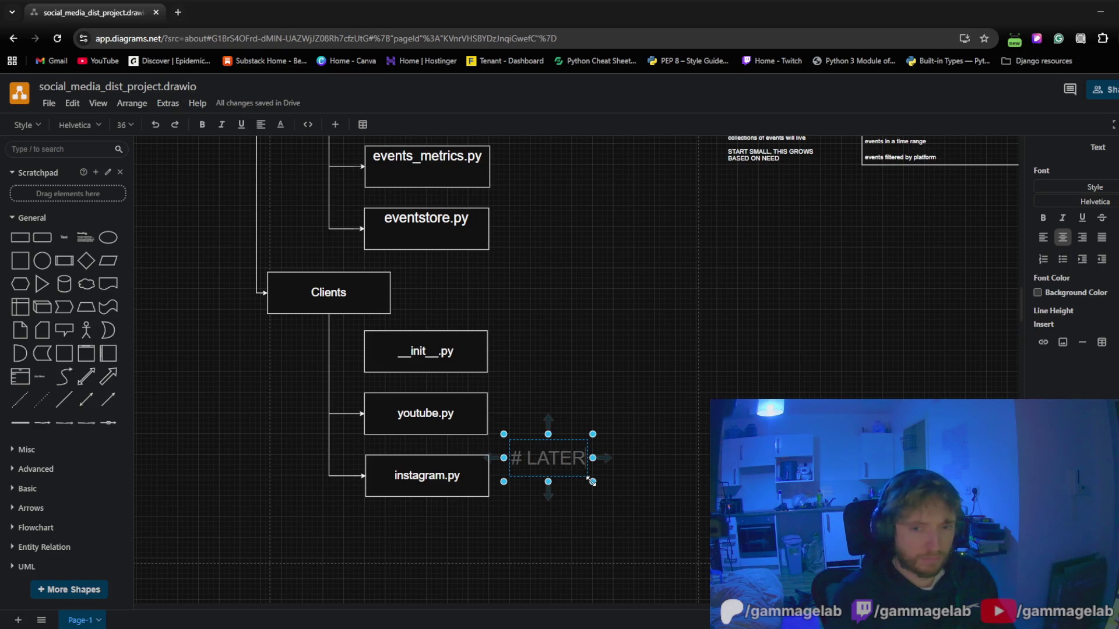
{"action": "left_click", "coordinate": [493, 447]}
{"action": "left_click_drag", "start_coordinate": [551, 463], "coordinate": [532, 480]}
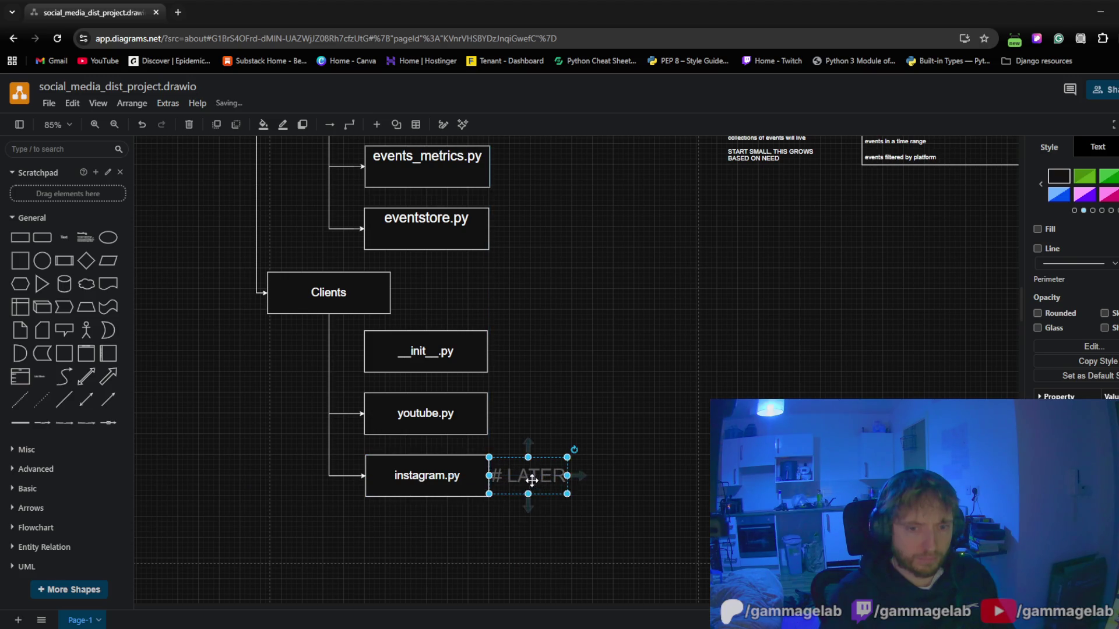
{"action": "left_click", "coordinate": [592, 341]}
{"action": "left_click_drag", "start_coordinate": [591, 341], "coordinate": [737, 622]}
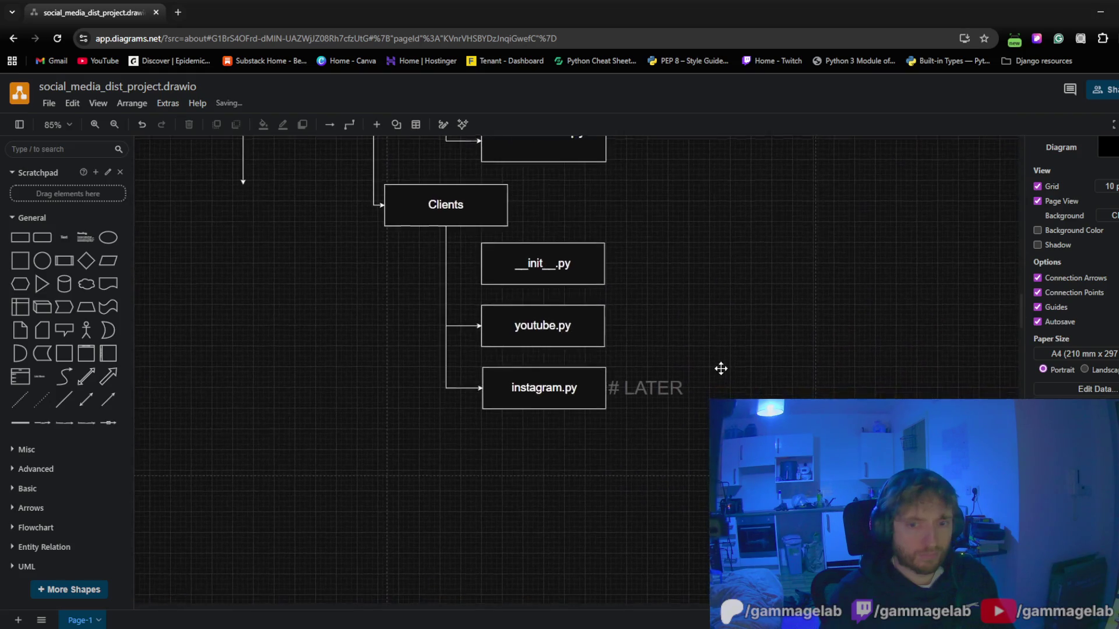
{"action": "left_click_drag", "start_coordinate": [737, 622], "coordinate": [713, 319]}
{"action": "left_click", "coordinate": [650, 325]}
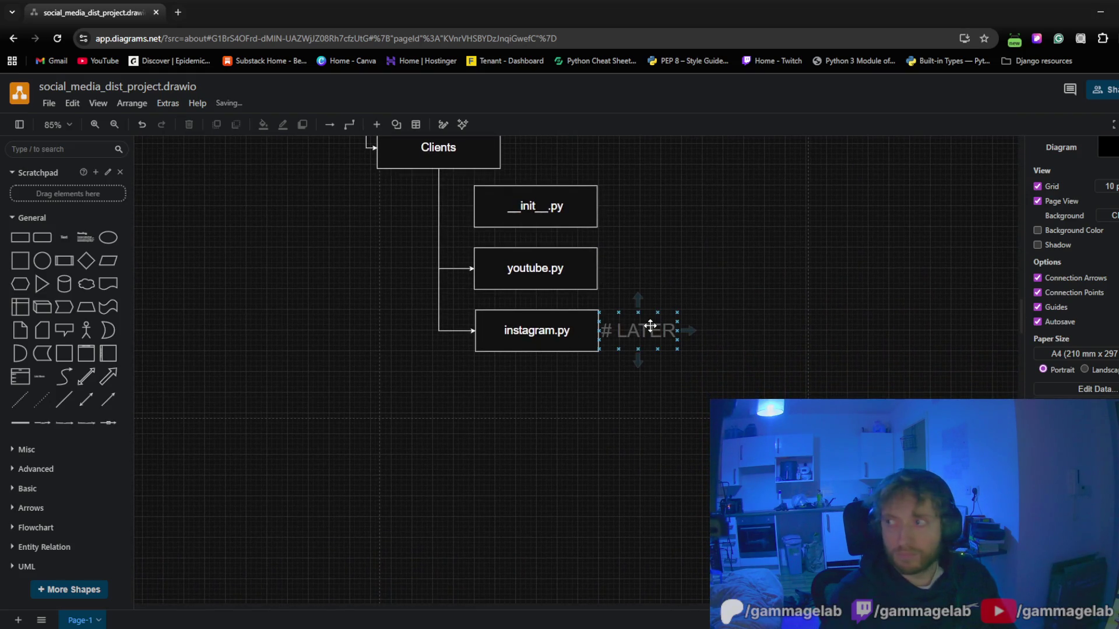
{"action": "left_click_drag", "start_coordinate": [656, 270], "coordinate": [704, 523]}
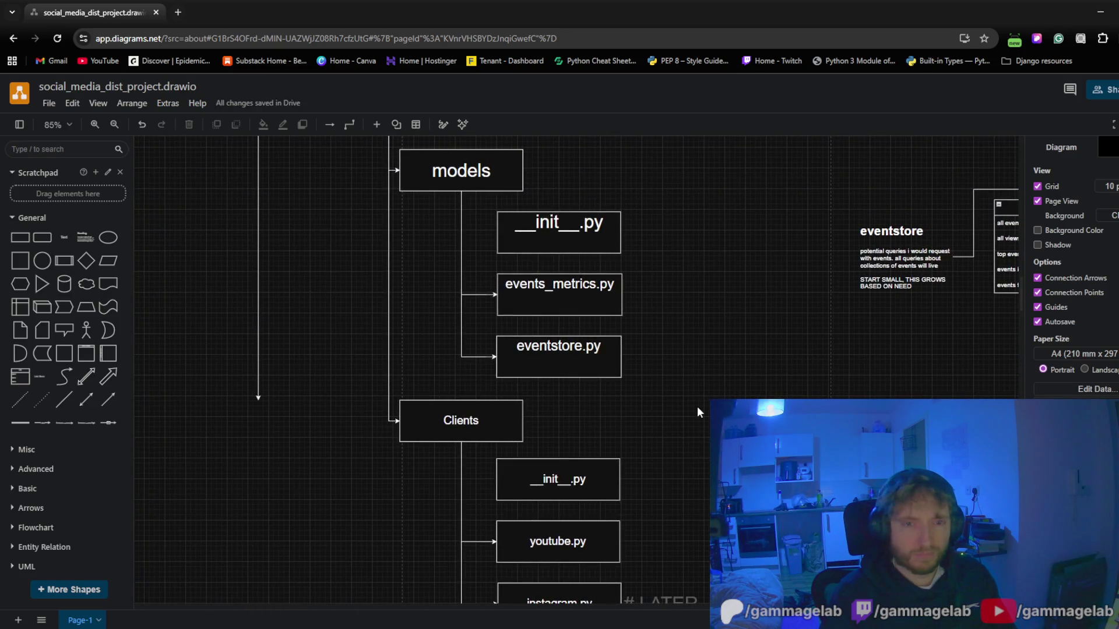
{"action": "scroll", "coordinate": [697, 406], "scroll_direction": "down", "scroll_amount": 3}
{"action": "mouse_move", "coordinate": [697, 405]}
{"action": "left_mouse_down"}
{"action": "mouse_move", "coordinate": [681, 455]}
{"action": "mouse_move", "coordinate": [665, 417]}
{"action": "mouse_move", "coordinate": [637, 443]}
{"action": "mouse_move", "coordinate": [603, 432]}
{"action": "mouse_move", "coordinate": [604, 408]}
{"action": "mouse_move", "coordinate": [640, 438]}
{"action": "mouse_move", "coordinate": [673, 369]}
{"action": "left_mouse_up"}
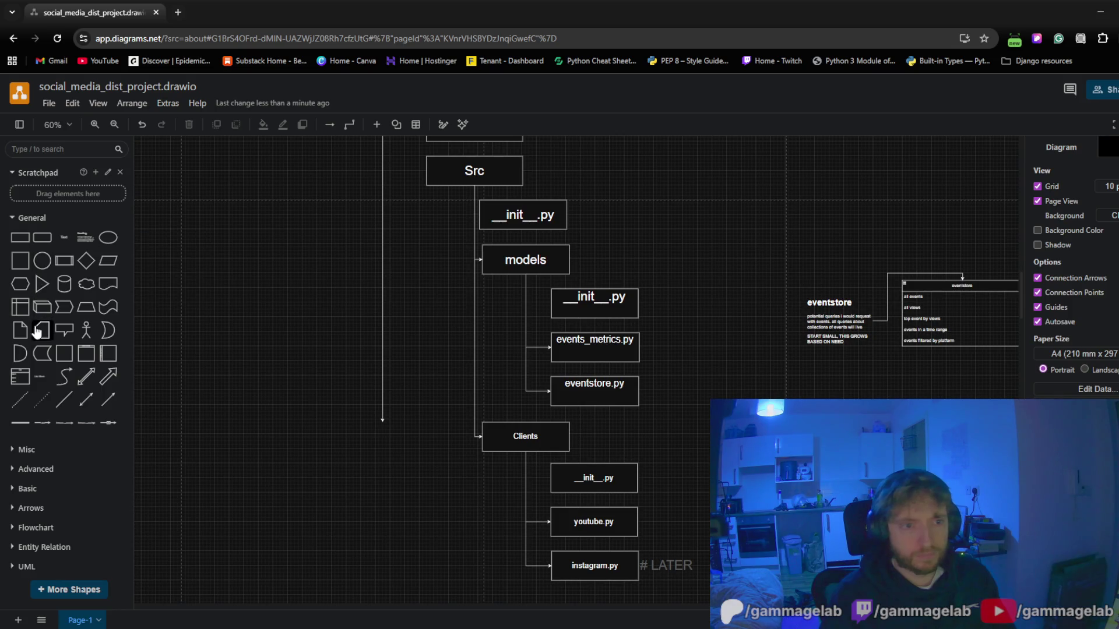
Drop a diamond shape below the end of the long left connector and start editing its label
{"action": "left_click_drag", "start_coordinate": [86, 260], "coordinate": [376, 449]}
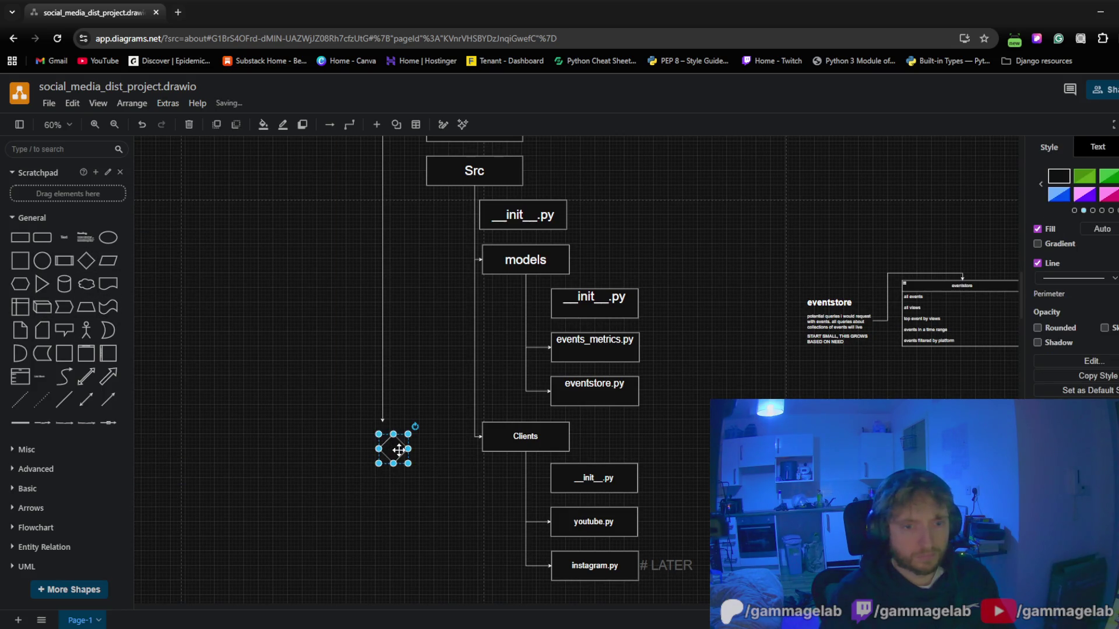
{"action": "key", "text": "F2"}
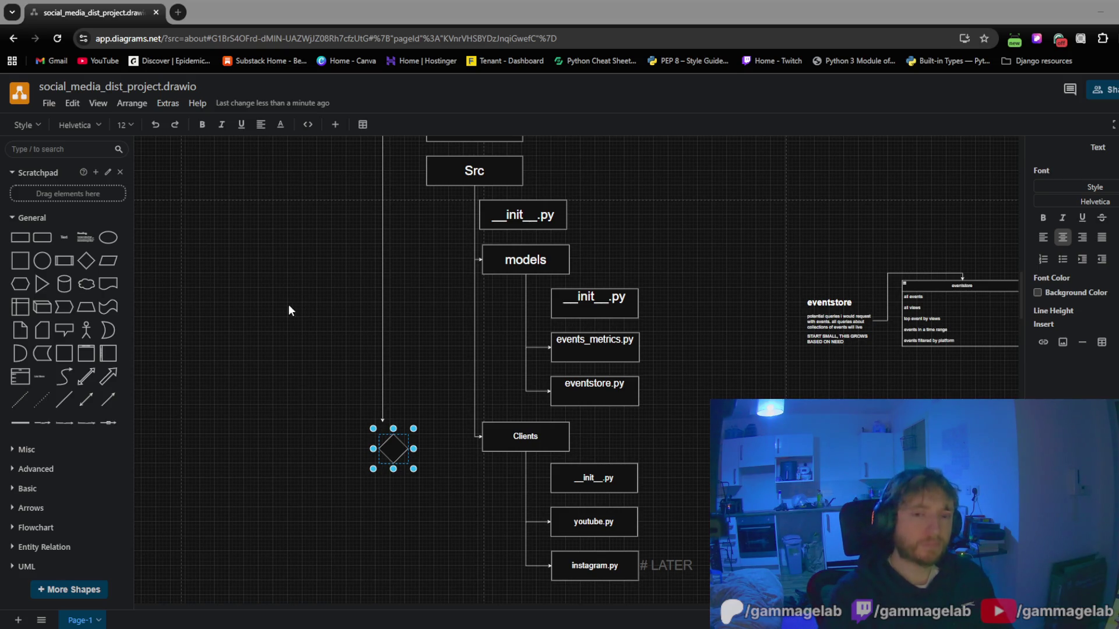
Shorten the ingest.py connector by pulling its end upward
{"action": "mouse_move", "coordinate": [289, 305]}
{"action": "left_mouse_down"}
{"action": "mouse_move", "coordinate": [368, 415]}
{"action": "mouse_move", "coordinate": [373, 341]}
{"action": "left_mouse_up"}
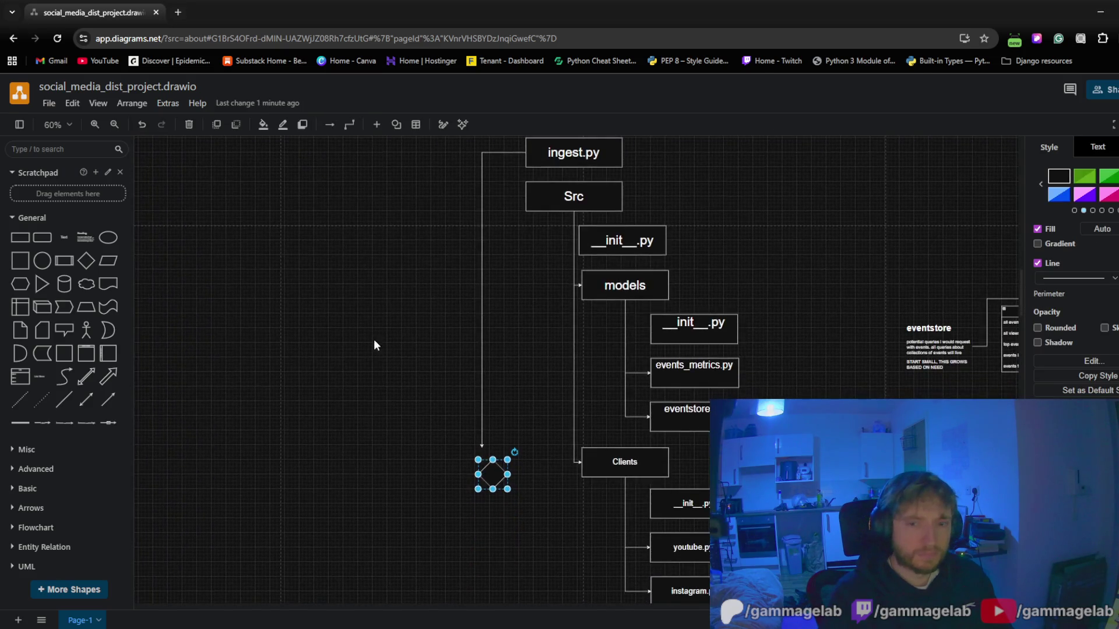
{"action": "left_click", "coordinate": [377, 387]}
{"action": "left_click", "coordinate": [485, 453]}
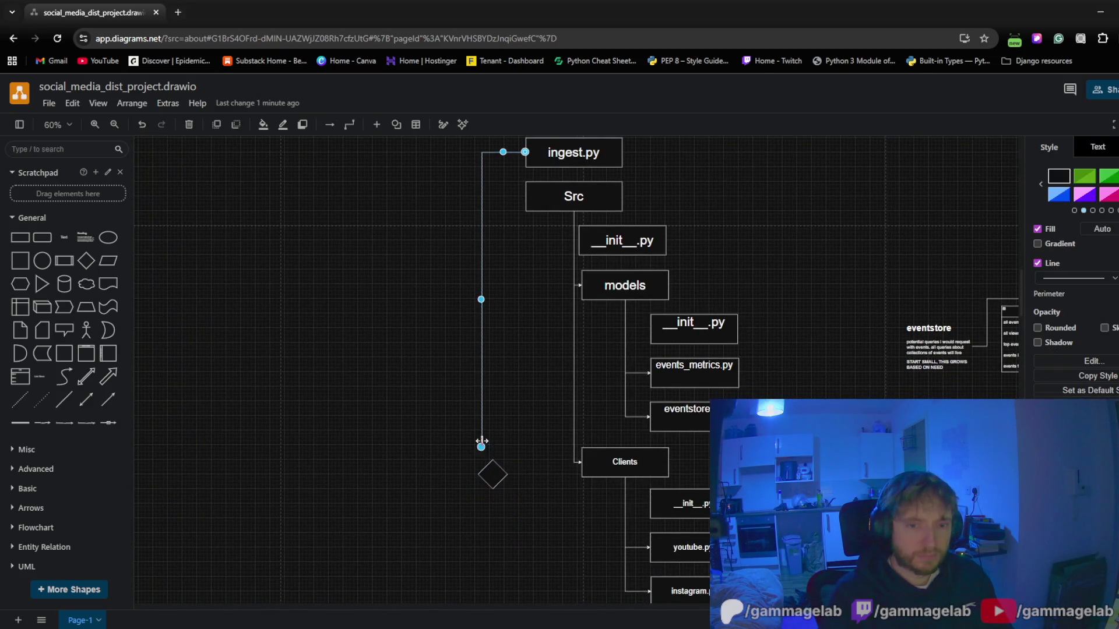
{"action": "left_click_drag", "start_coordinate": [481, 446], "coordinate": [444, 261]}
Discard a trial connector from the diamond and move the diamond up and left
{"action": "left_click", "coordinate": [437, 267]}
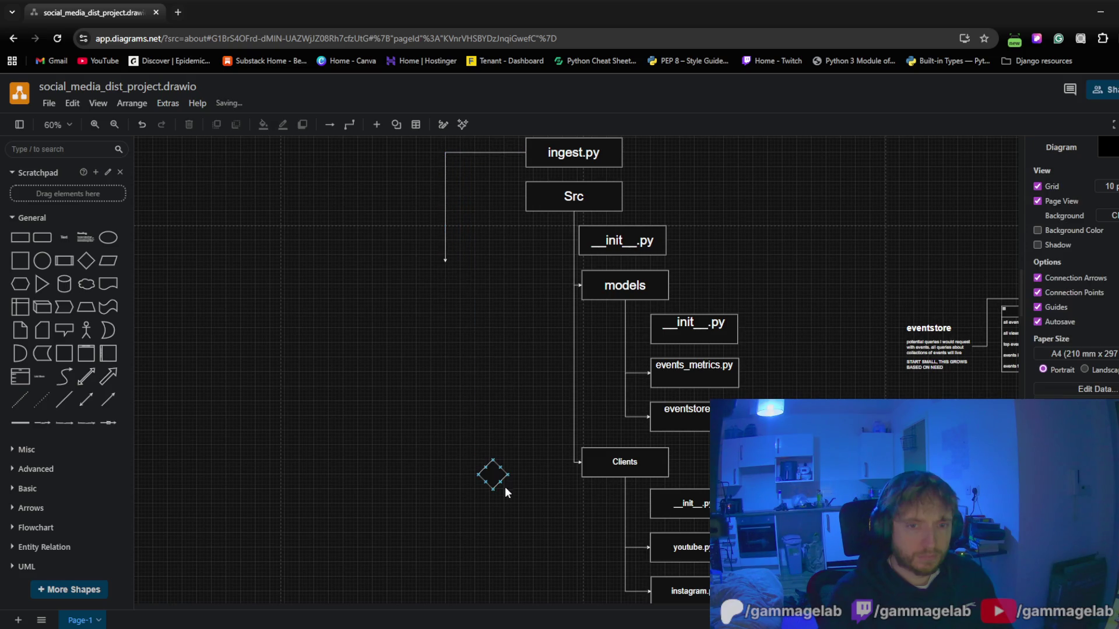
{"action": "left_click_drag", "start_coordinate": [501, 487], "coordinate": [437, 371]}
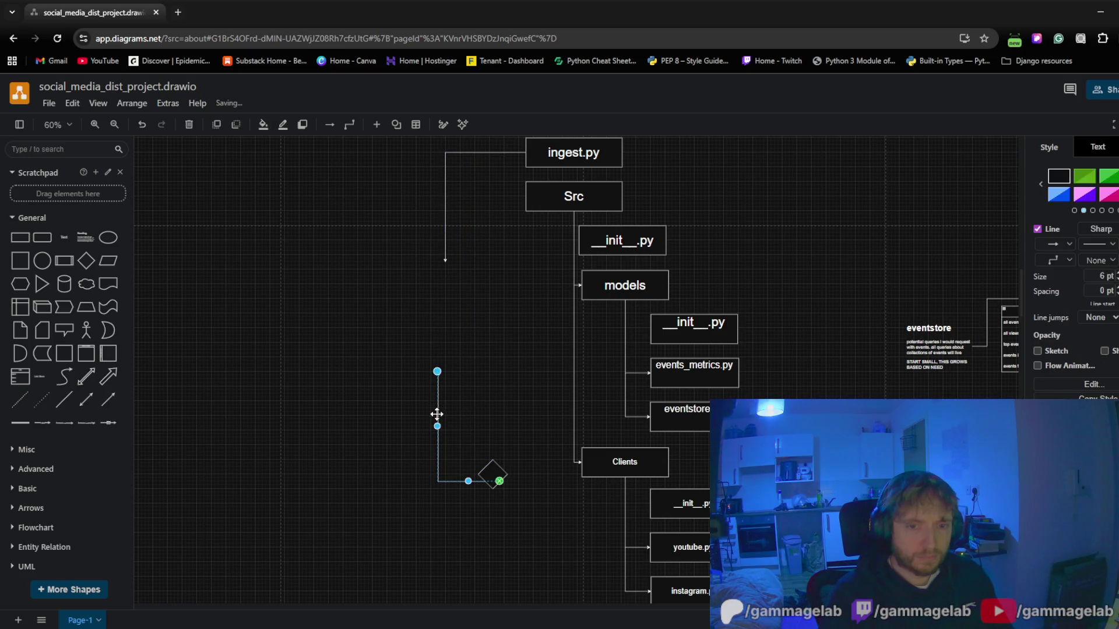
{"action": "key", "text": "Delete"}
{"action": "mouse_move", "coordinate": [493, 475]}
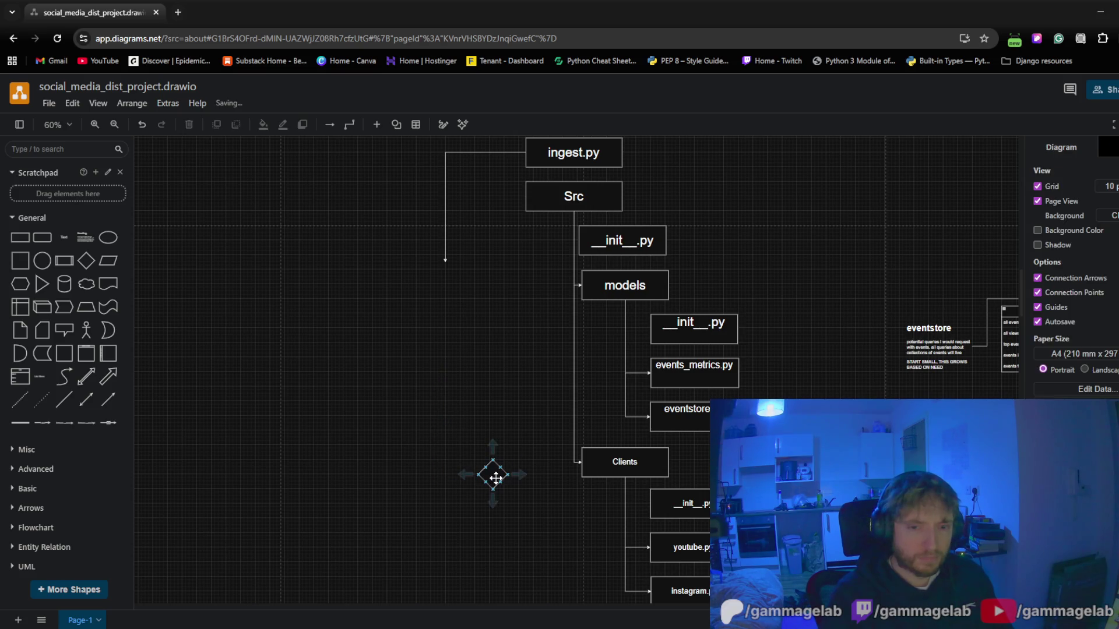
{"action": "mouse_move", "coordinate": [480, 477]}
{"action": "left_mouse_down"}
{"action": "mouse_move", "coordinate": [432, 340]}
{"action": "mouse_move", "coordinate": [405, 361]}
{"action": "mouse_move", "coordinate": [450, 364]}
{"action": "mouse_move", "coordinate": [341, 367]}
{"action": "left_mouse_up"}
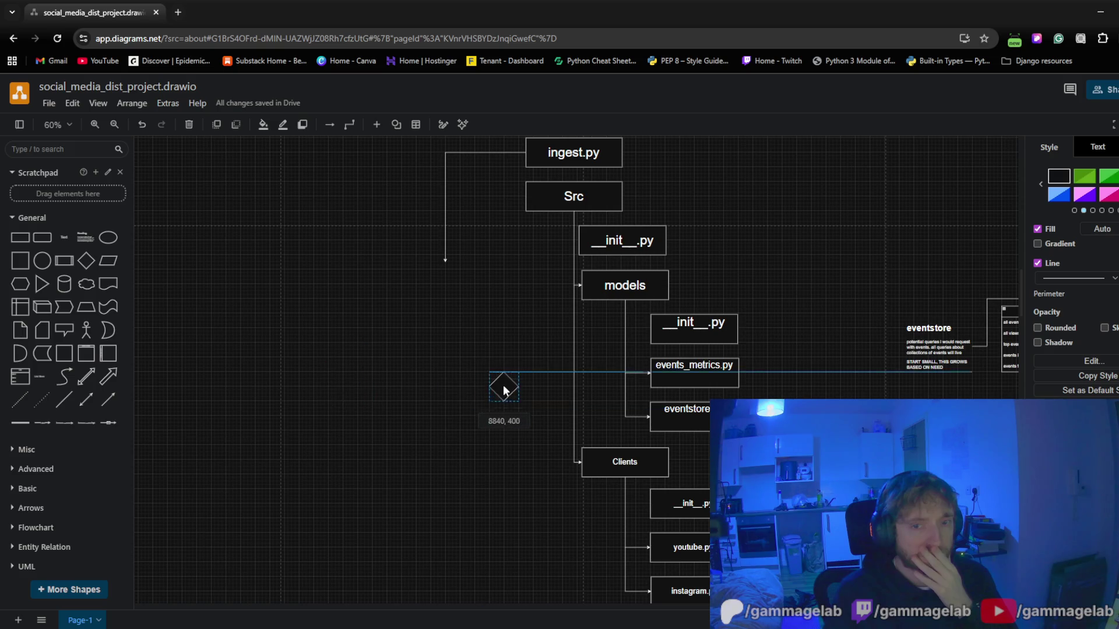
Line the diamond up level with events_metrics.py and deselect it
{"action": "left_click_drag", "start_coordinate": [341, 365], "coordinate": [465, 379]}
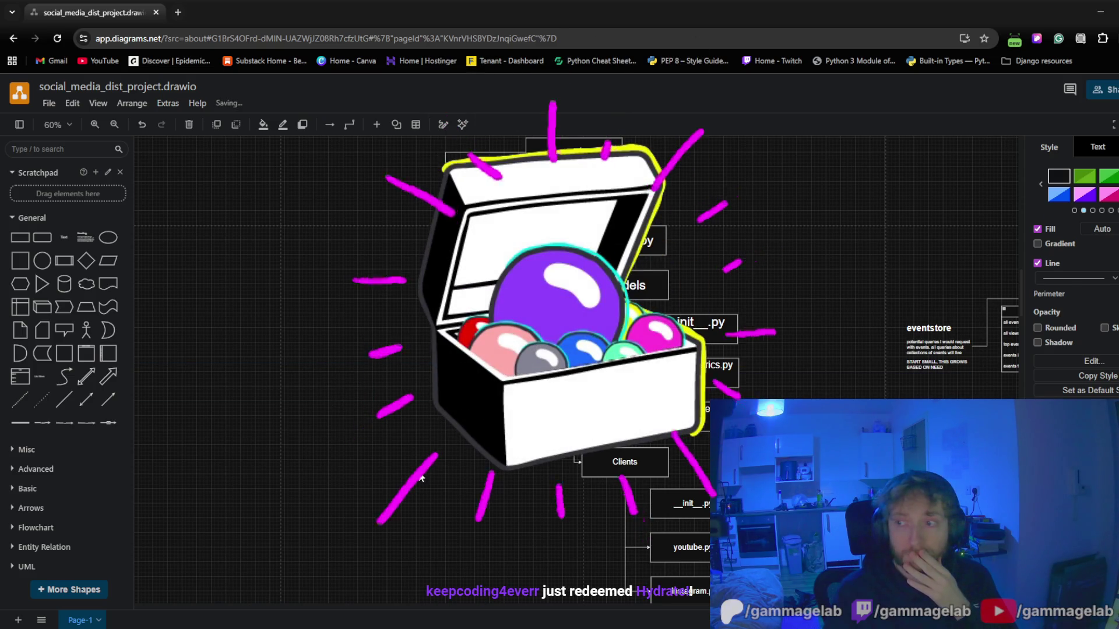
{"action": "key", "text": "Escape"}
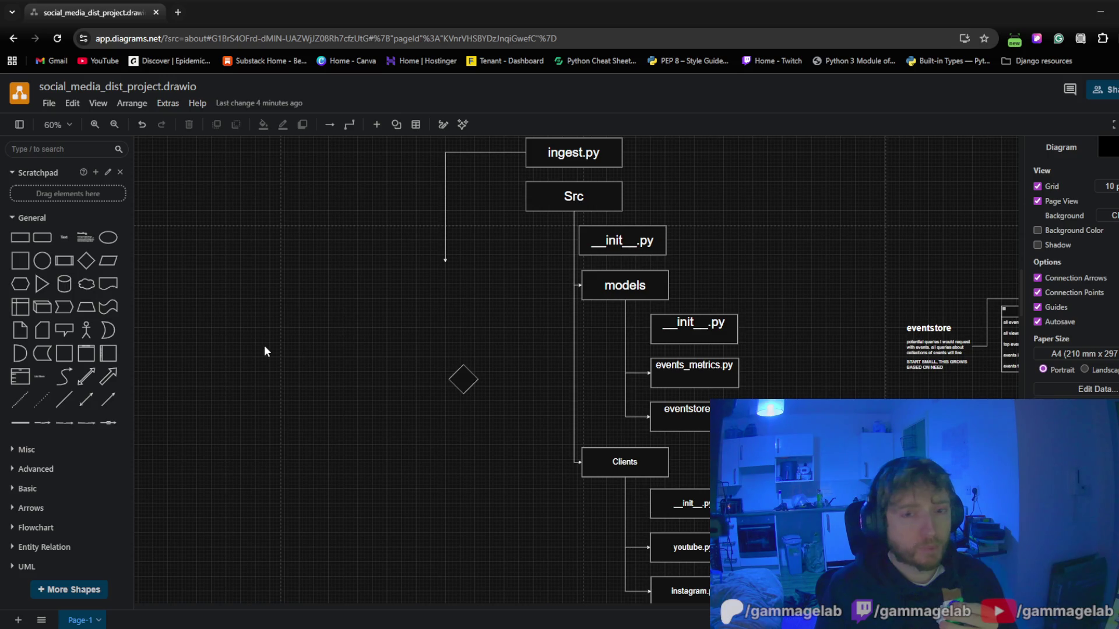
{"action": "scroll", "coordinate": [435, 436], "scroll_direction": "up", "scroll_amount": 1}
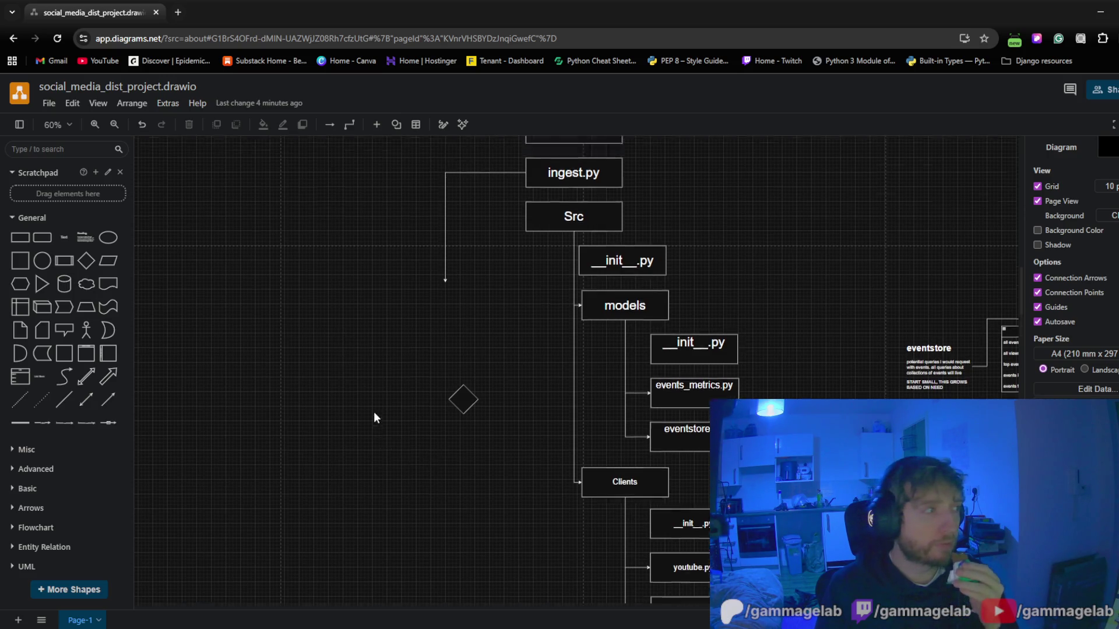
{"action": "scroll", "coordinate": [373, 411], "scroll_direction": "up", "scroll_amount": 3}
{"action": "scroll", "coordinate": [395, 459], "scroll_direction": "down", "scroll_amount": 2}
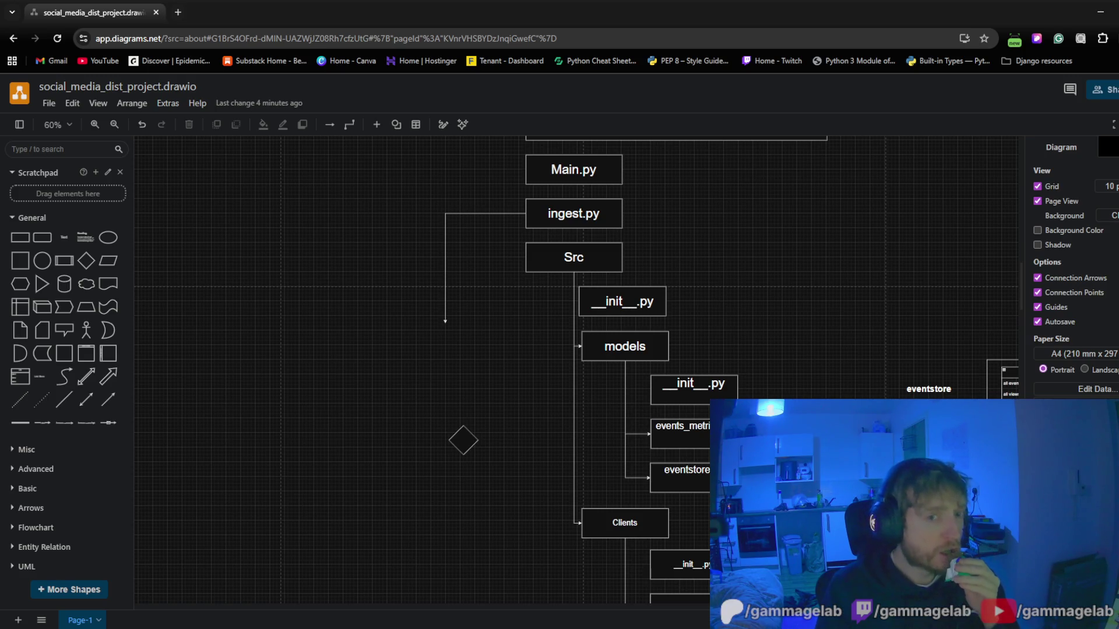
Delete the dangling elbow connector leading out of ingest.py
{"action": "left_click", "coordinate": [445, 282]}
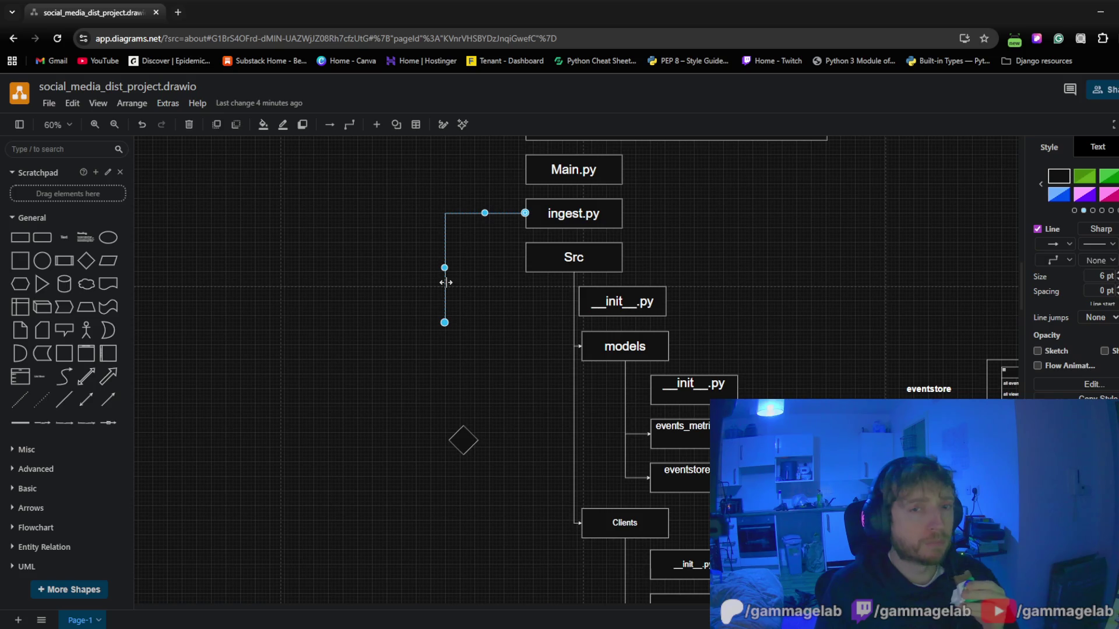
{"action": "key", "text": "Delete"}
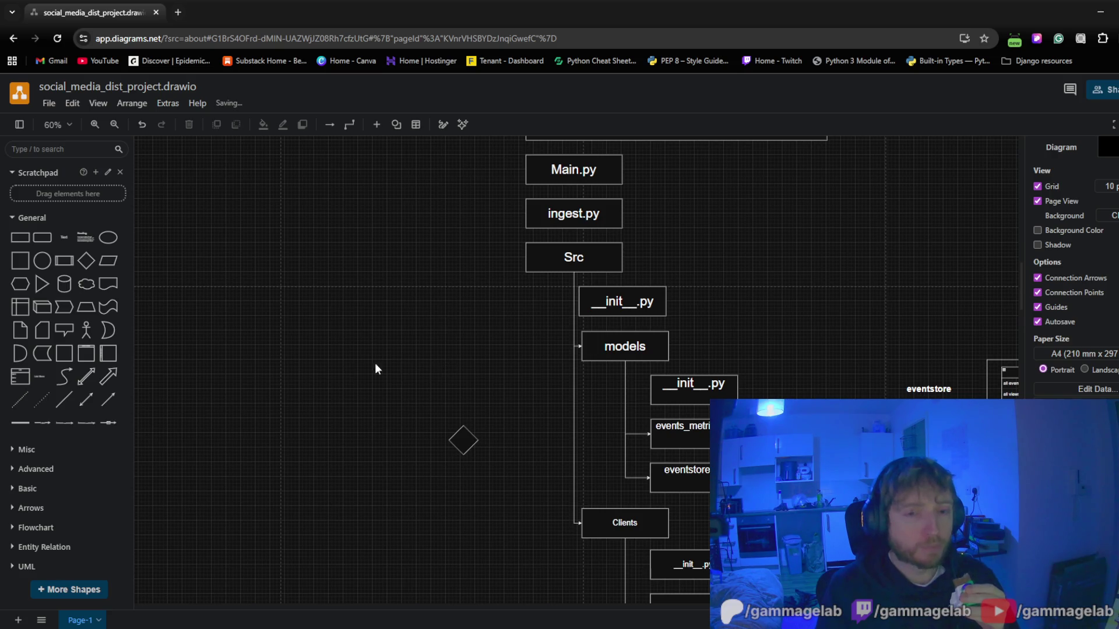
Drag the diamond junction down beside the Clients box, checking its context menu
{"action": "left_click_drag", "start_coordinate": [474, 407], "coordinate": [494, 491]}
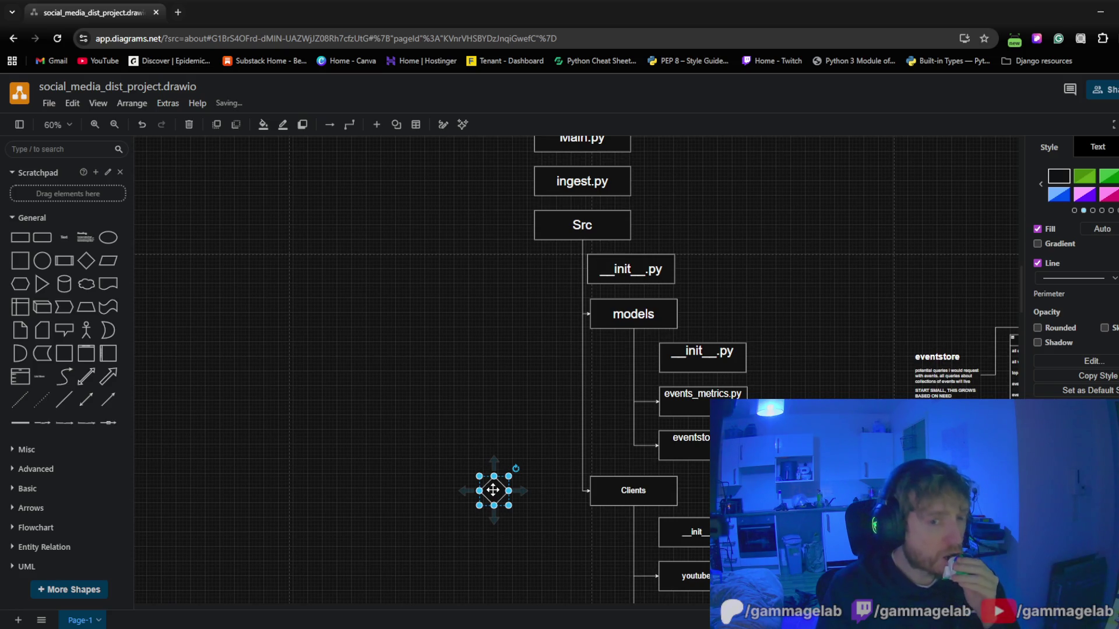
{"action": "right_click", "coordinate": [495, 492]}
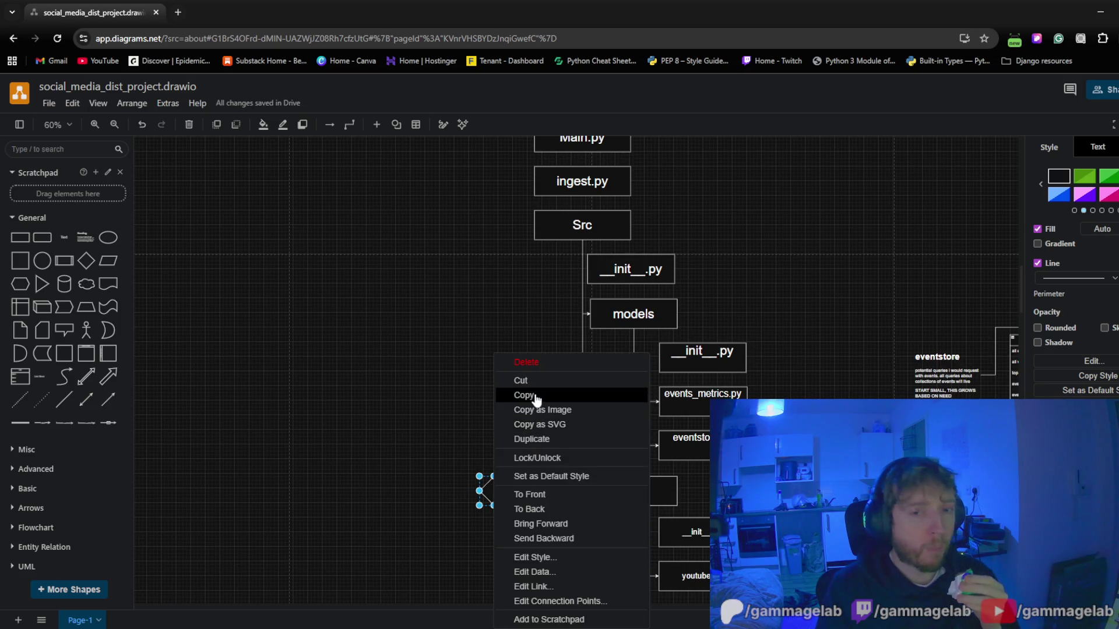
{"action": "left_click", "coordinate": [448, 432]}
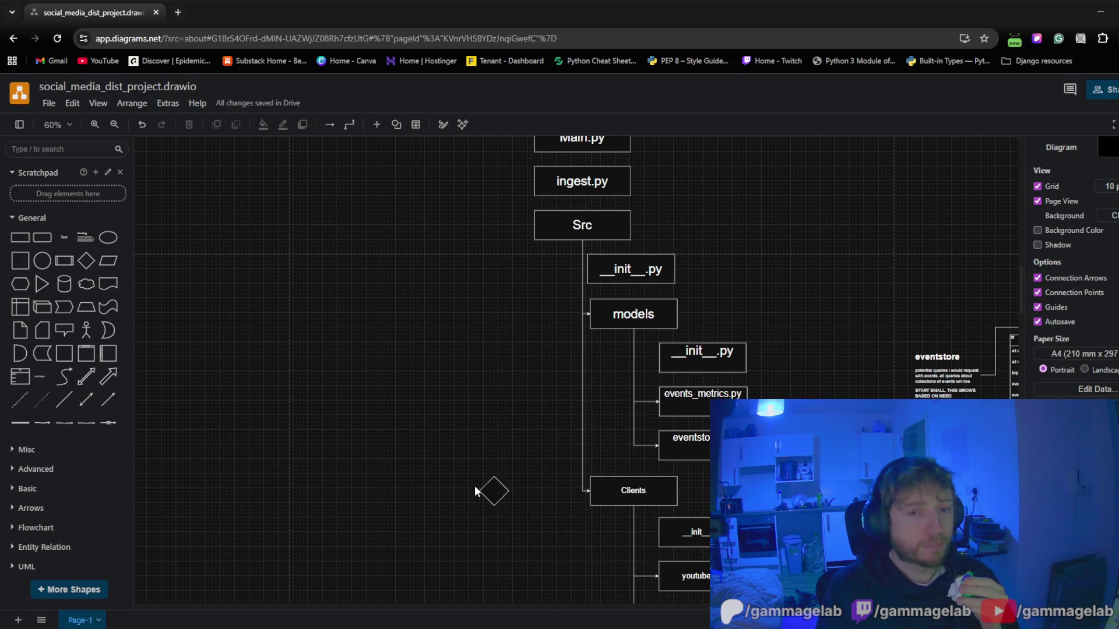
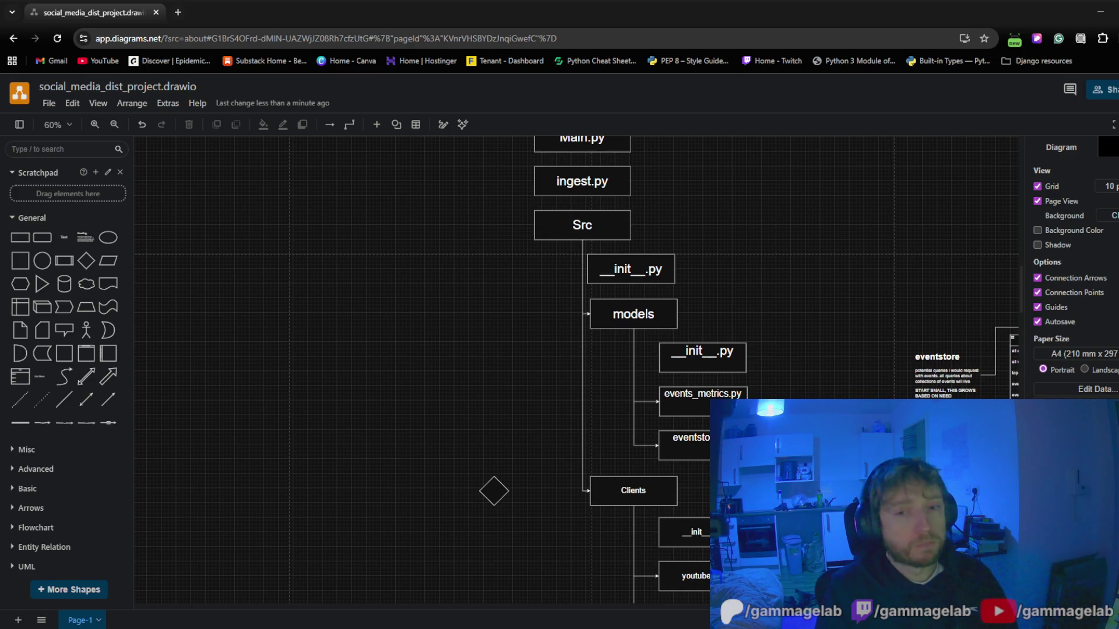
{"action": "scroll", "coordinate": [344, 397], "scroll_direction": "down", "scroll_amount": 2}
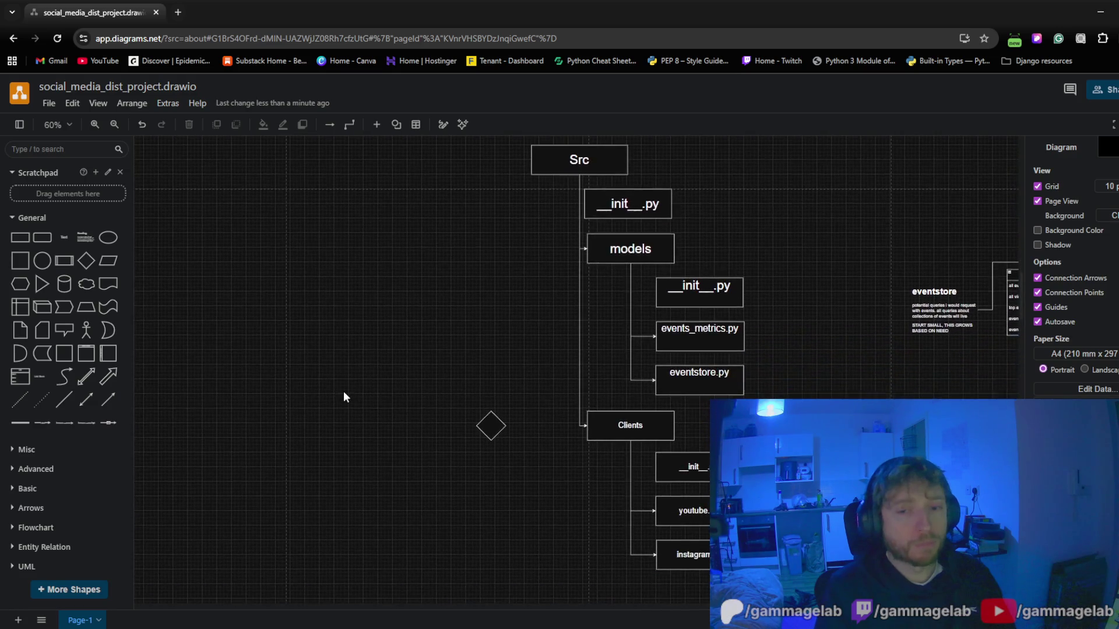
{"action": "scroll", "coordinate": [473, 441], "scroll_direction": "up", "scroll_amount": 2, "text": "ctrl"}
{"action": "scroll", "coordinate": [474, 439], "scroll_direction": "up", "scroll_amount": 1, "text": "ctrl"}
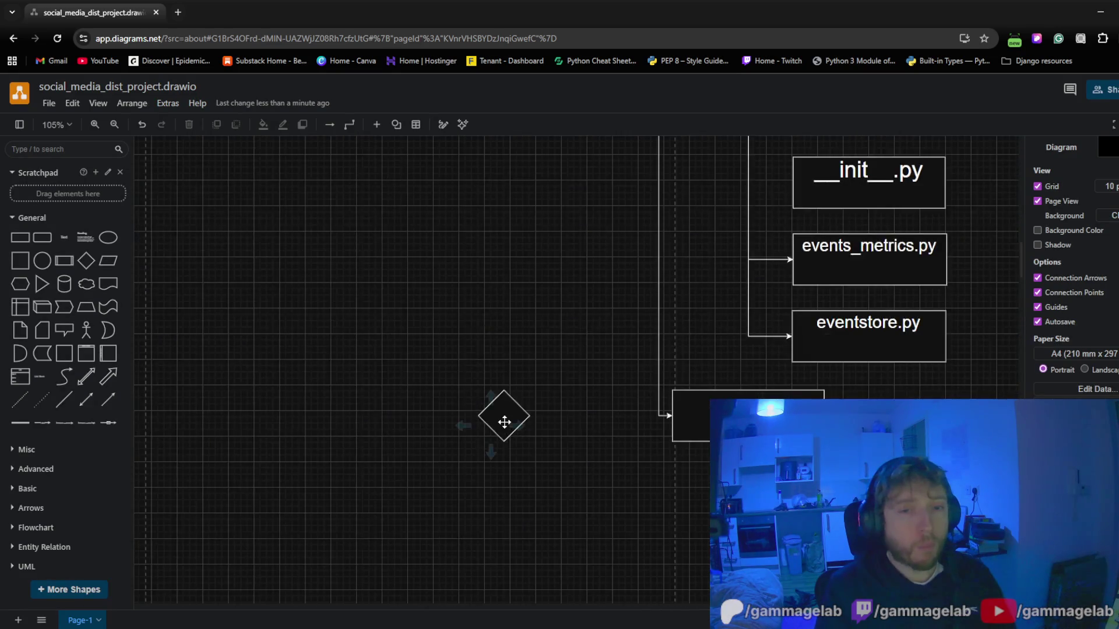
Label the empty diamond 'API call'
{"action": "double_click", "coordinate": [499, 418]}
{"action": "type", "text": "A"}
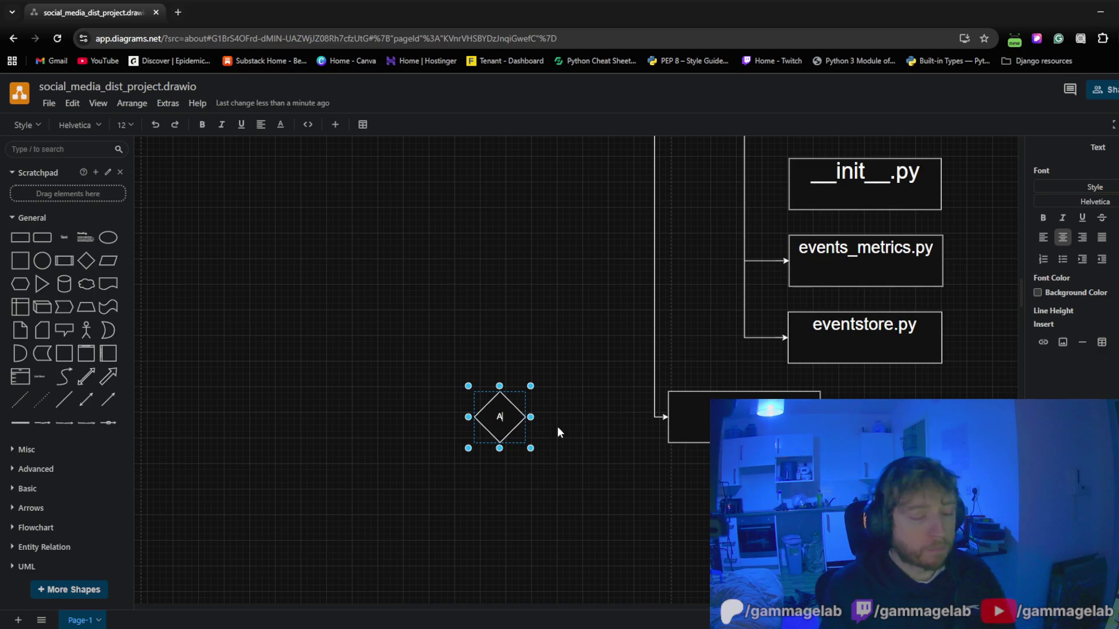
{"action": "type", "text": "PI call"}
{"action": "left_click", "coordinate": [636, 386]}
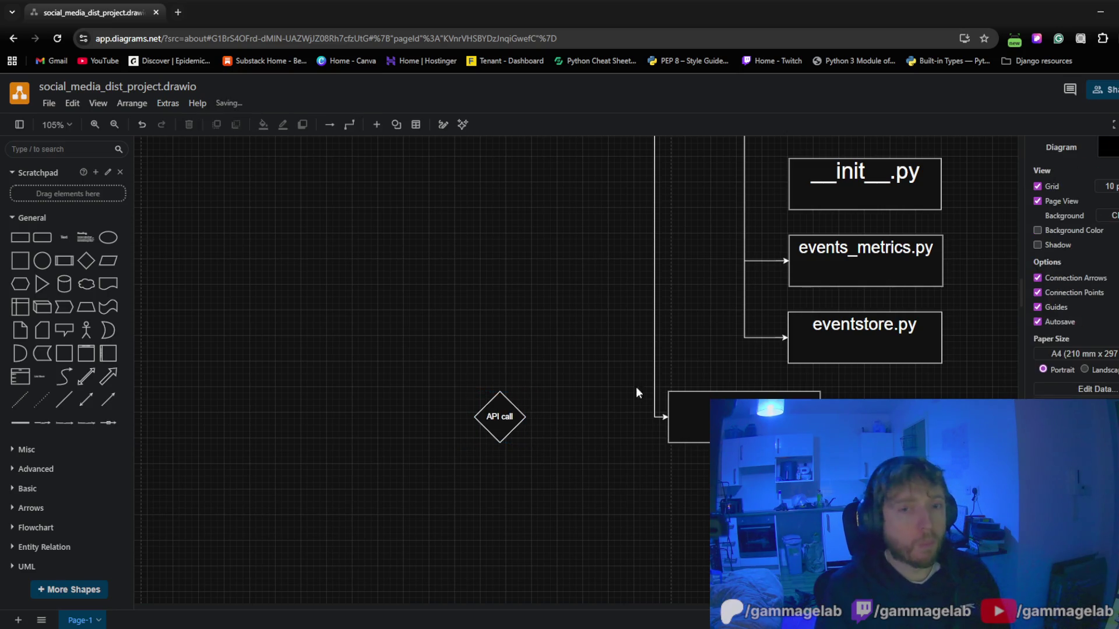
Connect the API call diamond to the Clients box with an arrow
{"action": "left_click", "coordinate": [485, 409]}
{"action": "mouse_move", "coordinate": [486, 408]}
{"action": "left_mouse_down"}
{"action": "mouse_move", "coordinate": [668, 406]}
{"action": "mouse_move", "coordinate": [482, 410]}
{"action": "left_mouse_up"}
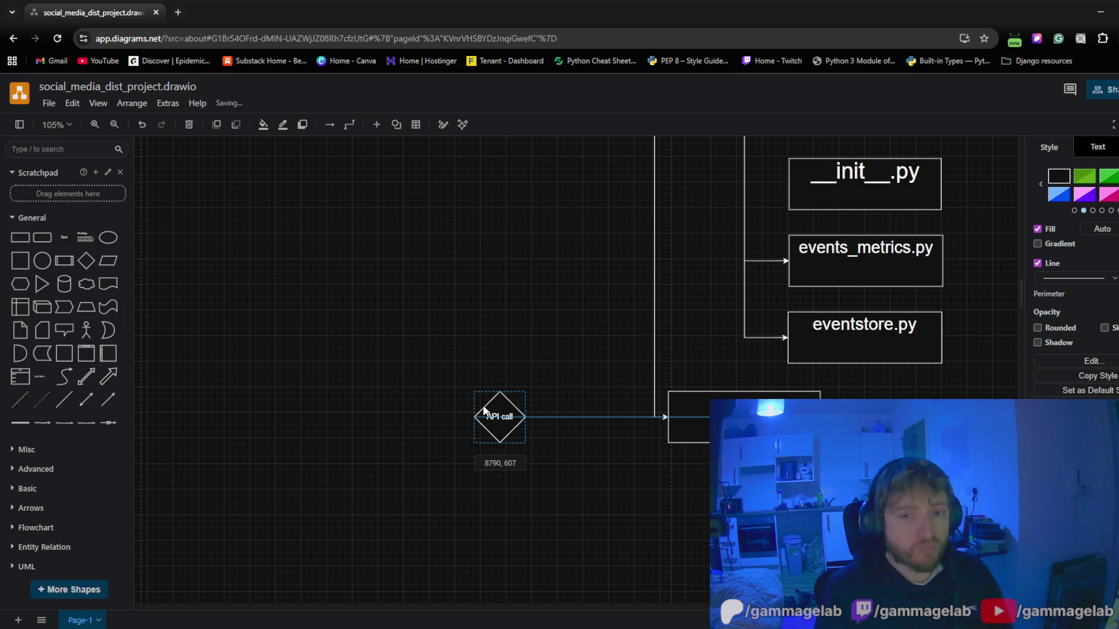
{"action": "left_click", "coordinate": [394, 323]}
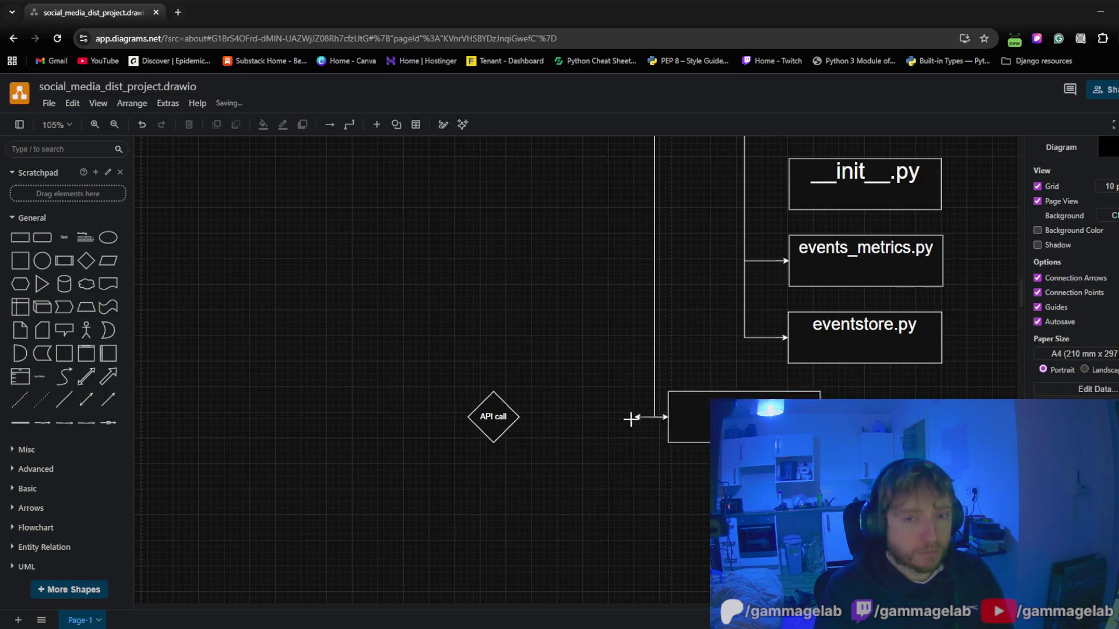
{"action": "left_click", "coordinate": [516, 417]}
{"action": "mouse_move", "coordinate": [490, 287]}
{"action": "left_mouse_down"}
{"action": "mouse_move", "coordinate": [472, 497]}
{"action": "mouse_move", "coordinate": [485, 411]}
{"action": "left_mouse_up"}
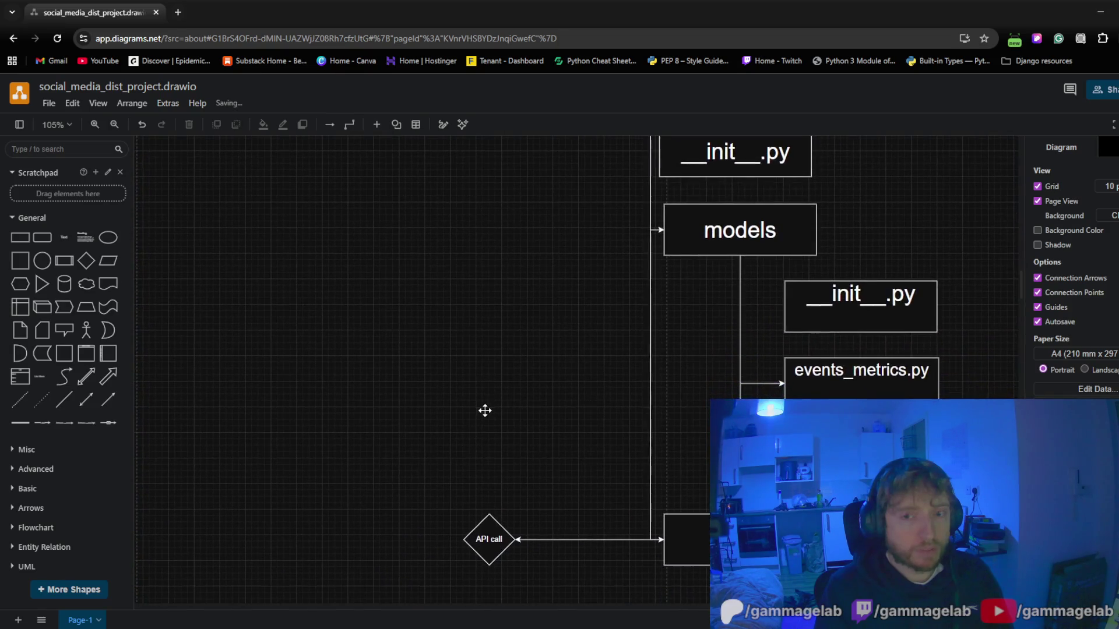
Remove the connectors running from Src down to models and Clients
{"action": "left_click", "coordinate": [650, 390]}
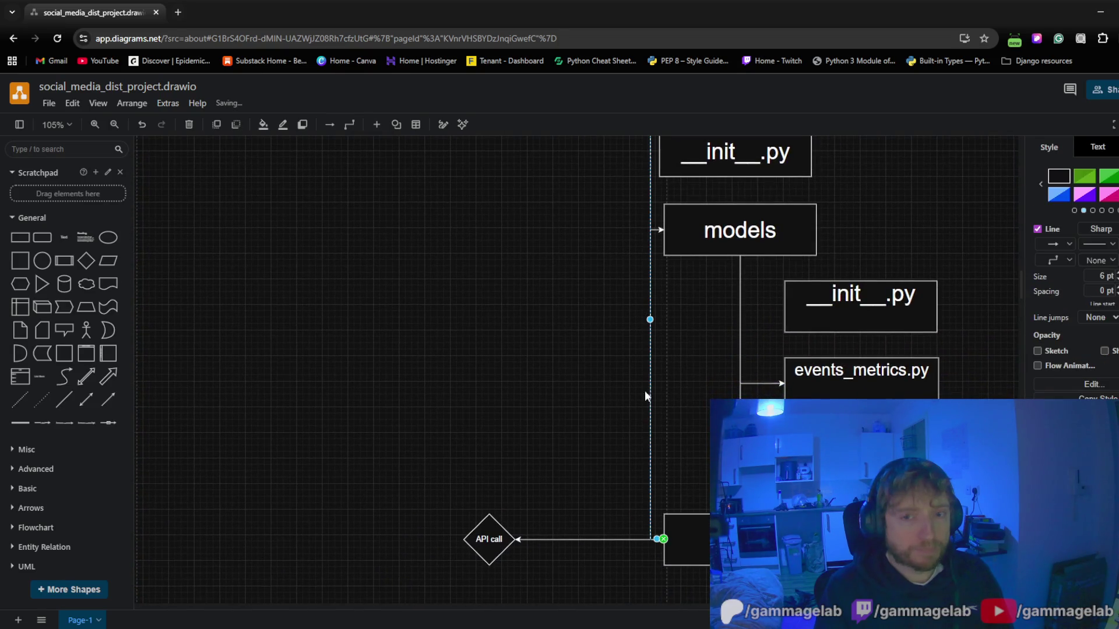
{"action": "left_click", "coordinate": [574, 396]}
{"action": "scroll", "coordinate": [583, 355], "scroll_direction": "up", "scroll_amount": 3}
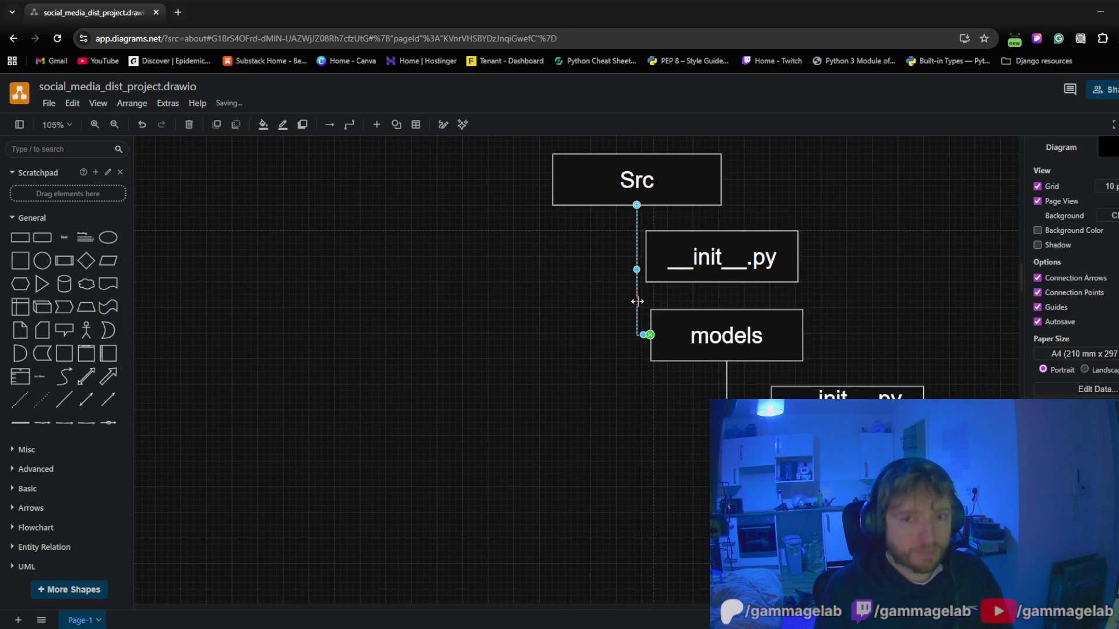
{"action": "key", "text": "Delete"}
{"action": "scroll", "coordinate": [473, 343], "scroll_direction": "right", "scroll_amount": 3}
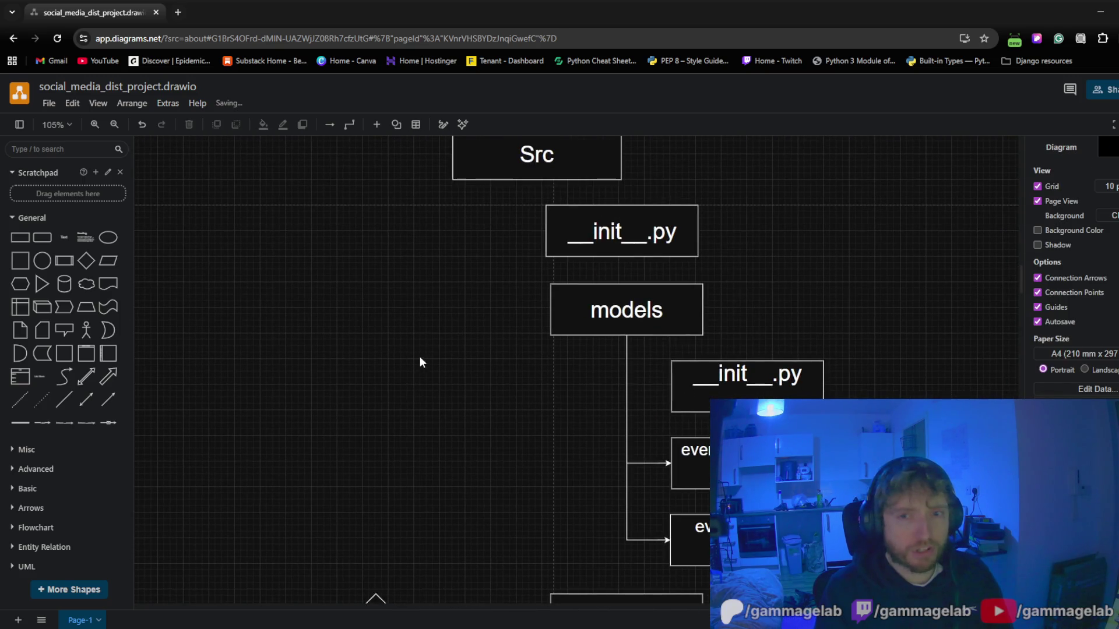
{"action": "scroll", "coordinate": [419, 356], "scroll_direction": "down", "scroll_amount": 2, "text": "ctrl"}
{"action": "scroll", "coordinate": [425, 366], "scroll_direction": "down", "scroll_amount": 1, "text": "ctrl"}
{"action": "left_click_drag", "start_coordinate": [421, 389], "coordinate": [450, 291]}
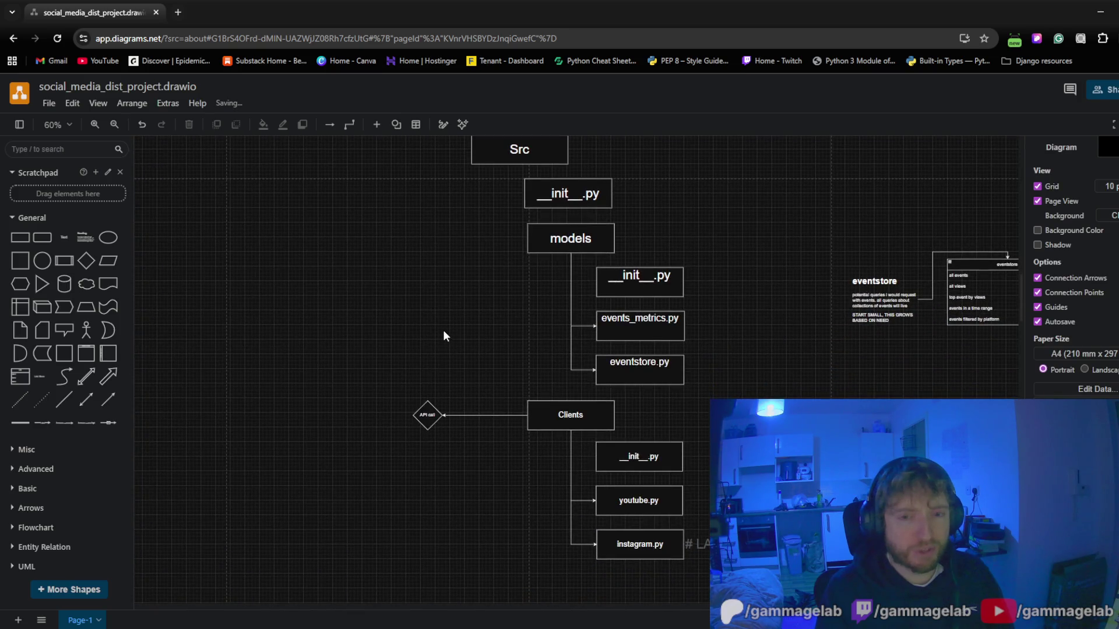
Remove the Clients arrows to instagram.py and youtube.py and move the three files beside Clients
{"action": "left_click", "coordinate": [573, 472]}
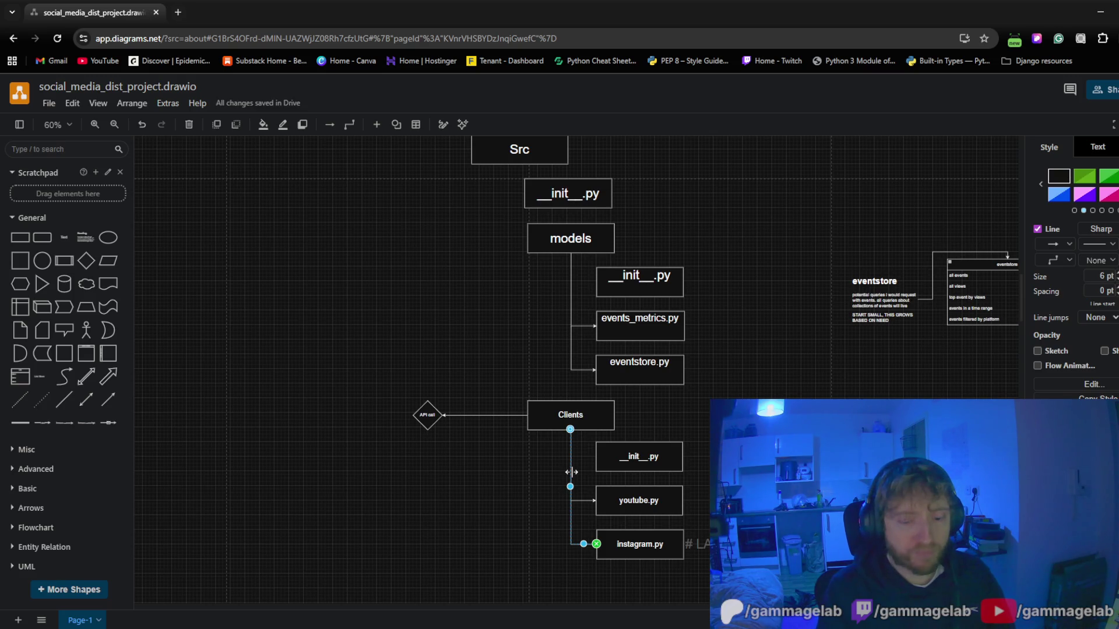
{"action": "key", "text": "Delete"}
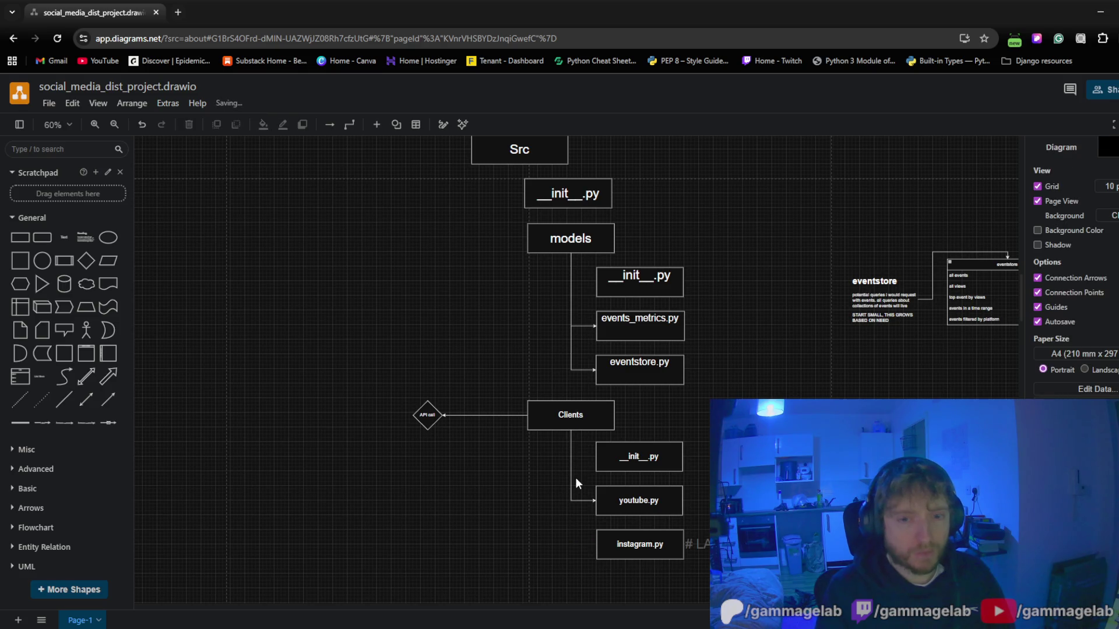
{"action": "left_click", "coordinate": [573, 484]}
{"action": "key", "text": "Delete"}
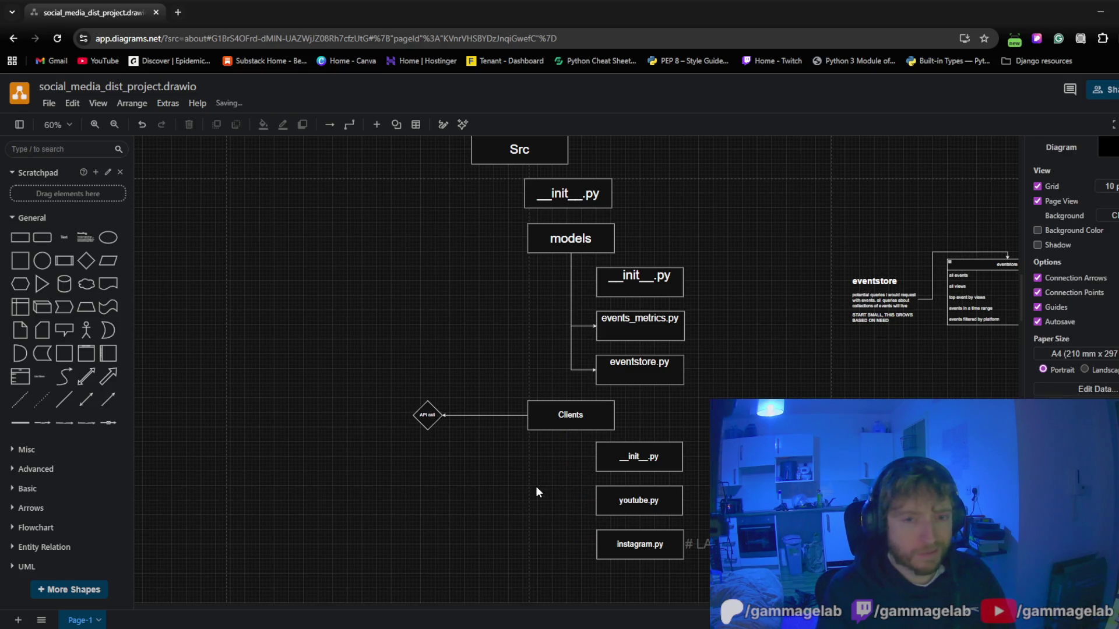
{"action": "scroll", "coordinate": [539, 502], "scroll_direction": "down", "scroll_amount": 1}
{"action": "mouse_move", "coordinate": [699, 524]}
{"action": "left_mouse_down"}
{"action": "mouse_move", "coordinate": [560, 390]}
{"action": "mouse_move", "coordinate": [634, 364]}
{"action": "left_mouse_up"}
{"action": "scroll", "coordinate": [583, 420], "scroll_direction": "up", "scroll_amount": 5}
Level __init__.py with Clients and move the API call diamond so its arrow runs straight
{"action": "left_click", "coordinate": [592, 386]}
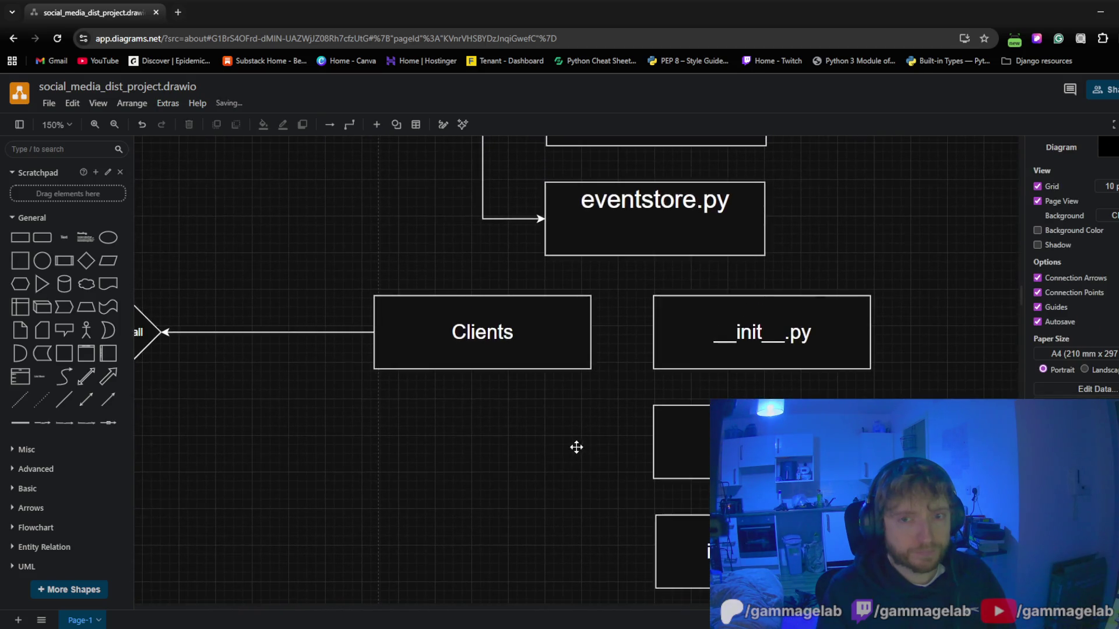
{"action": "left_click_drag", "start_coordinate": [705, 332], "coordinate": [705, 326]}
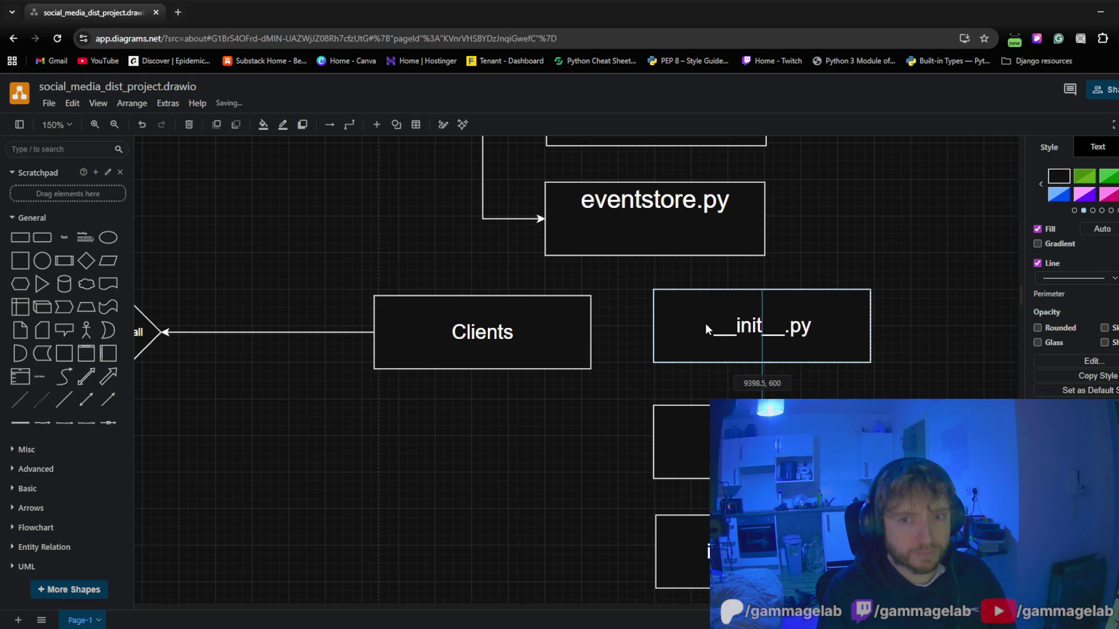
{"action": "left_click", "coordinate": [452, 342]}
{"action": "left_click_drag", "start_coordinate": [452, 342], "coordinate": [451, 336]}
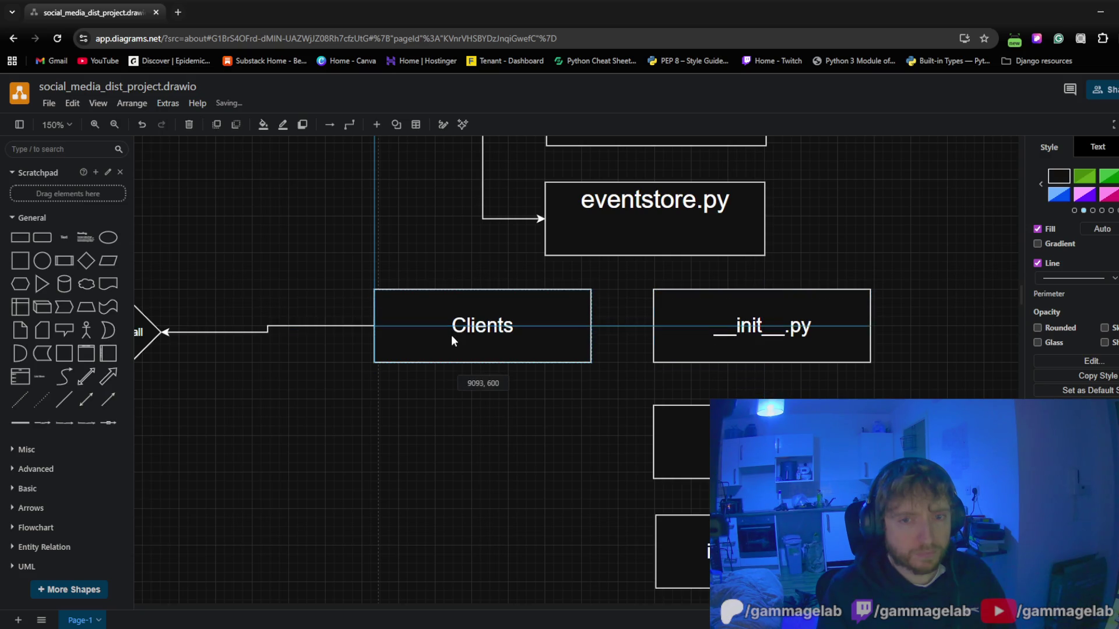
{"action": "left_click", "coordinate": [467, 470]}
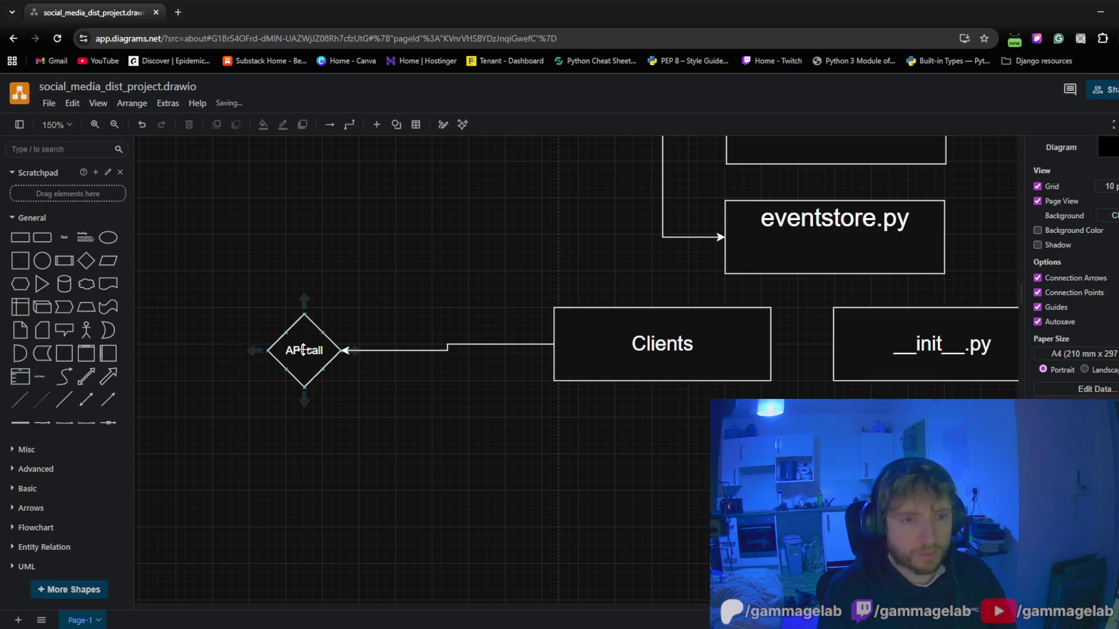
{"action": "left_click_drag", "start_coordinate": [308, 352], "coordinate": [319, 346]}
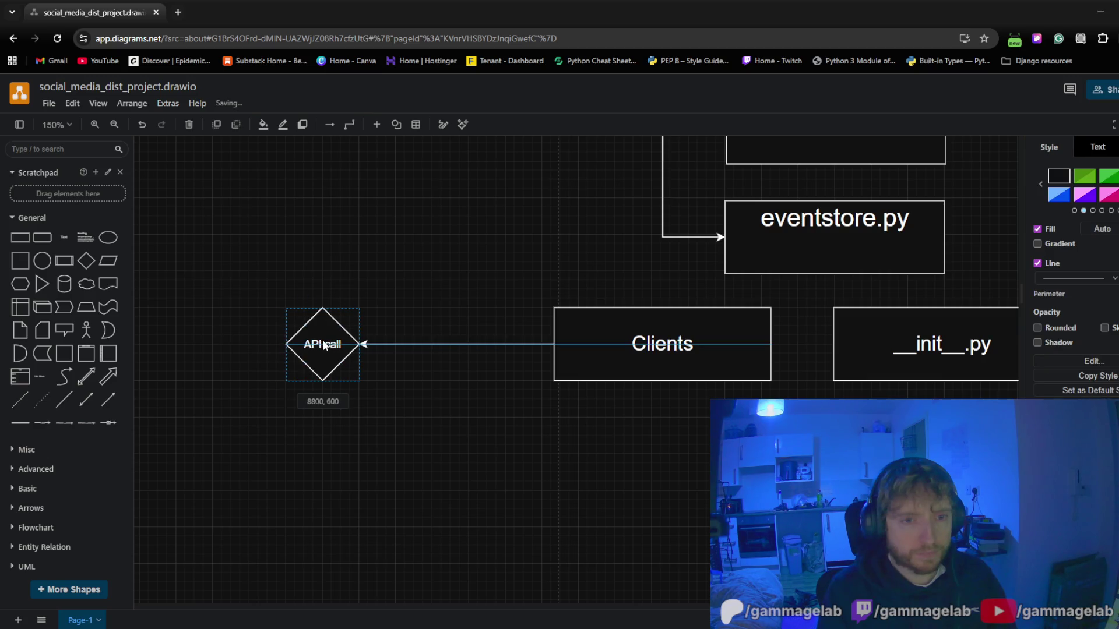
{"action": "left_click_drag", "start_coordinate": [688, 478], "coordinate": [482, 411]}
Narrow the Clients box slightly and bring __init__.py closer to it
{"action": "left_click", "coordinate": [564, 295]}
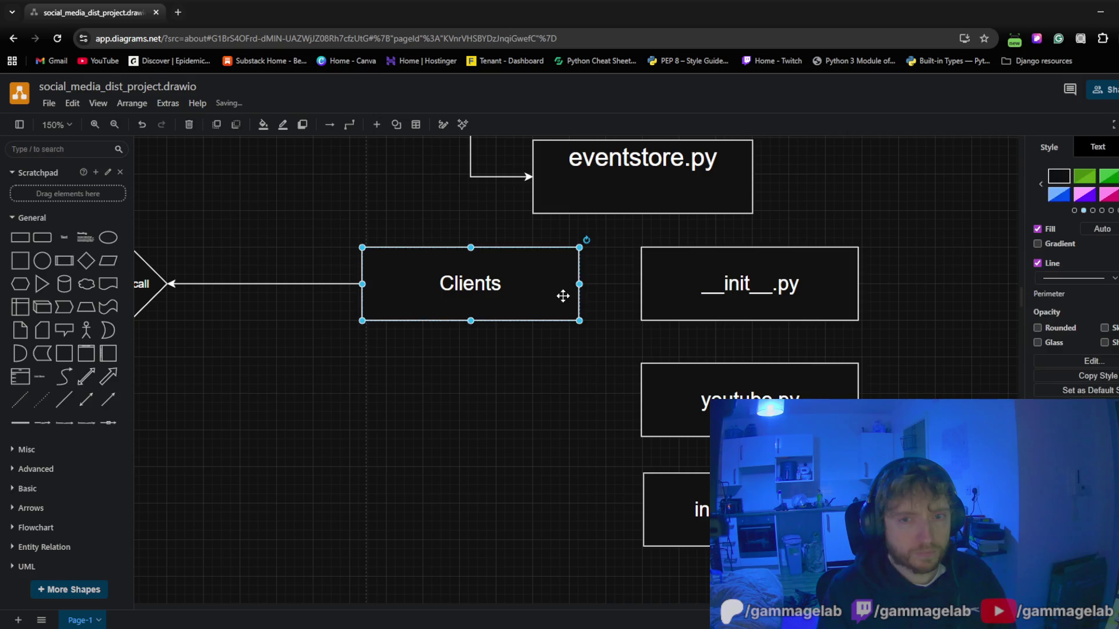
{"action": "left_click_drag", "start_coordinate": [580, 283], "coordinate": [570, 283]}
{"action": "left_click", "coordinate": [567, 400]}
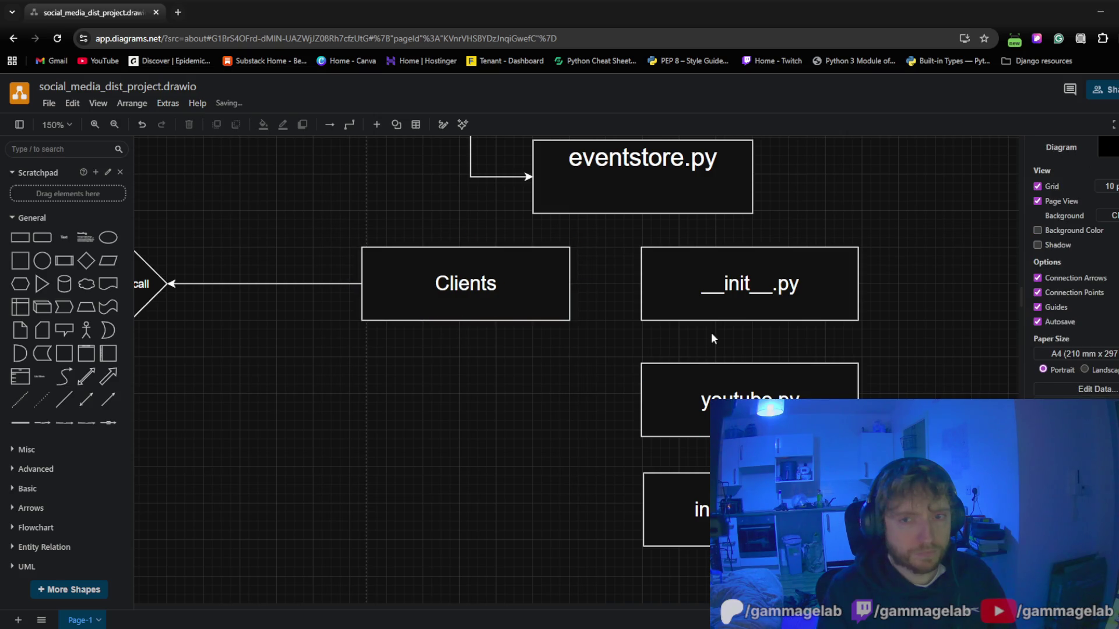
{"action": "left_click", "coordinate": [690, 314]}
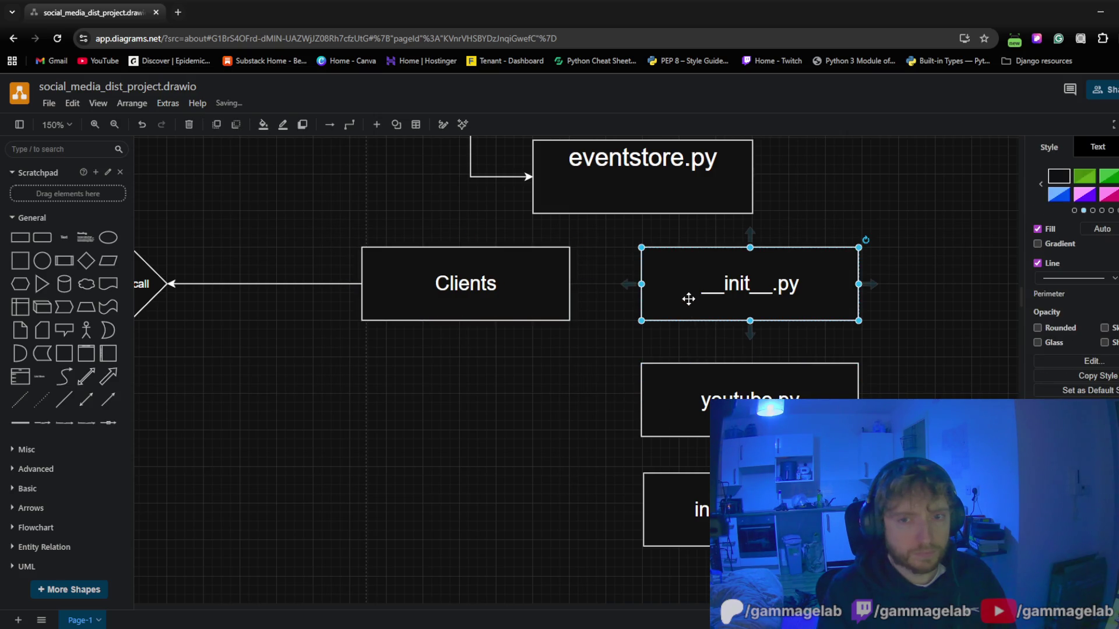
{"action": "left_click_drag", "start_coordinate": [687, 296], "coordinate": [654, 295]}
Move youtube.py and instagram.py left into a column under __init__.py
{"action": "left_click", "coordinate": [610, 390]}
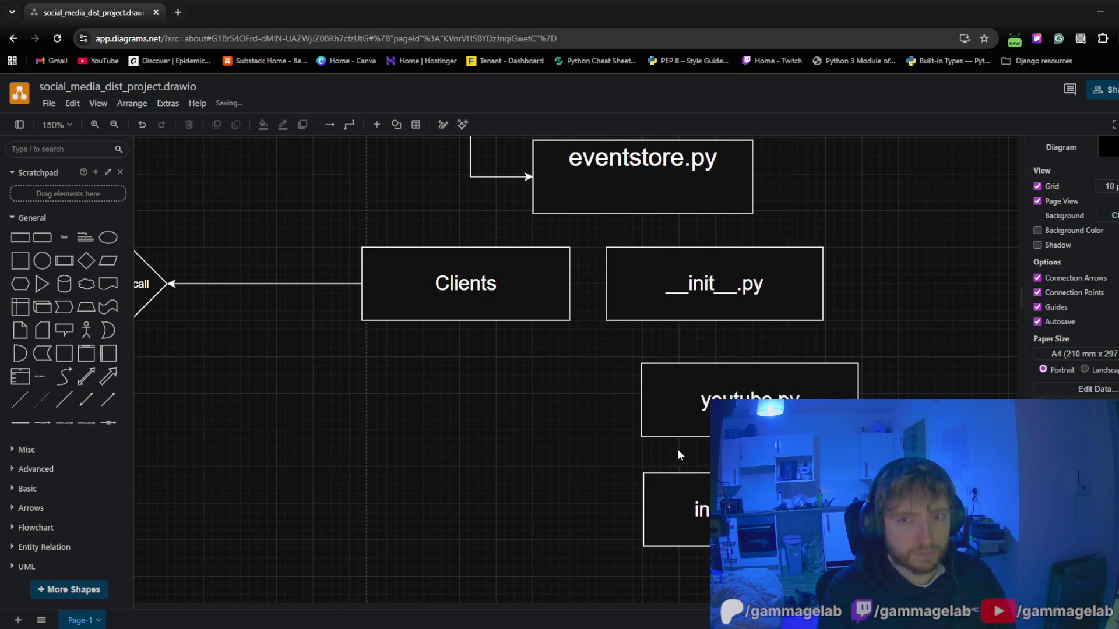
{"action": "left_click_drag", "start_coordinate": [692, 409], "coordinate": [663, 407]}
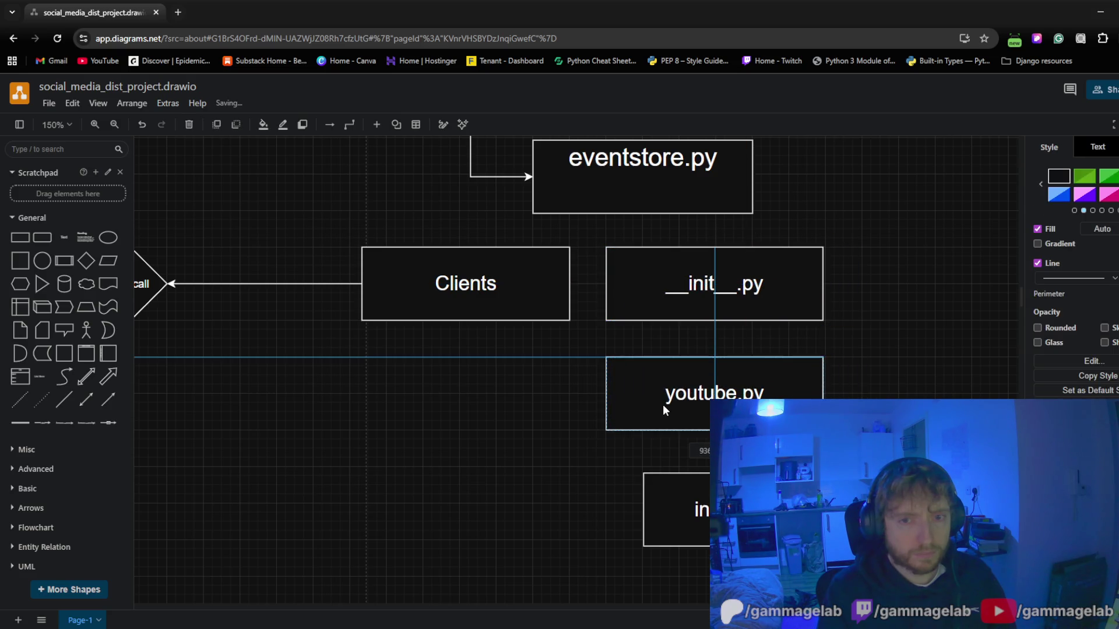
{"action": "left_click", "coordinate": [585, 489]}
{"action": "left_click_drag", "start_coordinate": [699, 516], "coordinate": [662, 518]}
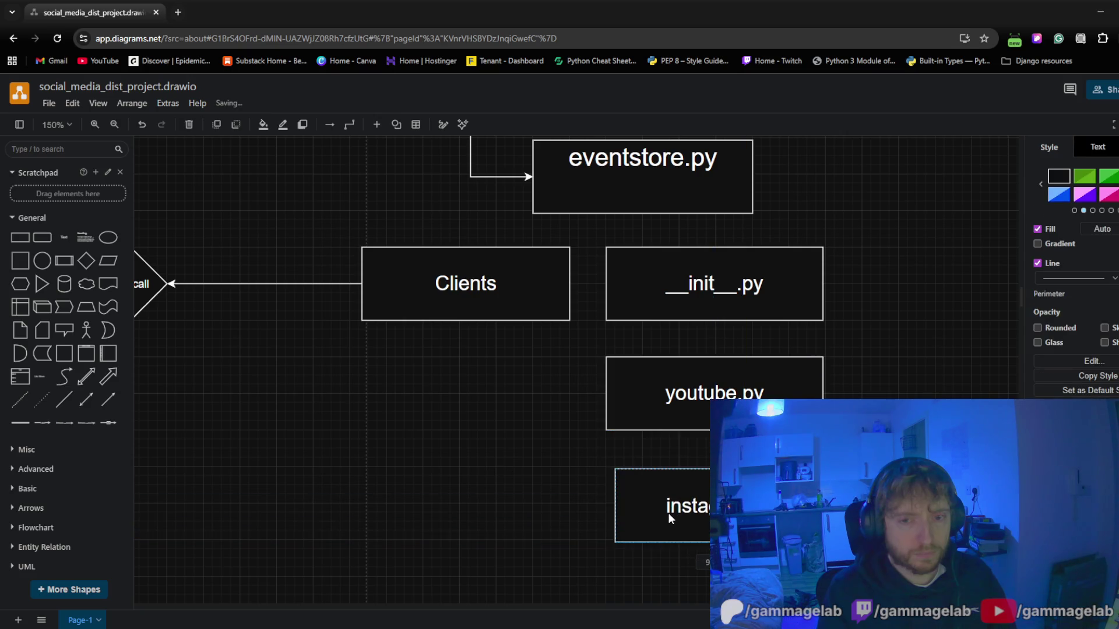
{"action": "left_click", "coordinate": [487, 471]}
{"action": "scroll", "coordinate": [437, 379], "scroll_direction": "down", "scroll_amount": 3}
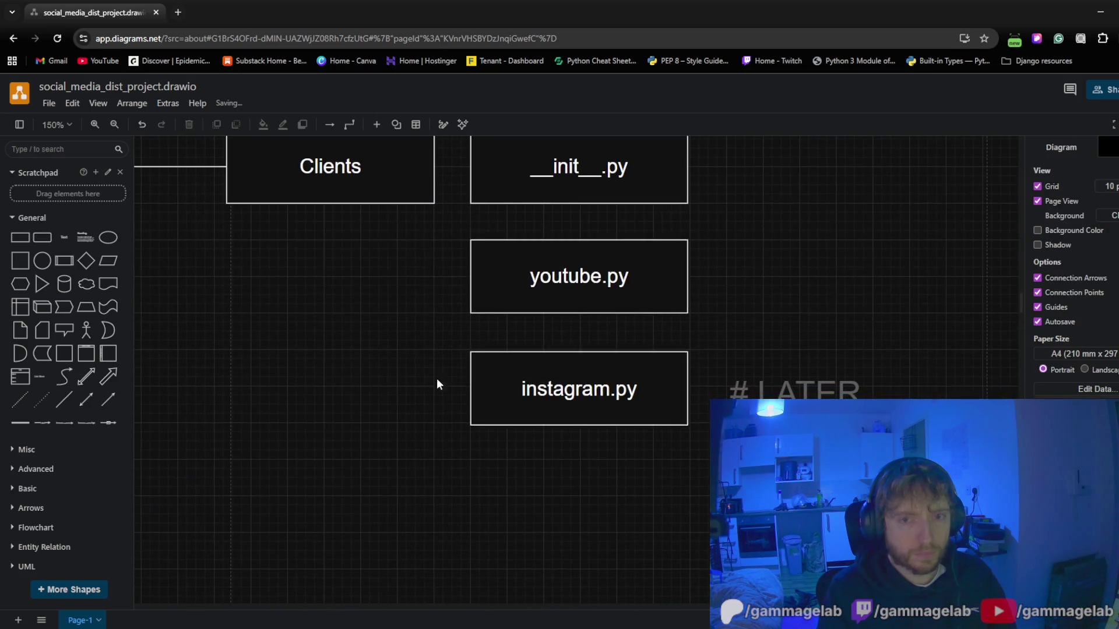
{"action": "left_click", "coordinate": [810, 392]}
{"action": "left_click_drag", "start_coordinate": [810, 392], "coordinate": [787, 392]}
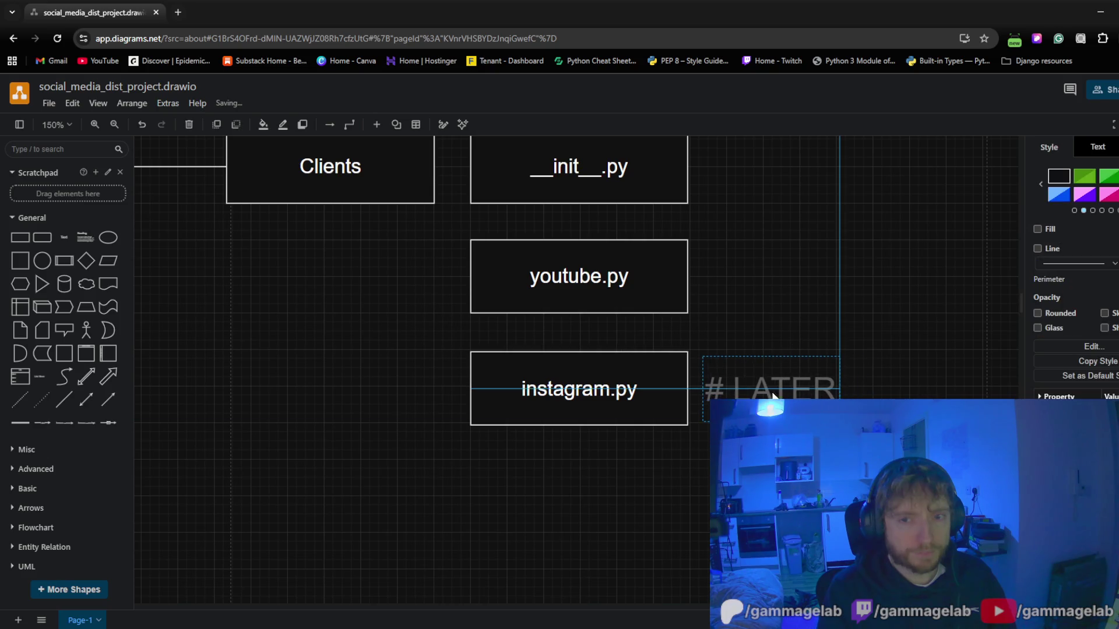
{"action": "left_click", "coordinate": [589, 469]}
{"action": "scroll", "coordinate": [584, 509], "scroll_direction": "up", "scroll_amount": 3}
{"action": "scroll", "coordinate": [585, 509], "scroll_direction": "left", "scroll_amount": 4}
{"action": "left_click_drag", "start_coordinate": [584, 509], "coordinate": [499, 489]}
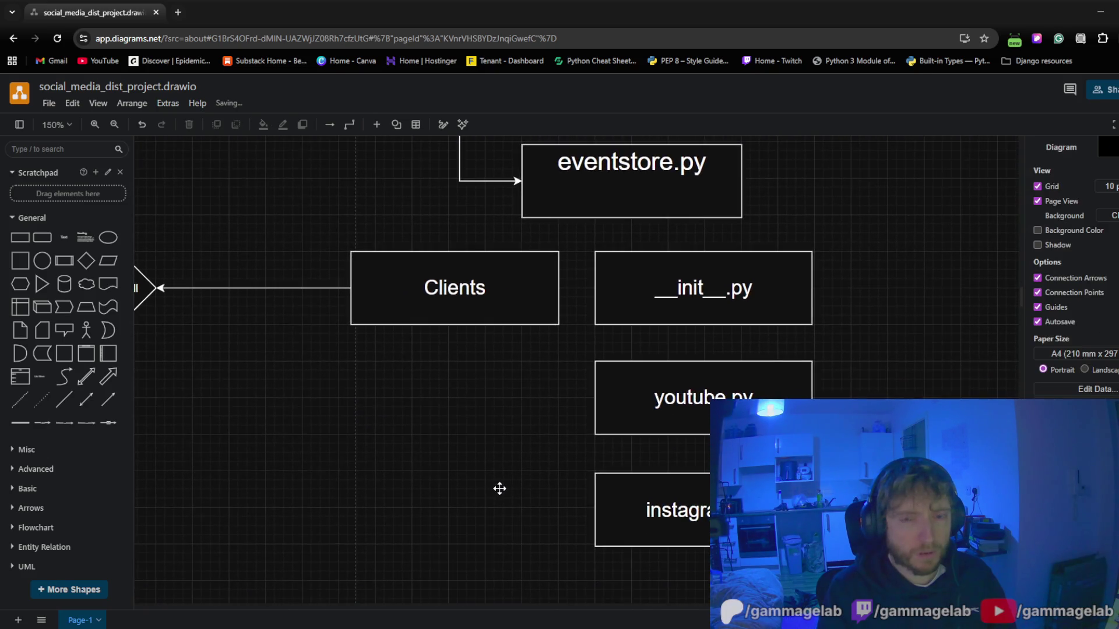
{"action": "mouse_move", "coordinate": [331, 170]}
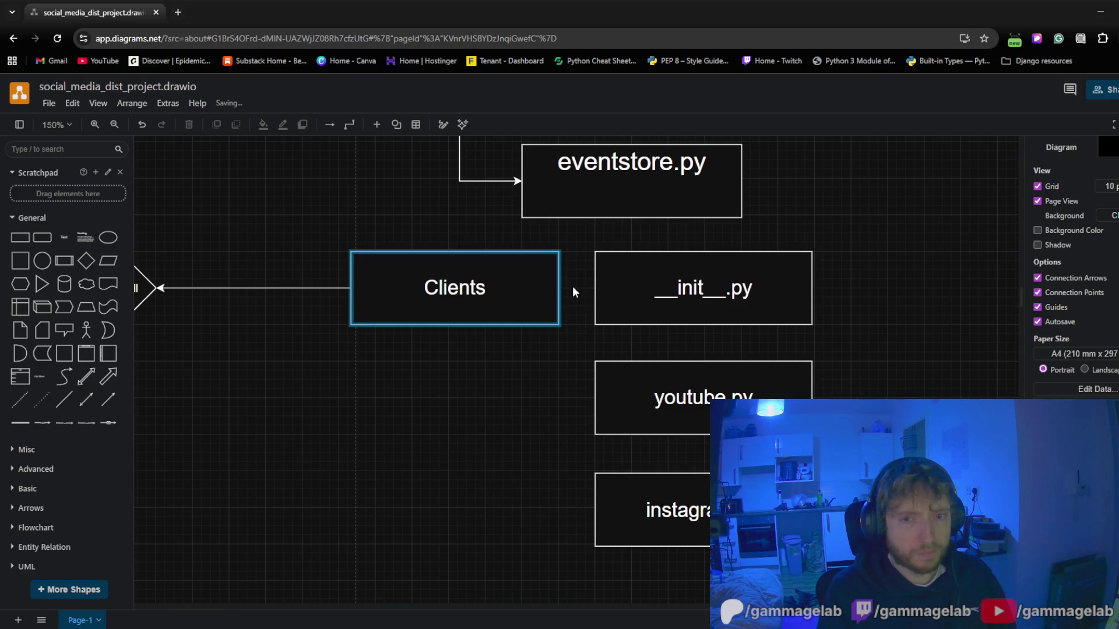
Draw a connector from Clients to youtube.py
{"action": "left_click_drag", "start_coordinate": [571, 290], "coordinate": [572, 290]}
{"action": "left_click_drag", "start_coordinate": [576, 357], "coordinate": [594, 411]}
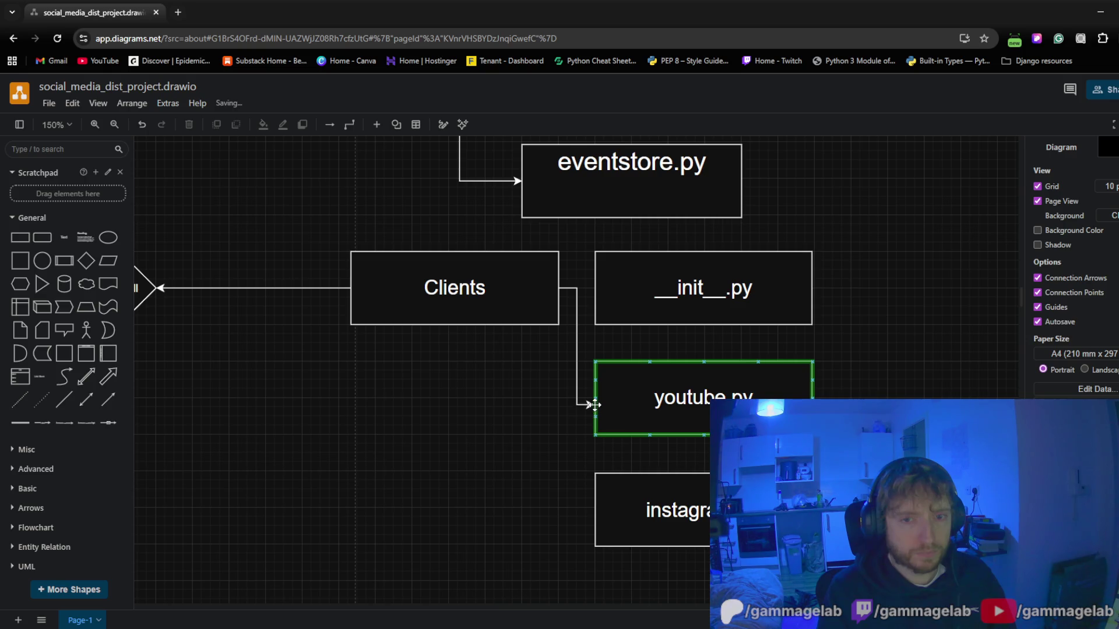
{"action": "left_click_drag", "start_coordinate": [594, 404], "coordinate": [594, 403]}
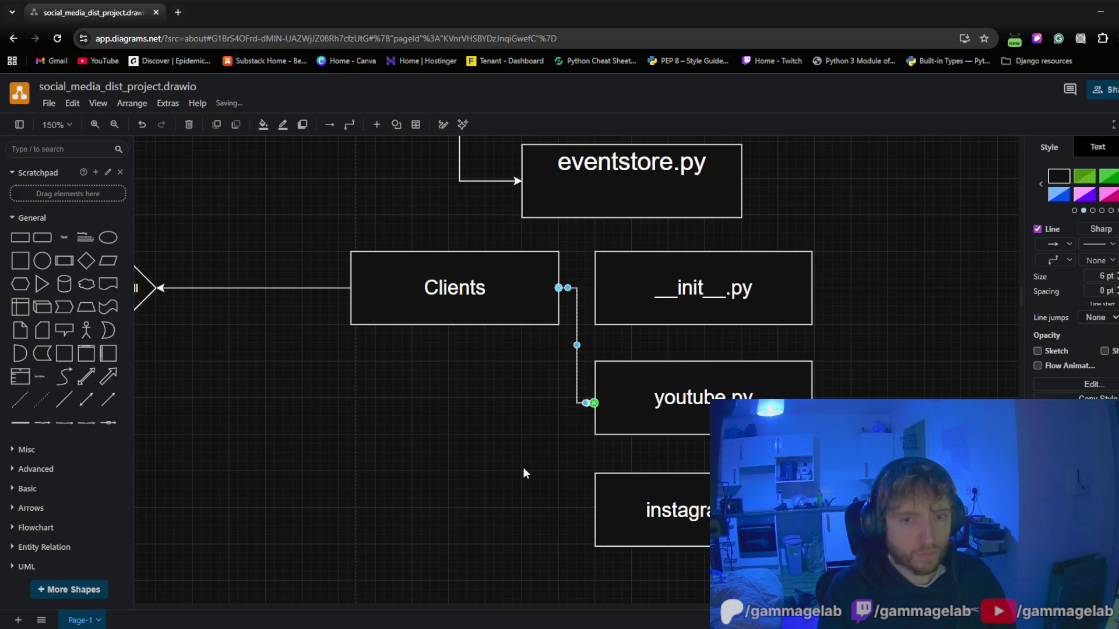
{"action": "left_click", "coordinate": [555, 288]}
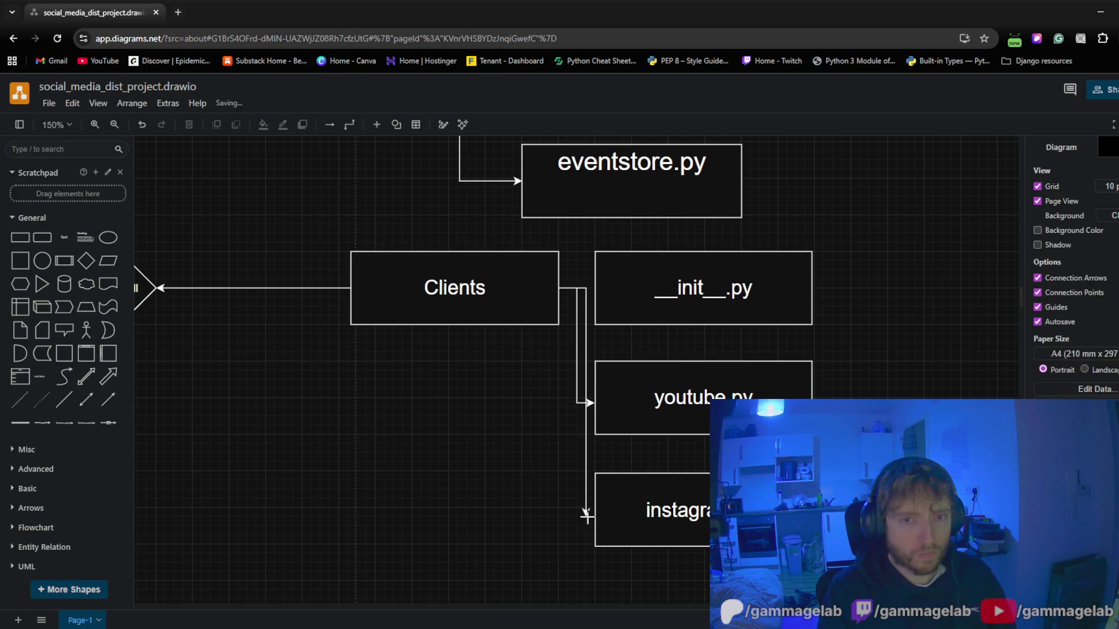
Draw a second connector from Clients to instagram.py
{"action": "left_click_drag", "start_coordinate": [580, 290], "coordinate": [594, 510]}
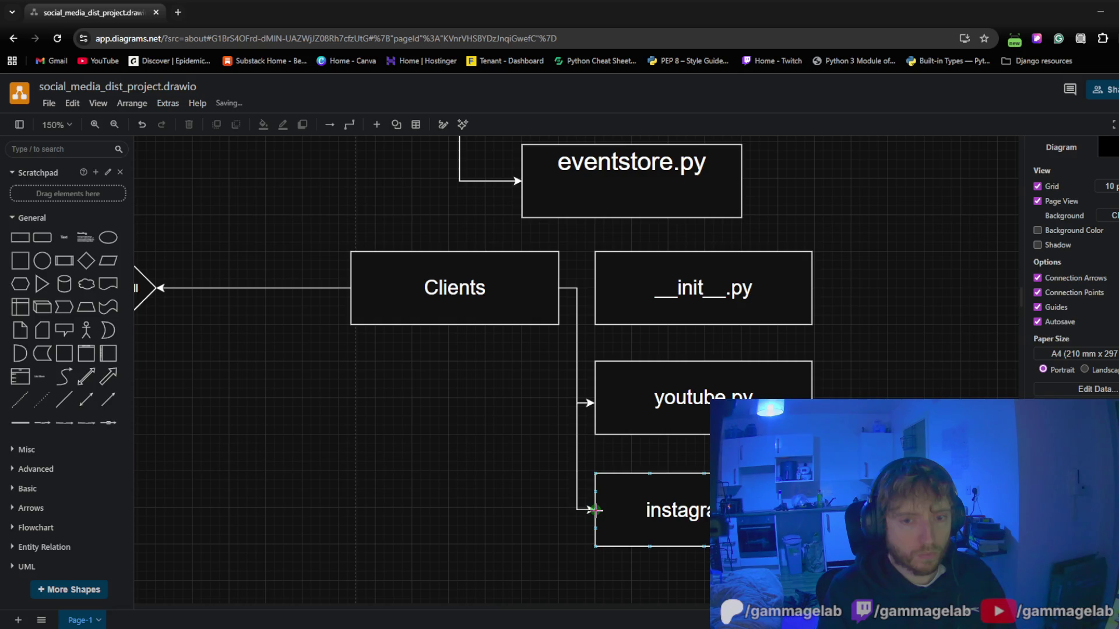
{"action": "left_click", "coordinate": [464, 487]}
{"action": "left_click_drag", "start_coordinate": [452, 474], "coordinate": [473, 434]}
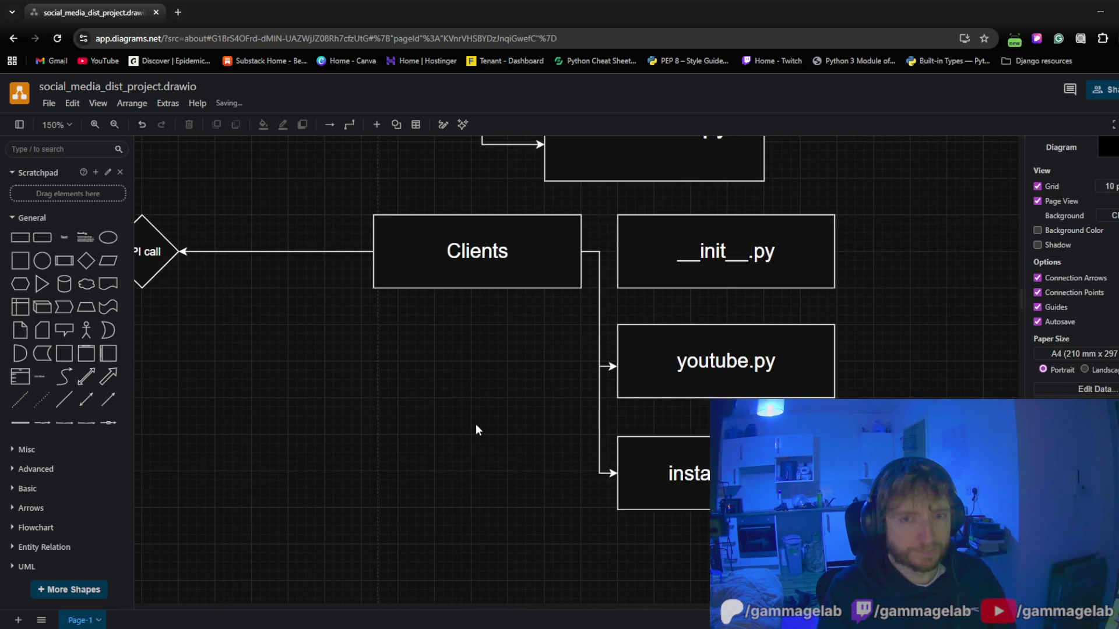
{"action": "scroll", "coordinate": [503, 424], "scroll_direction": "down", "scroll_amount": 2}
{"action": "scroll", "coordinate": [472, 416], "scroll_direction": "down", "scroll_amount": 2}
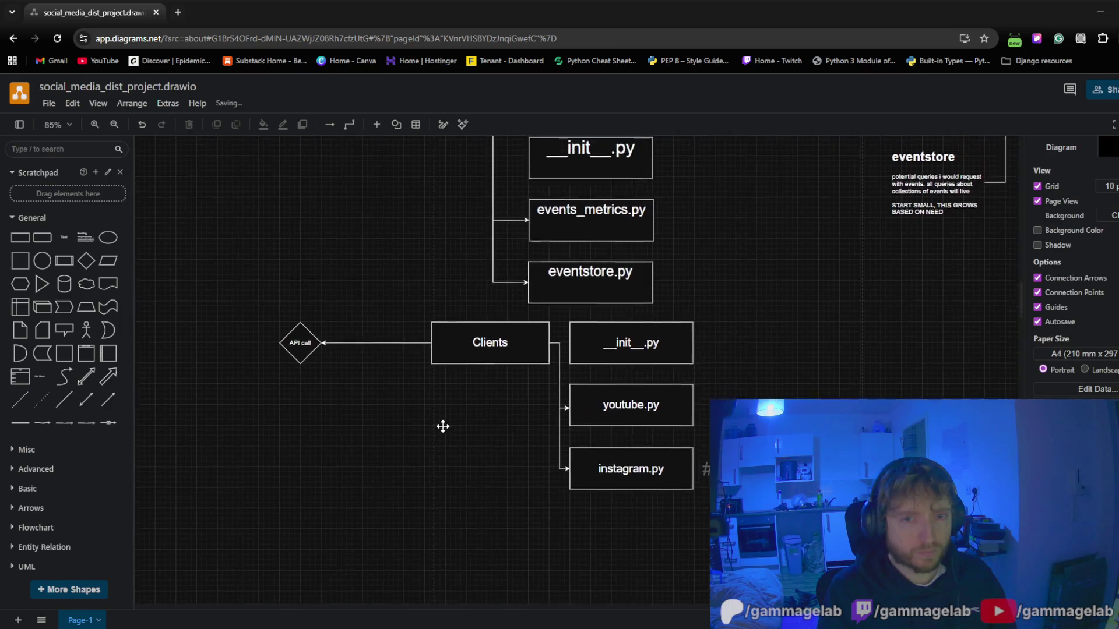
Remove the connectors from models to eventstore.py and events_metrics.py
{"action": "left_click_drag", "start_coordinate": [442, 425], "coordinate": [446, 520]}
{"action": "left_click", "coordinate": [495, 328]}
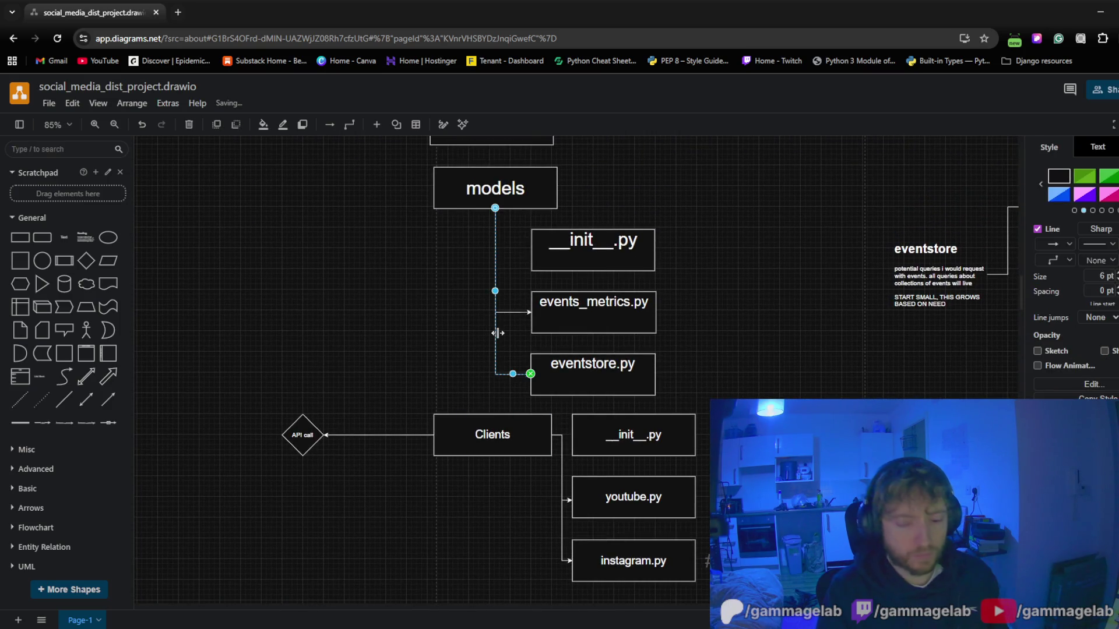
{"action": "key", "text": "Delete"}
{"action": "left_click", "coordinate": [504, 312]}
{"action": "key", "text": "Delete"}
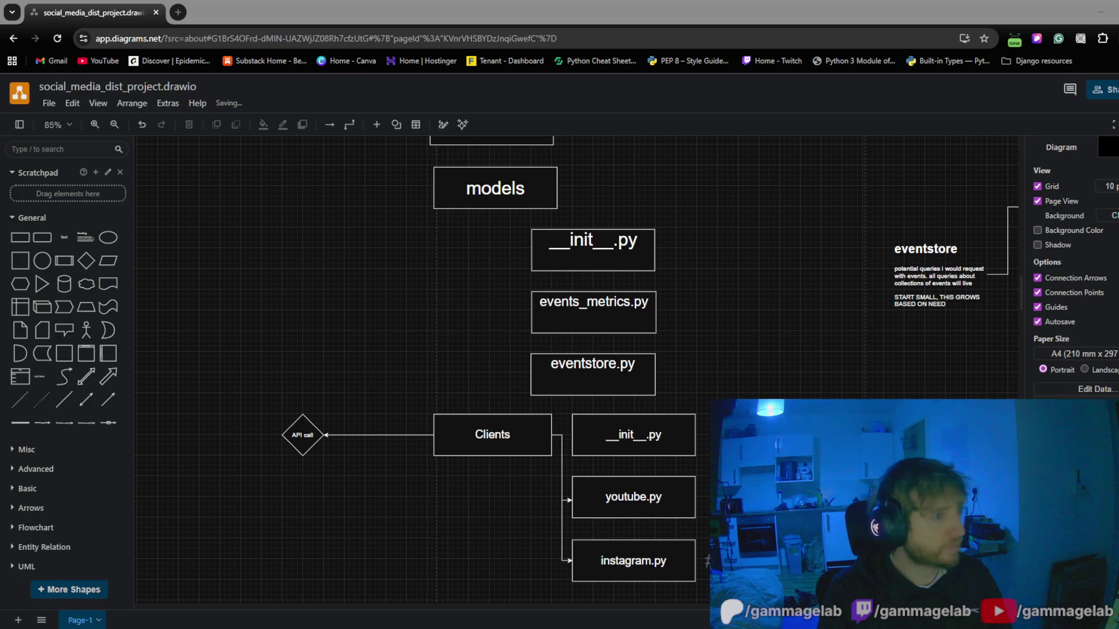
{"action": "mouse_move", "coordinate": [429, 274]}
{"action": "left_mouse_down"}
{"action": "mouse_move", "coordinate": [360, 291]}
{"action": "mouse_move", "coordinate": [344, 338]}
{"action": "left_mouse_up"}
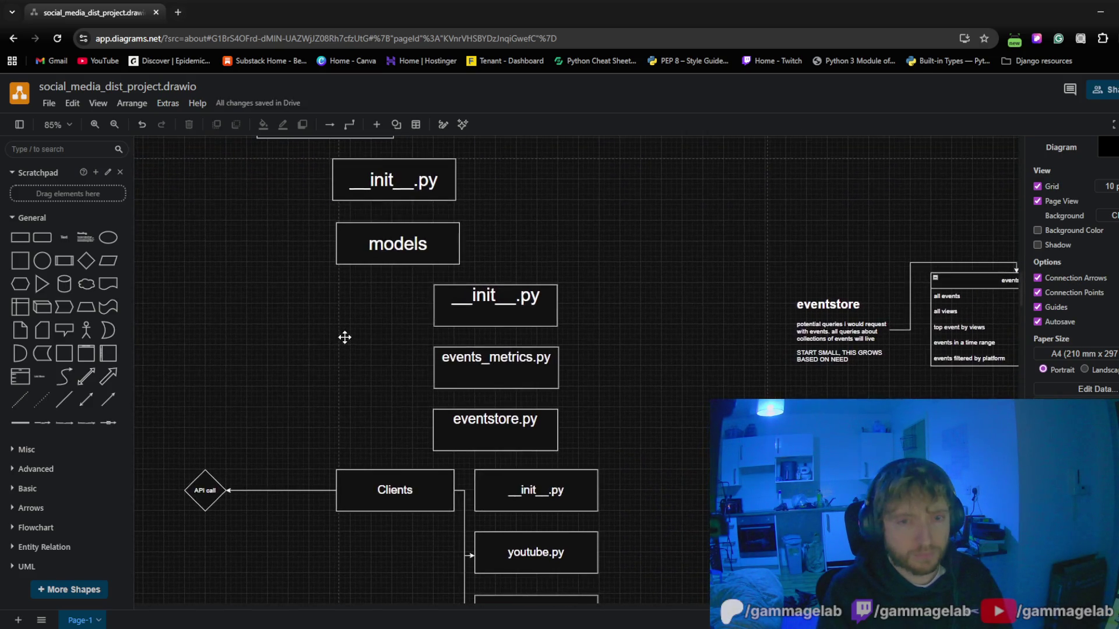
Duplicate an __init__.py box beside models and adjust the models box width
{"action": "left_click", "coordinate": [519, 479]}
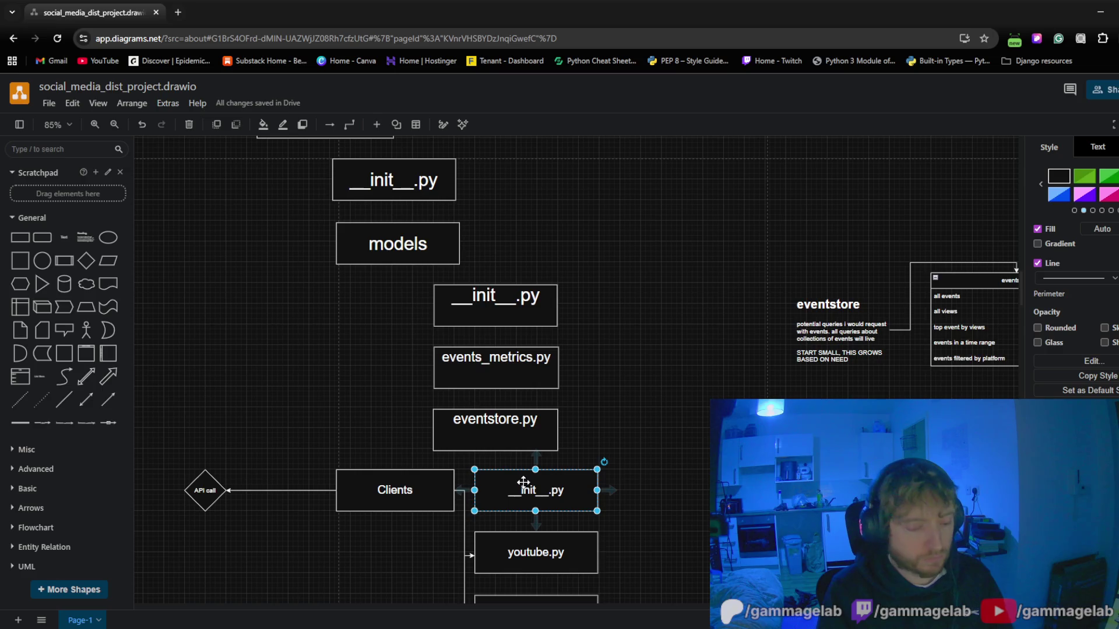
{"action": "left_click", "coordinate": [592, 399]}
{"action": "left_click", "coordinate": [709, 423]}
{"action": "mouse_move", "coordinate": [709, 422]}
{"action": "left_mouse_down"}
{"action": "mouse_move", "coordinate": [442, 352]}
{"action": "mouse_move", "coordinate": [374, 490]}
{"action": "mouse_move", "coordinate": [514, 245]}
{"action": "left_mouse_up"}
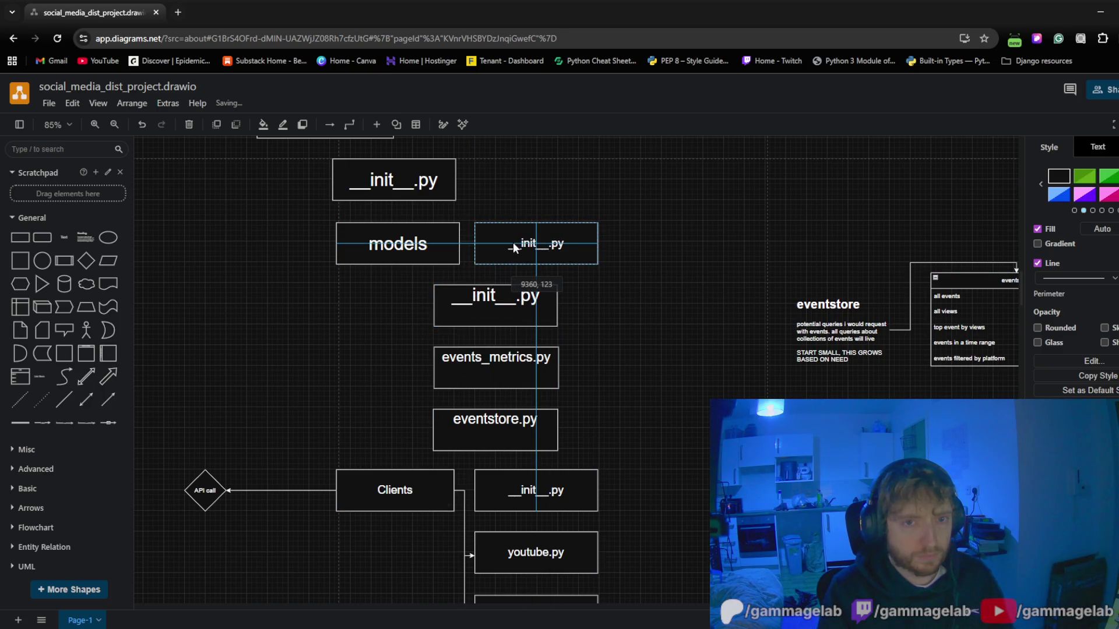
{"action": "left_click", "coordinate": [447, 256]}
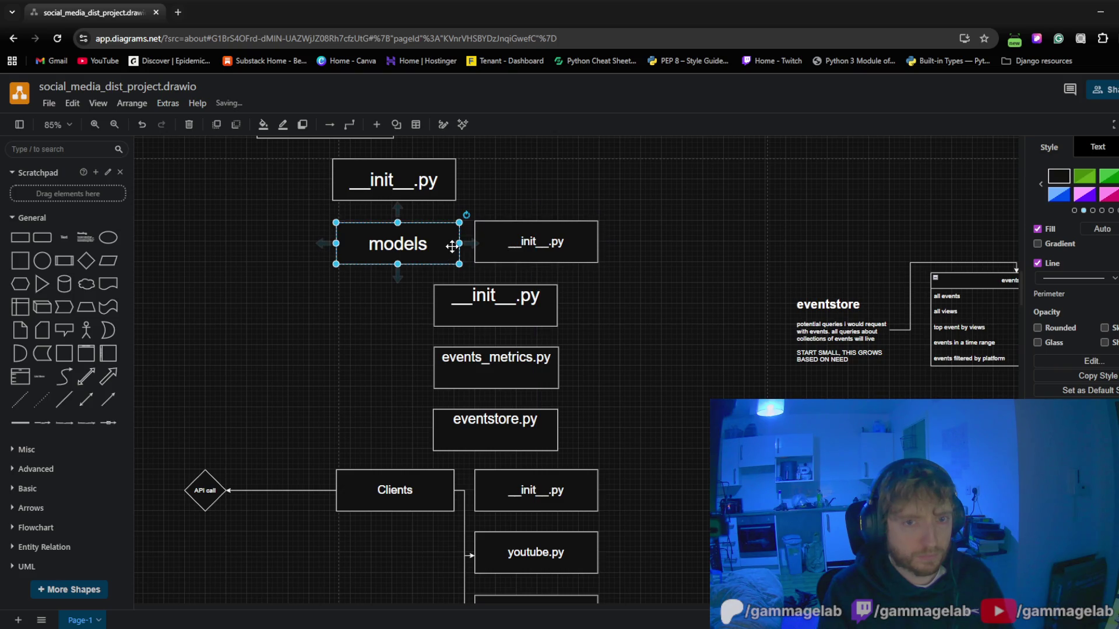
{"action": "left_click_drag", "start_coordinate": [459, 243], "coordinate": [455, 243]}
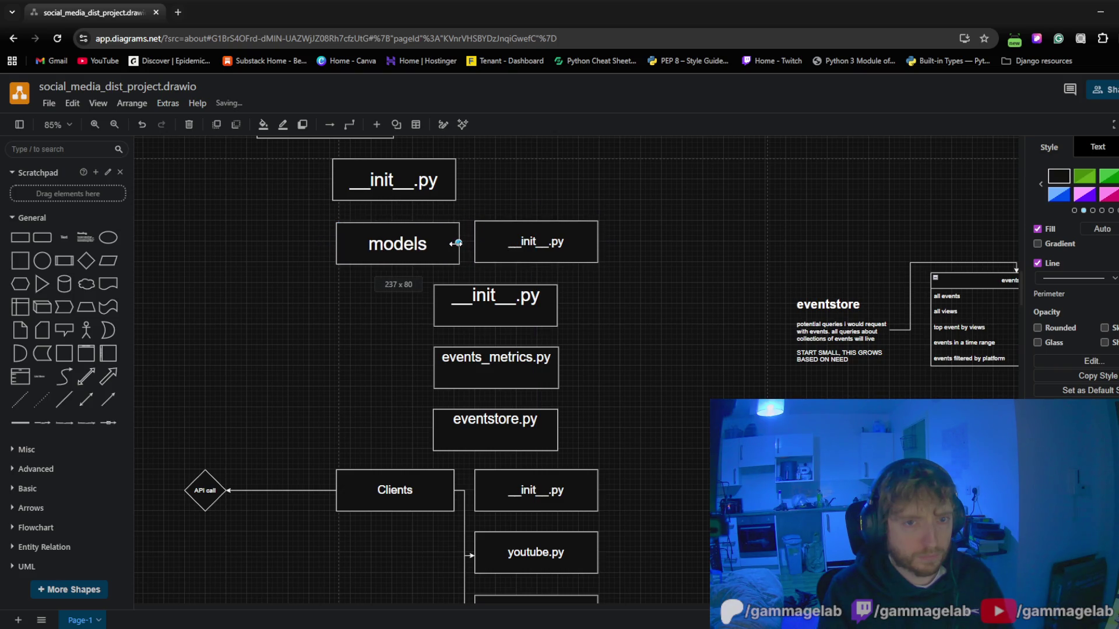
{"action": "left_click", "coordinate": [324, 357]}
{"action": "scroll", "coordinate": [368, 374], "scroll_direction": "up", "scroll_amount": 3}
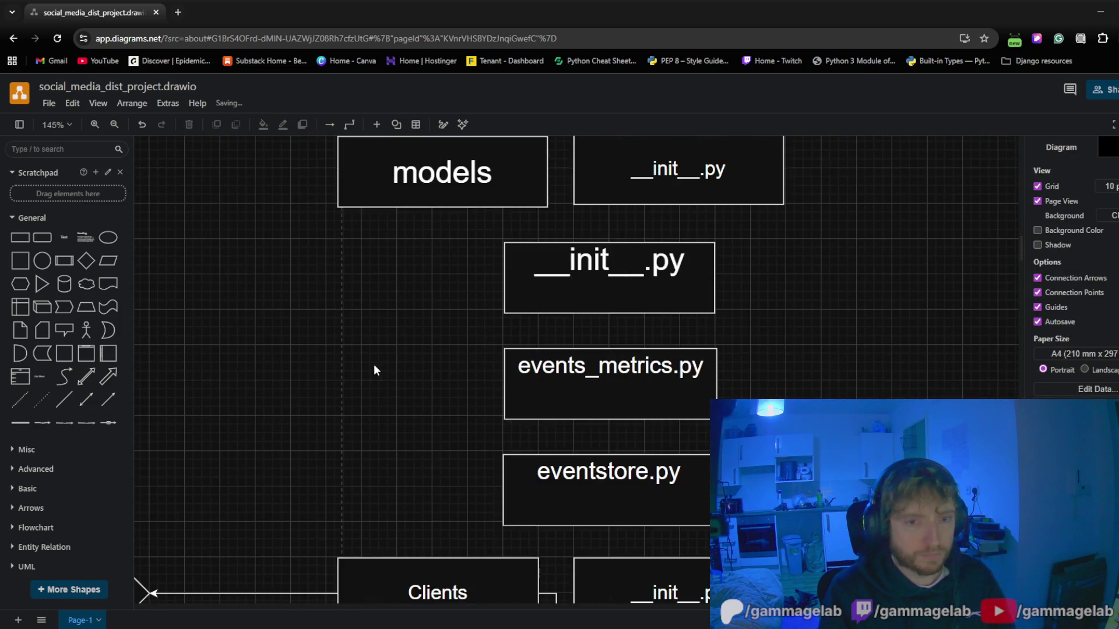
Line the models box up beside its new __init__.py and narrow it slightly
{"action": "left_click_drag", "start_coordinate": [373, 370], "coordinate": [351, 435]}
{"action": "mouse_move", "coordinate": [418, 252]}
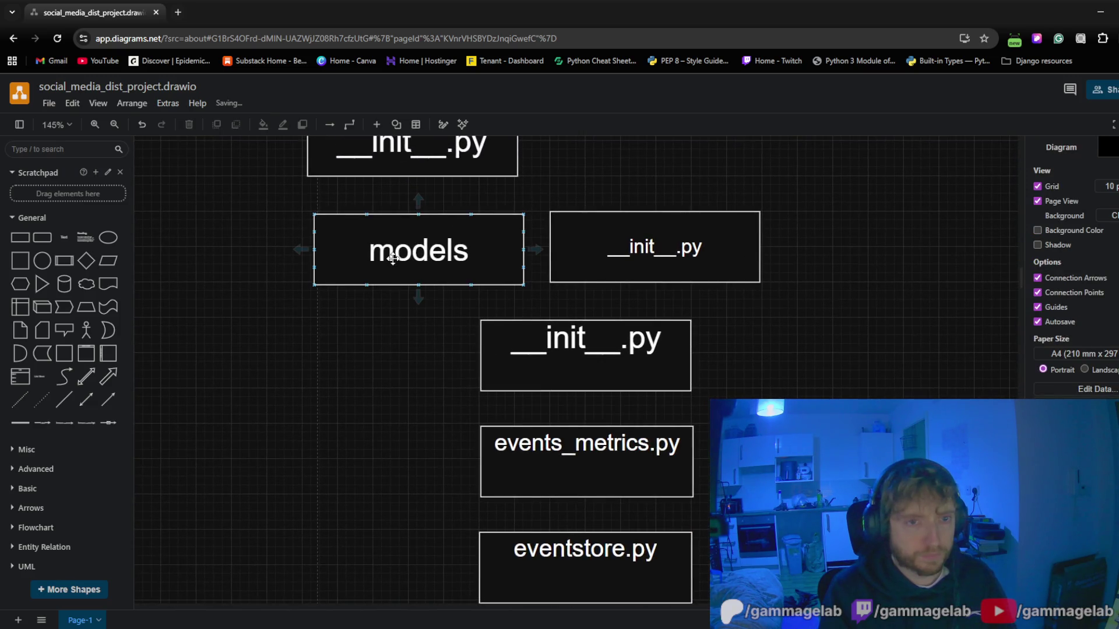
{"action": "left_click_drag", "start_coordinate": [392, 257], "coordinate": [385, 293]}
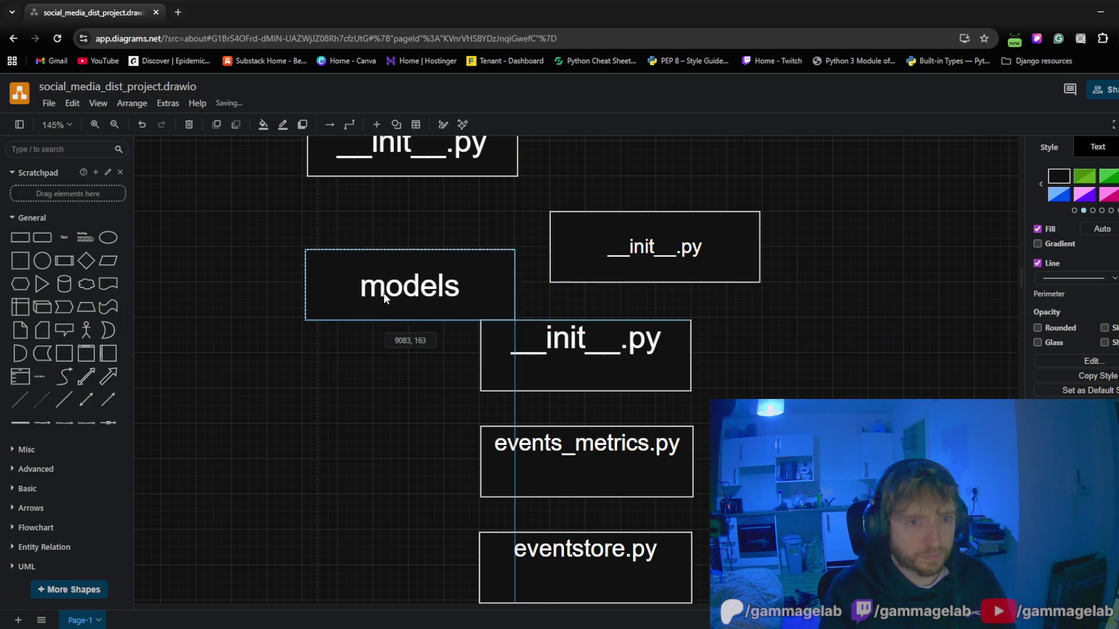
{"action": "left_click_drag", "start_coordinate": [384, 293], "coordinate": [379, 254]}
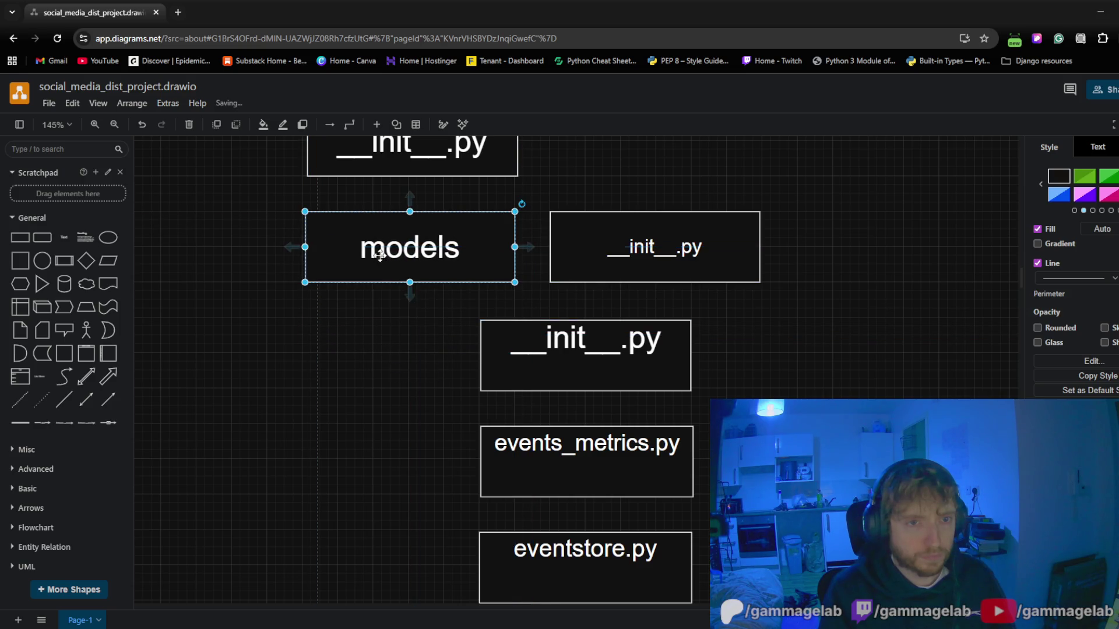
{"action": "left_click", "coordinate": [325, 425]}
{"action": "scroll", "coordinate": [390, 243], "scroll_direction": "down", "scroll_amount": 5}
{"action": "scroll", "coordinate": [370, 332], "scroll_direction": "up", "scroll_amount": 2}
{"action": "scroll", "coordinate": [363, 385], "scroll_direction": "up", "scroll_amount": 1}
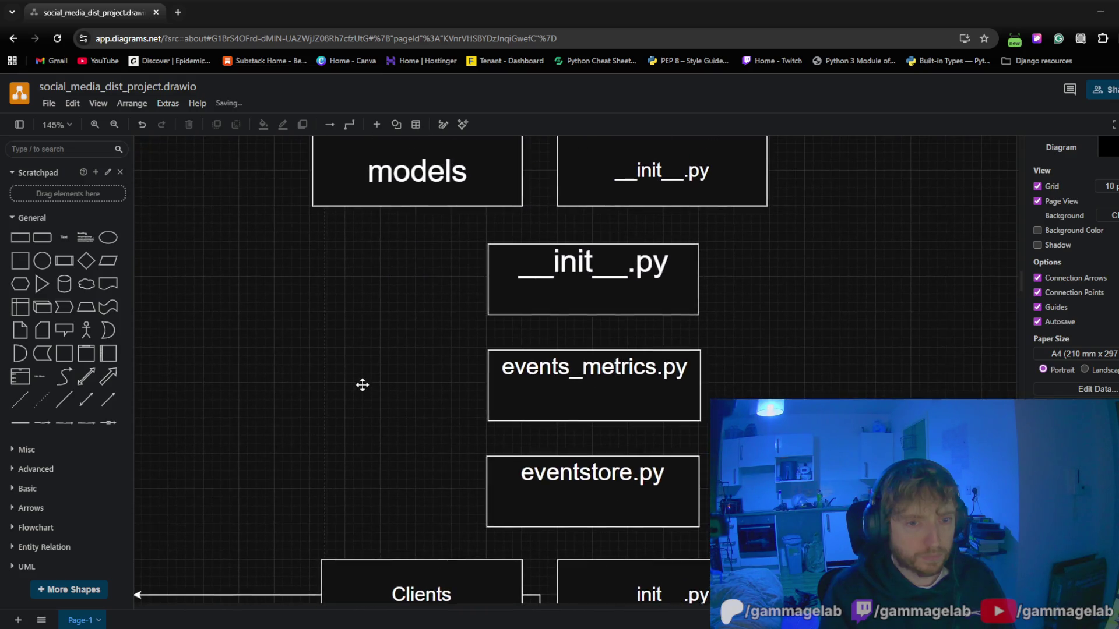
{"action": "scroll", "coordinate": [363, 385], "scroll_direction": "up", "scroll_amount": 1}
{"action": "left_click_drag", "start_coordinate": [388, 243], "coordinate": [390, 223]}
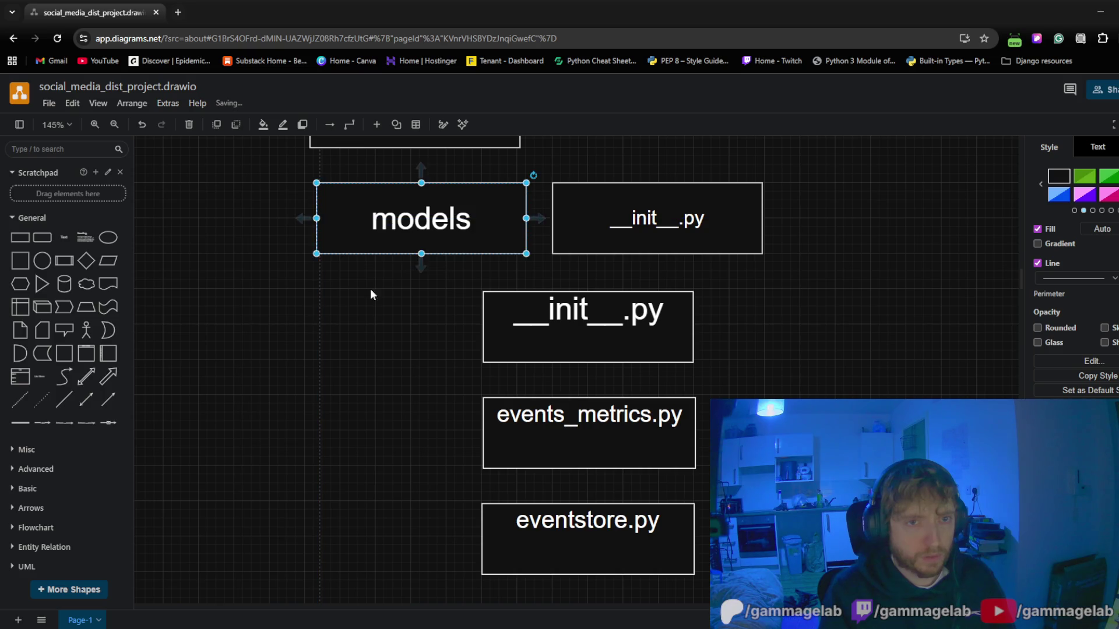
{"action": "left_click", "coordinate": [370, 290]}
{"action": "left_click", "coordinate": [517, 218]}
{"action": "left_click_drag", "start_coordinate": [525, 218], "coordinate": [518, 219]}
{"action": "left_click", "coordinate": [409, 323]}
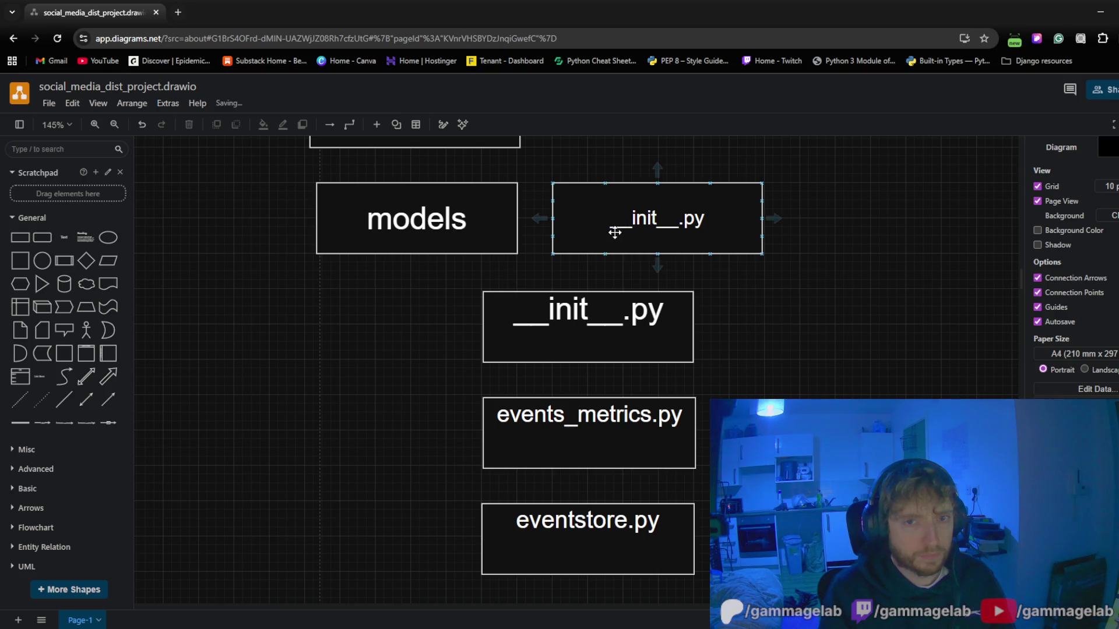
{"action": "mouse_move", "coordinate": [401, 391]}
{"action": "left_mouse_down"}
{"action": "mouse_move", "coordinate": [450, 218]}
{"action": "mouse_move", "coordinate": [431, 337]}
{"action": "left_mouse_up"}
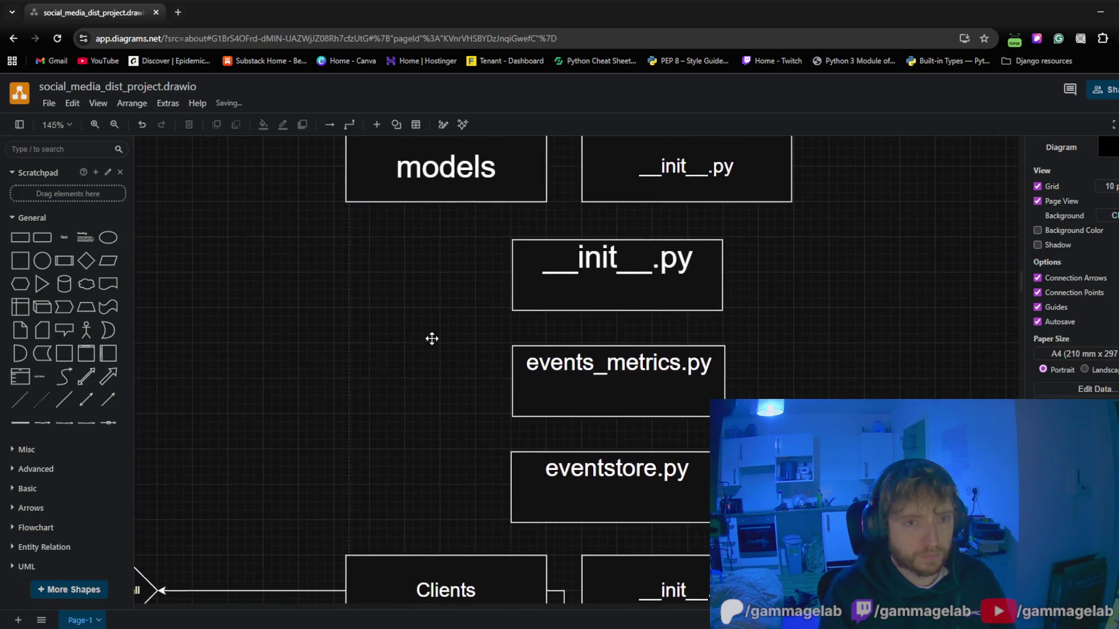
{"action": "scroll", "coordinate": [400, 418], "scroll_direction": "down", "scroll_amount": 2}
{"action": "scroll", "coordinate": [431, 322], "scroll_direction": "up", "scroll_amount": 2}
{"action": "scroll", "coordinate": [430, 322], "scroll_direction": "up", "scroll_amount": 4}
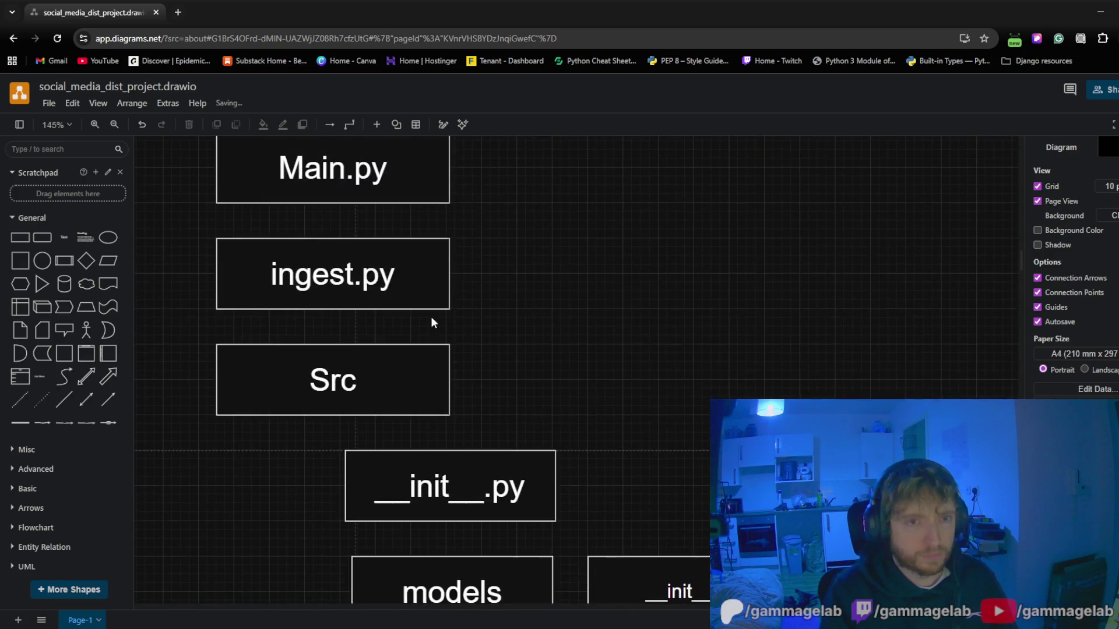
{"action": "scroll", "coordinate": [431, 323], "scroll_direction": "up", "scroll_amount": 5}
{"action": "scroll", "coordinate": [432, 322], "scroll_direction": "up", "scroll_amount": 5}
{"action": "scroll", "coordinate": [431, 322], "scroll_direction": "up", "scroll_amount": 3}
{"action": "scroll", "coordinate": [429, 323], "scroll_direction": "down", "scroll_amount": 6}
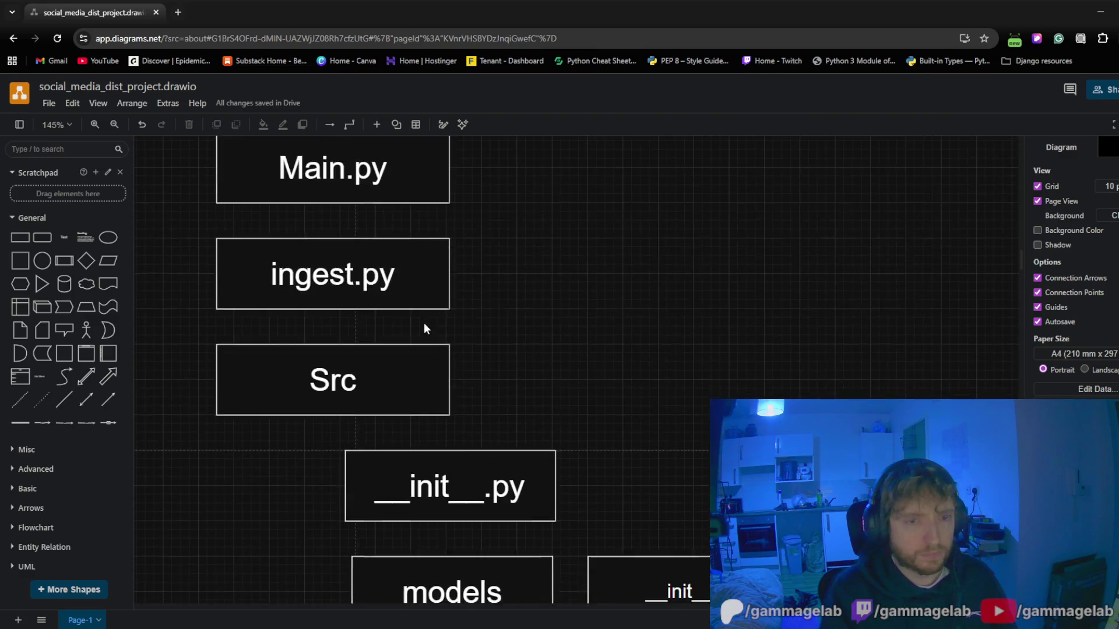
{"action": "scroll", "coordinate": [424, 327], "scroll_direction": "down", "scroll_amount": 3}
{"action": "scroll", "coordinate": [423, 330], "scroll_direction": "down", "scroll_amount": 3}
{"action": "scroll", "coordinate": [423, 331], "scroll_direction": "up", "scroll_amount": 3}
{"action": "scroll", "coordinate": [424, 331], "scroll_direction": "up", "scroll_amount": 1}
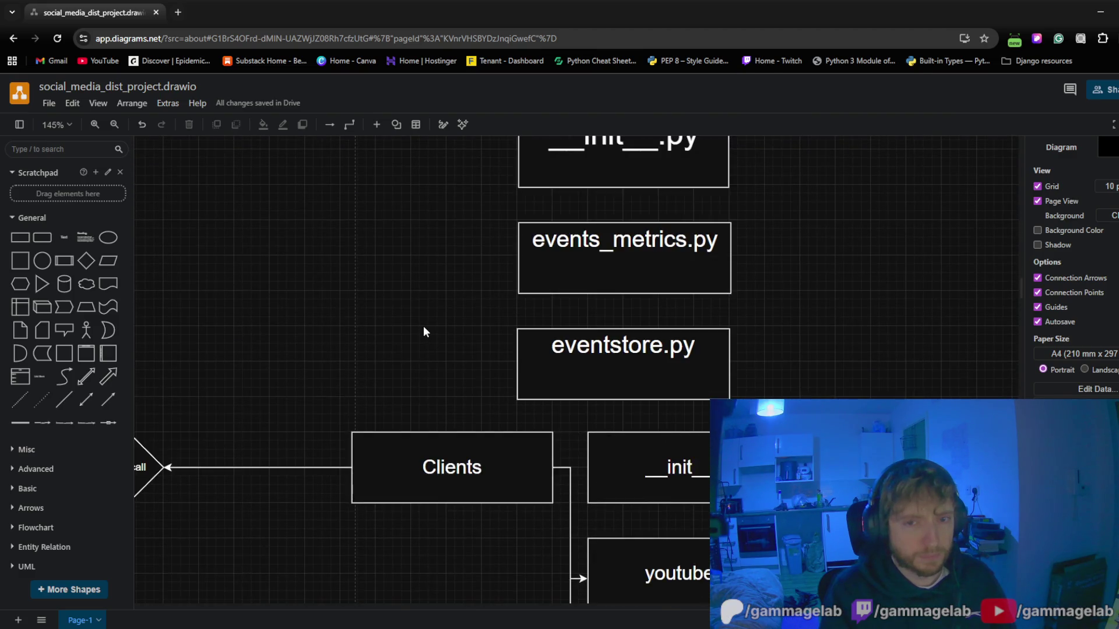
{"action": "scroll", "coordinate": [423, 332], "scroll_direction": "up", "scroll_amount": 5}
{"action": "scroll", "coordinate": [423, 332], "scroll_direction": "down", "scroll_amount": 3}
Shift __init__.py, events_metrics.py and eventstore.py further right in an aligned column
{"action": "left_click_drag", "start_coordinate": [564, 286], "coordinate": [635, 283]}
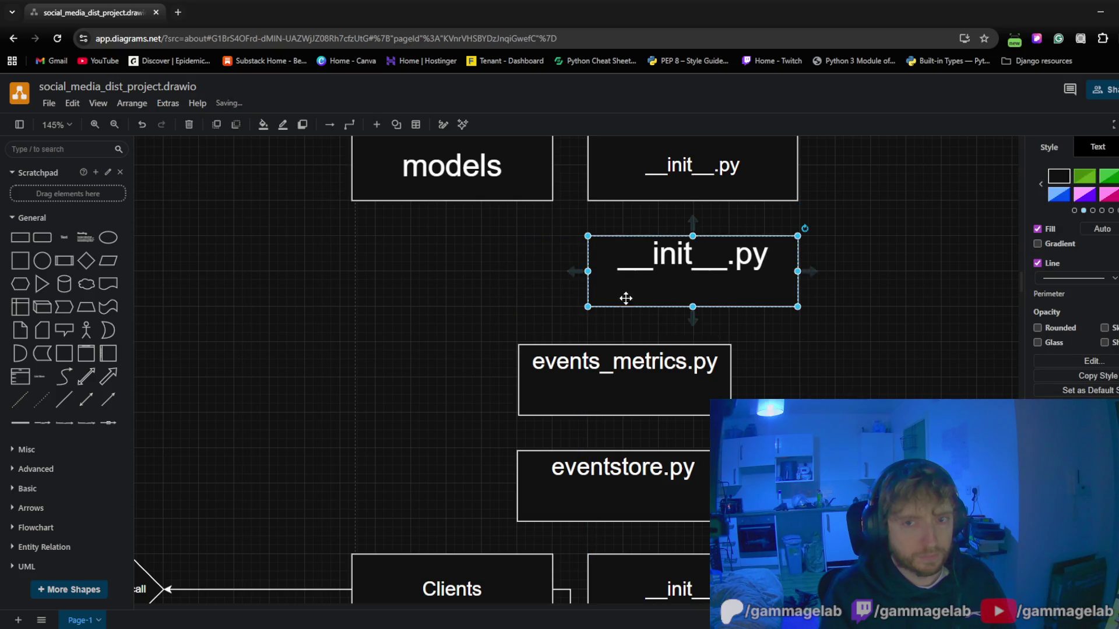
{"action": "left_click_drag", "start_coordinate": [568, 387], "coordinate": [642, 393]}
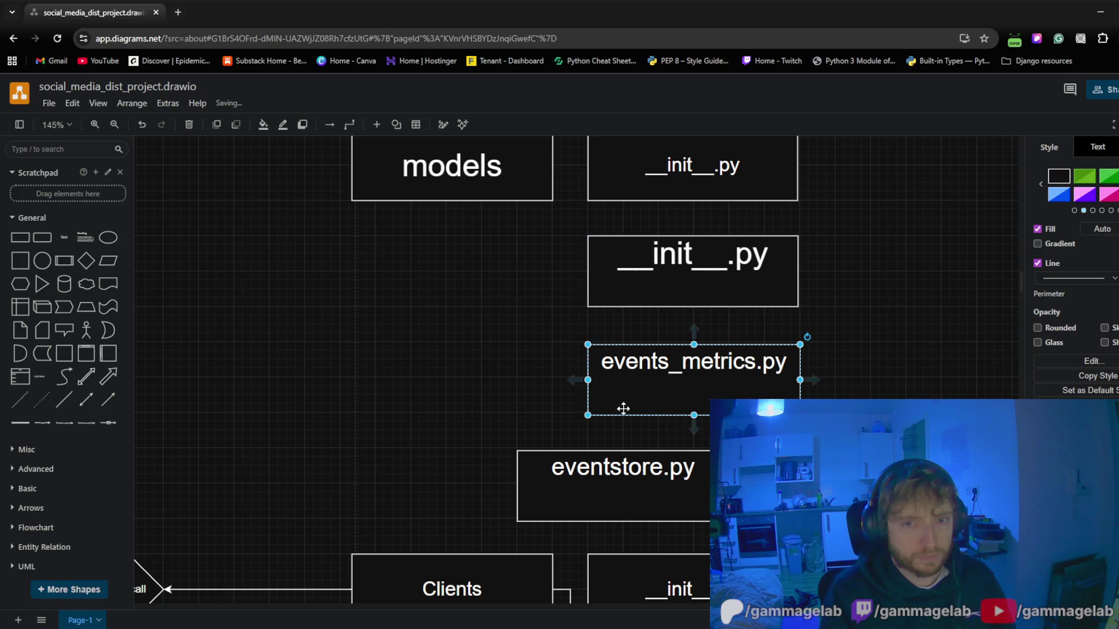
{"action": "left_click_drag", "start_coordinate": [579, 483], "coordinate": [652, 482]}
{"action": "left_click", "coordinate": [517, 472]}
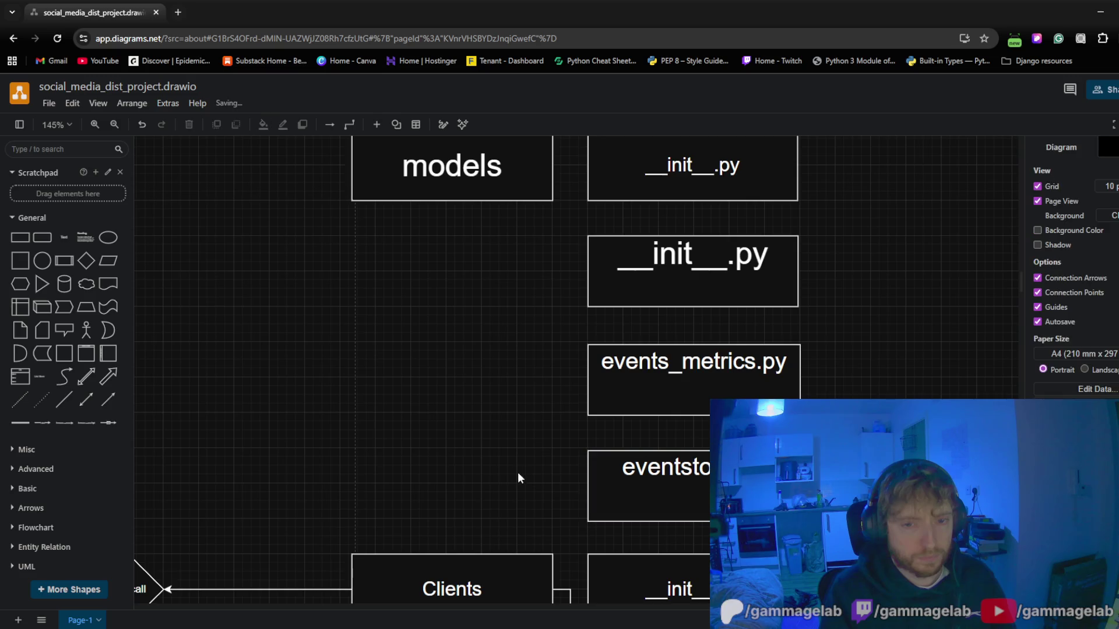
{"action": "left_click_drag", "start_coordinate": [517, 472], "coordinate": [588, 246]}
{"action": "scroll", "coordinate": [561, 450], "scroll_direction": "down", "scroll_amount": 1}
{"action": "scroll", "coordinate": [528, 509], "scroll_direction": "down", "scroll_amount": 1}
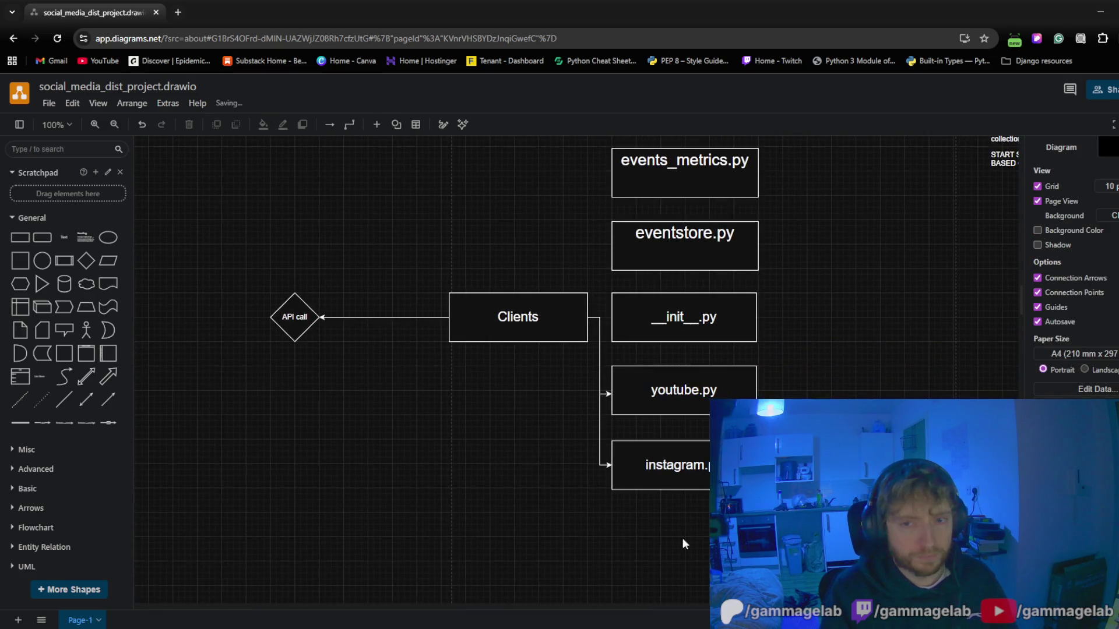
Move the Clients group and its API call diamond down a little, keeping them level
{"action": "mouse_move", "coordinate": [787, 525]}
{"action": "left_mouse_down"}
{"action": "mouse_move", "coordinate": [445, 302]}
{"action": "mouse_move", "coordinate": [444, 290]}
{"action": "left_mouse_up"}
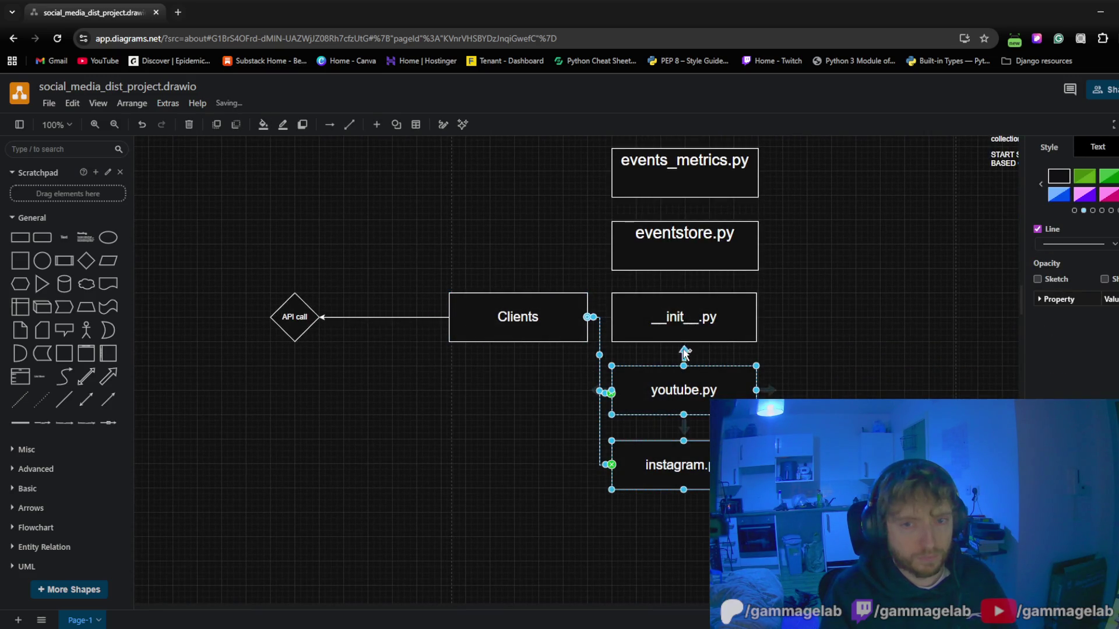
{"action": "left_click", "coordinate": [658, 326], "text": "shift"}
{"action": "left_click", "coordinate": [478, 316], "text": "shift"}
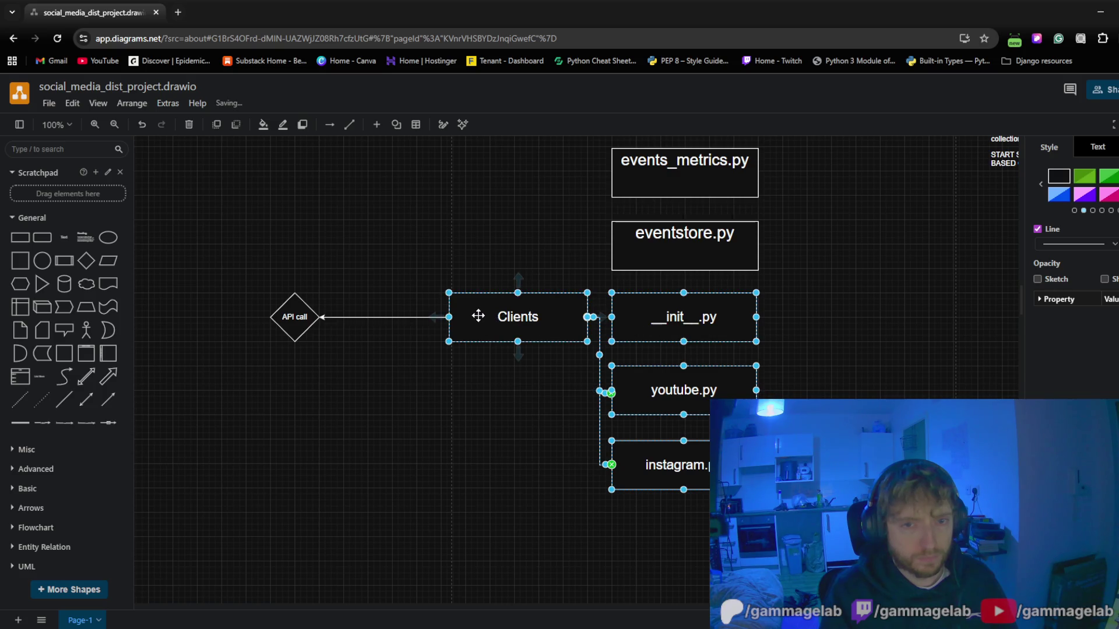
{"action": "left_click_drag", "start_coordinate": [478, 316], "coordinate": [477, 341]}
{"action": "left_click", "coordinate": [380, 386]}
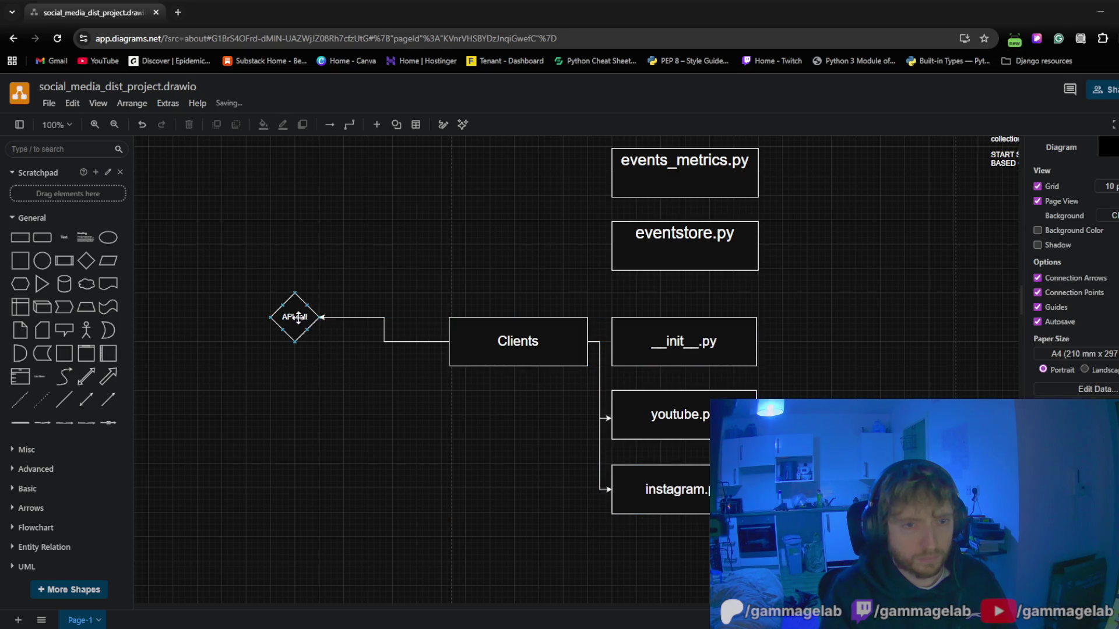
{"action": "left_click_drag", "start_coordinate": [295, 317], "coordinate": [291, 341]}
{"action": "left_click_drag", "start_coordinate": [503, 232], "coordinate": [371, 362]}
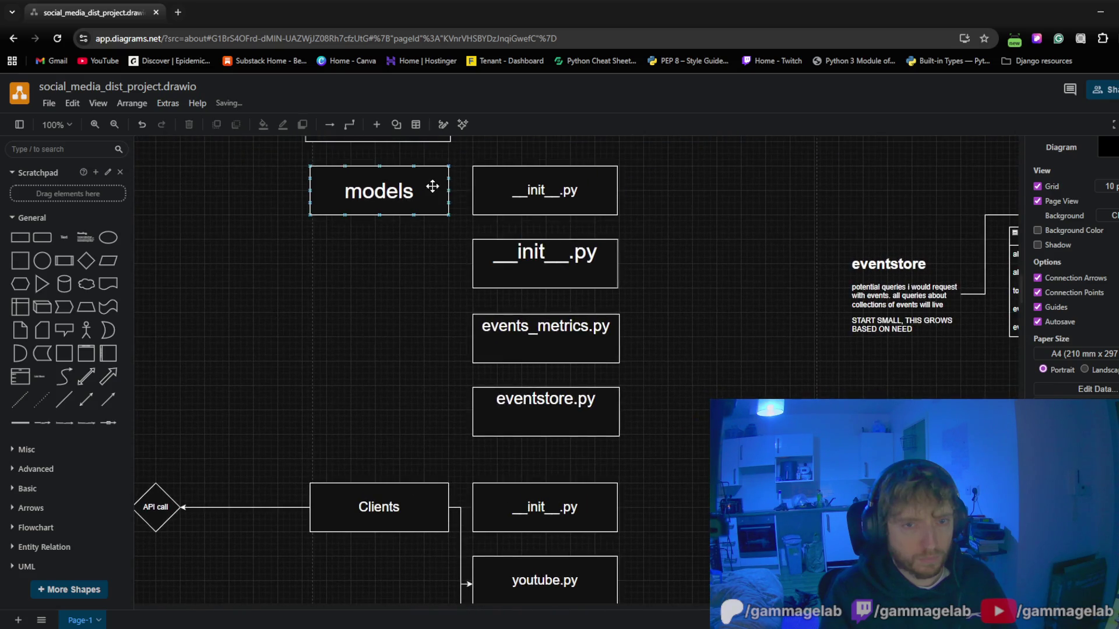
Connect models to events_metrics.py and delete the extra __init__.py box under models
{"action": "left_click_drag", "start_coordinate": [461, 194], "coordinate": [461, 277]}
{"action": "left_click_drag", "start_coordinate": [461, 276], "coordinate": [469, 333]}
{"action": "left_click", "coordinate": [528, 194]}
{"action": "left_click", "coordinate": [504, 276]}
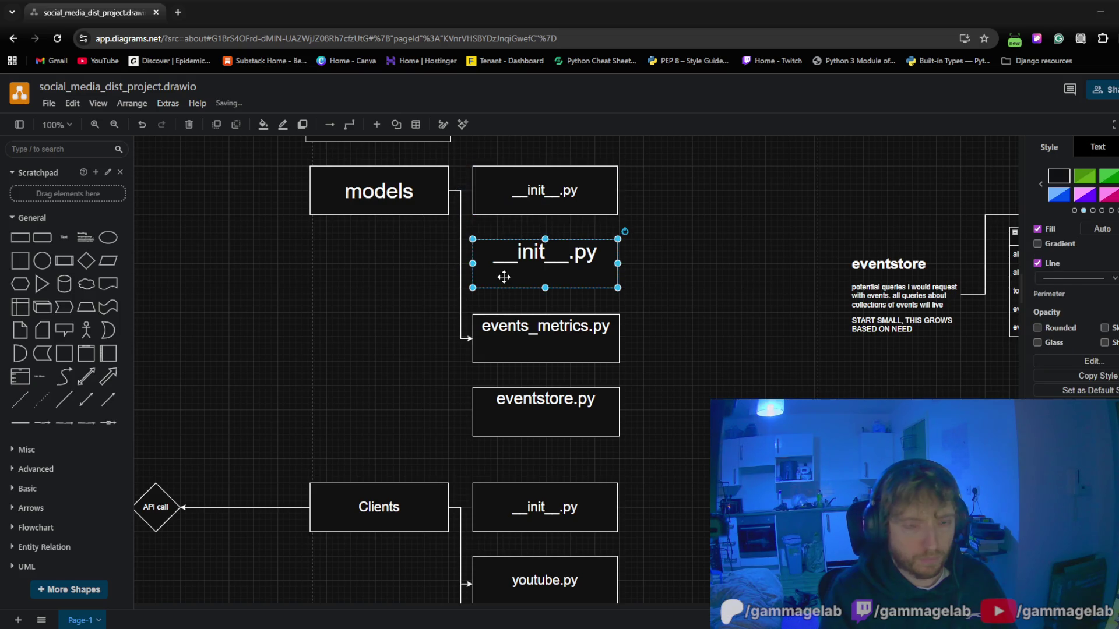
{"action": "key", "text": "Delete"}
Move events_metrics.py and eventstore.py up into the freed space and connect models to eventstore.py
{"action": "left_click", "coordinate": [501, 338]}
{"action": "left_click", "coordinate": [515, 413], "text": "shift"}
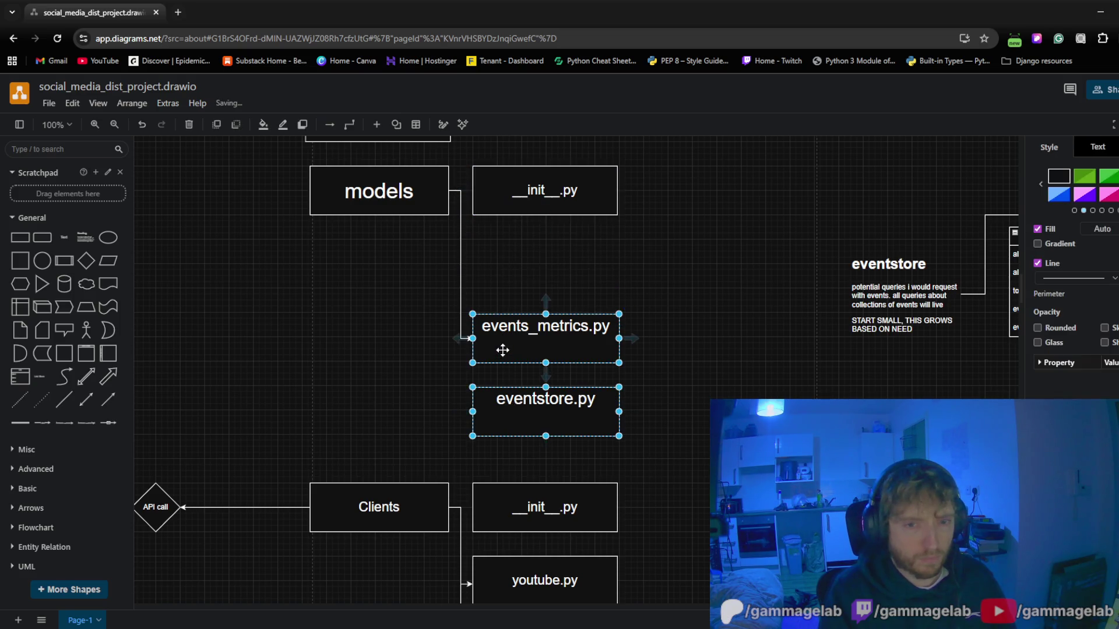
{"action": "left_click_drag", "start_coordinate": [499, 349], "coordinate": [503, 277]}
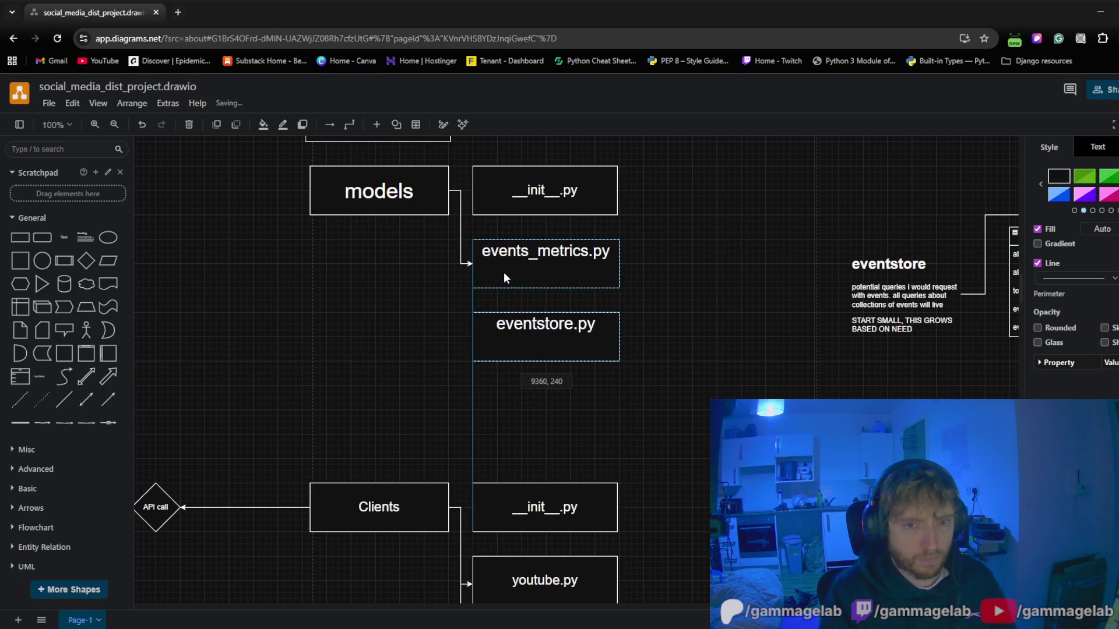
{"action": "left_click_drag", "start_coordinate": [503, 273], "coordinate": [503, 272]}
{"action": "left_click", "coordinate": [434, 305]}
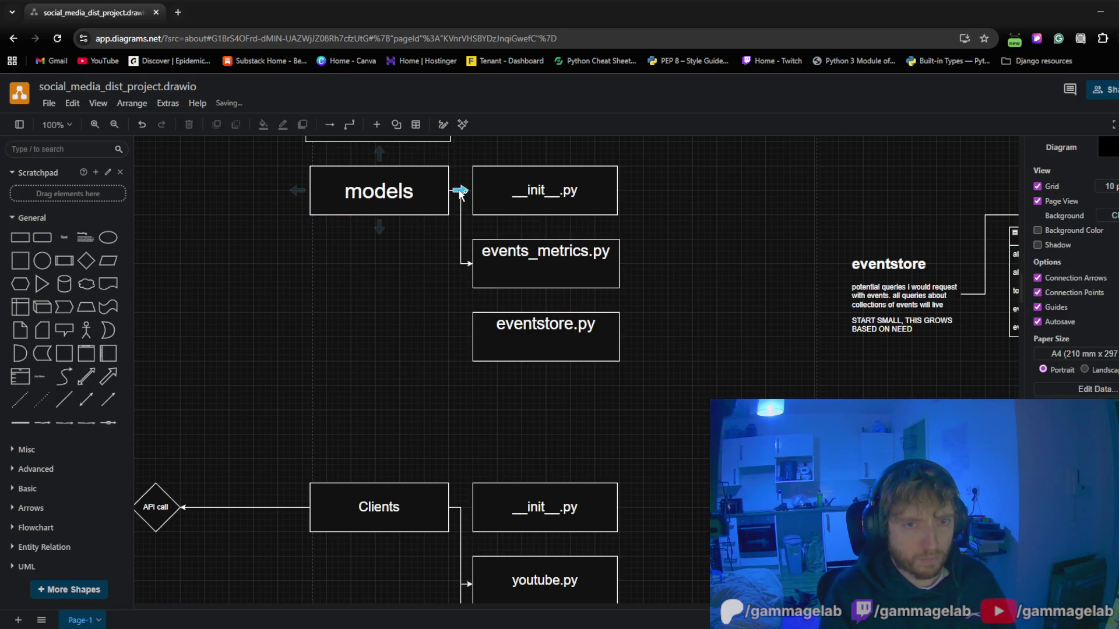
{"action": "left_click_drag", "start_coordinate": [458, 209], "coordinate": [472, 336]}
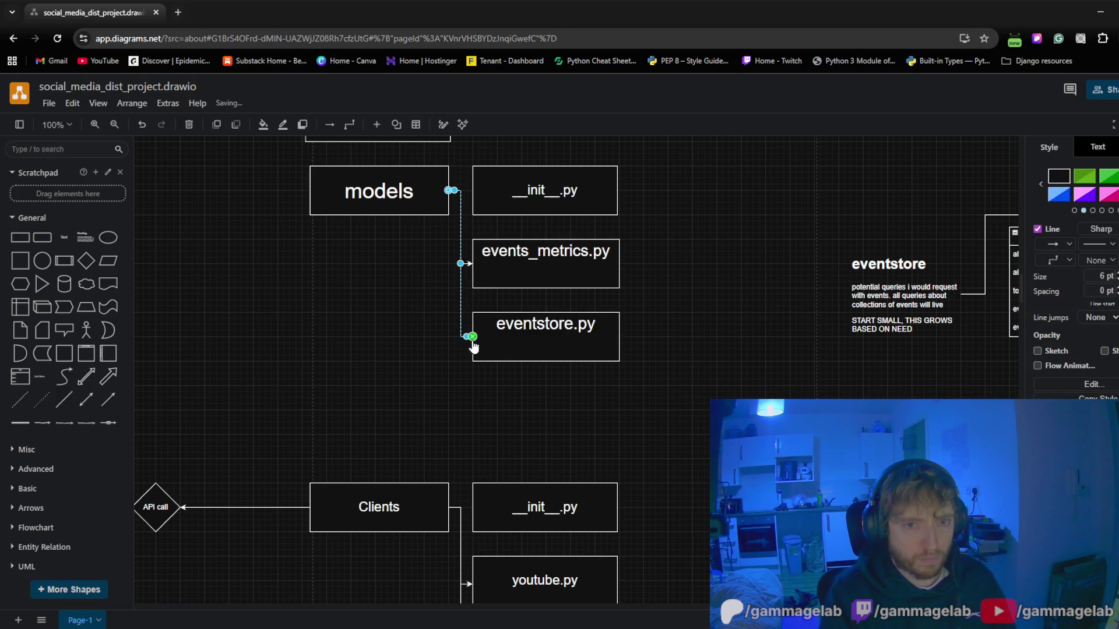
{"action": "left_click", "coordinate": [346, 366]}
{"action": "scroll", "coordinate": [428, 299], "scroll_direction": "down", "scroll_amount": 1}
{"action": "scroll", "coordinate": [403, 297], "scroll_direction": "down", "scroll_amount": 2}
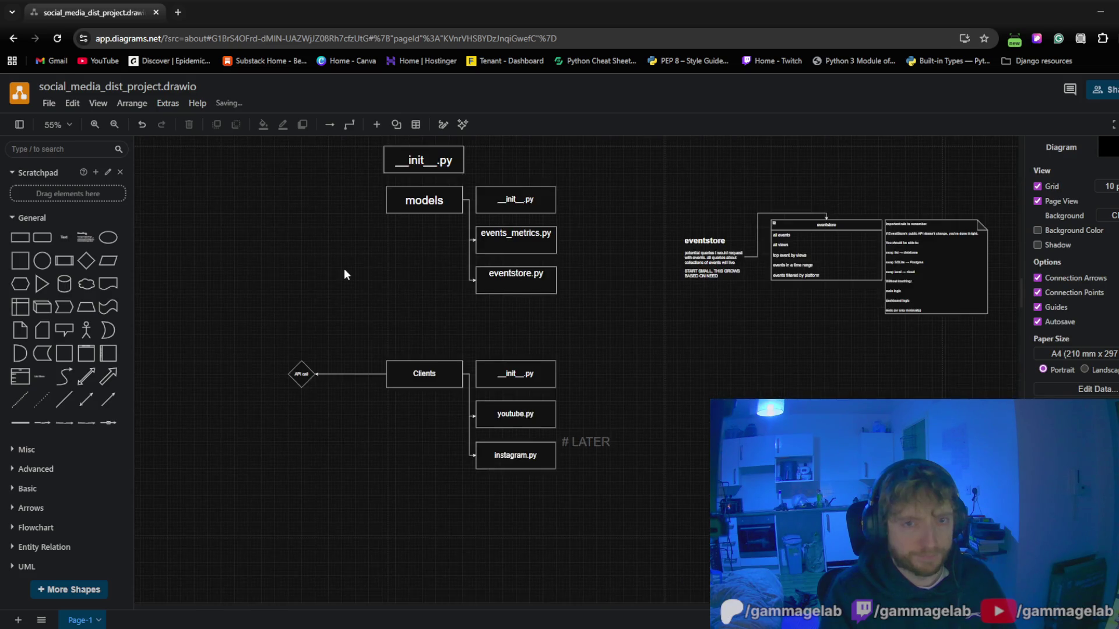
{"action": "scroll", "coordinate": [343, 269], "scroll_direction": "down", "scroll_amount": 2}
Copy the API call diamond and place the duplicate left of models
{"action": "left_click_drag", "start_coordinate": [484, 356], "coordinate": [532, 373]}
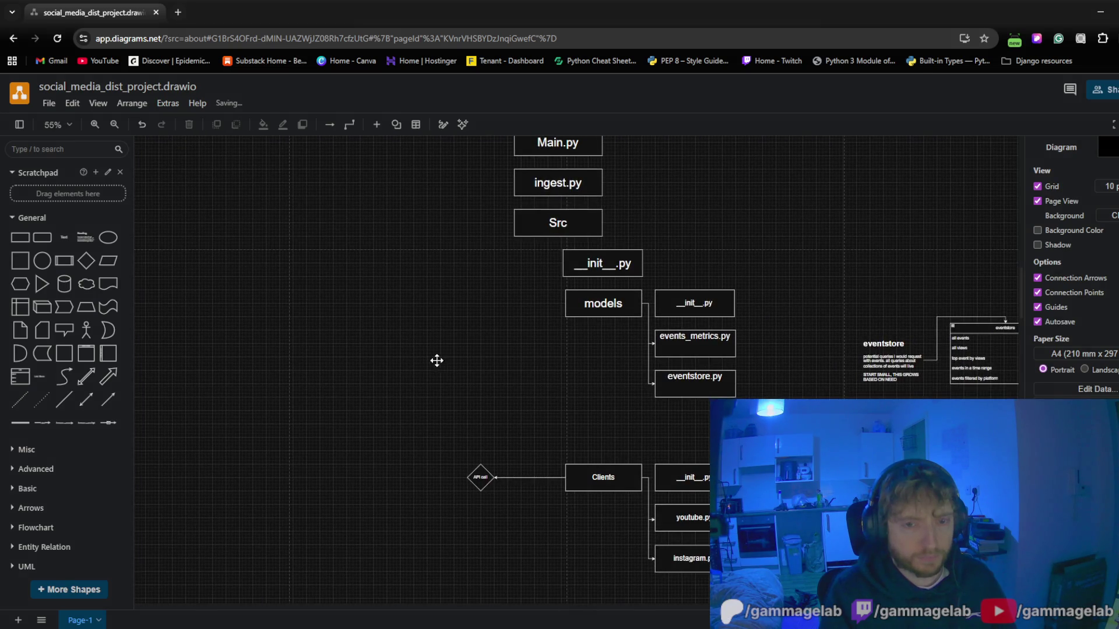
{"action": "left_click_drag", "start_coordinate": [438, 365], "coordinate": [487, 406]}
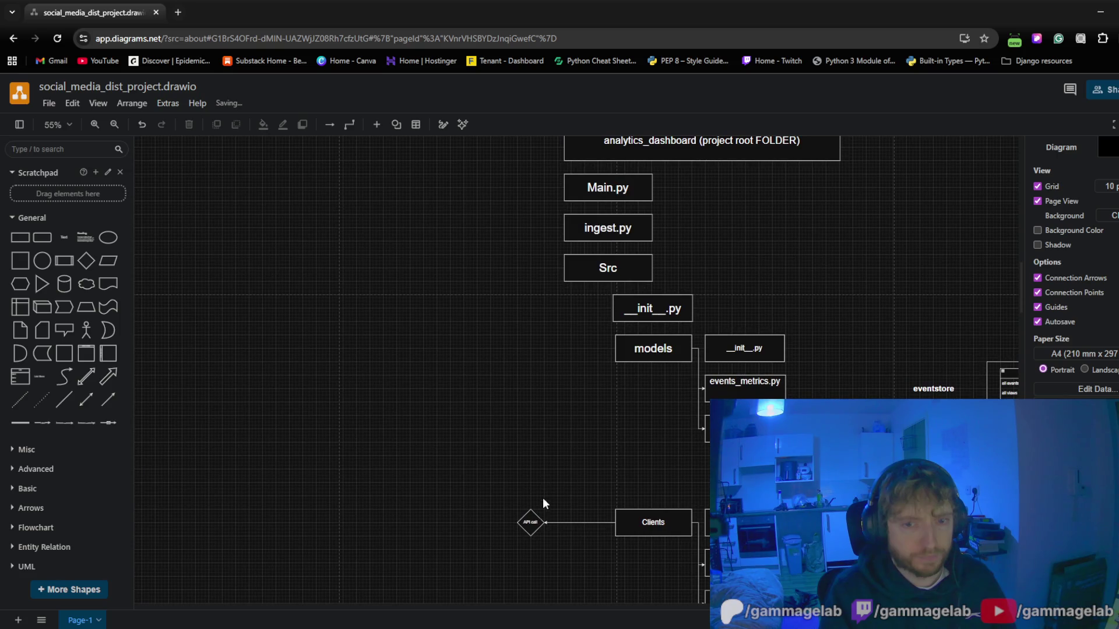
{"action": "left_click", "coordinate": [533, 523]}
{"action": "key", "text": "ctrl+c"}
{"action": "left_click", "coordinate": [502, 379]}
{"action": "key", "text": "ctrl+v"}
{"action": "left_click_drag", "start_coordinate": [516, 362], "coordinate": [529, 348]}
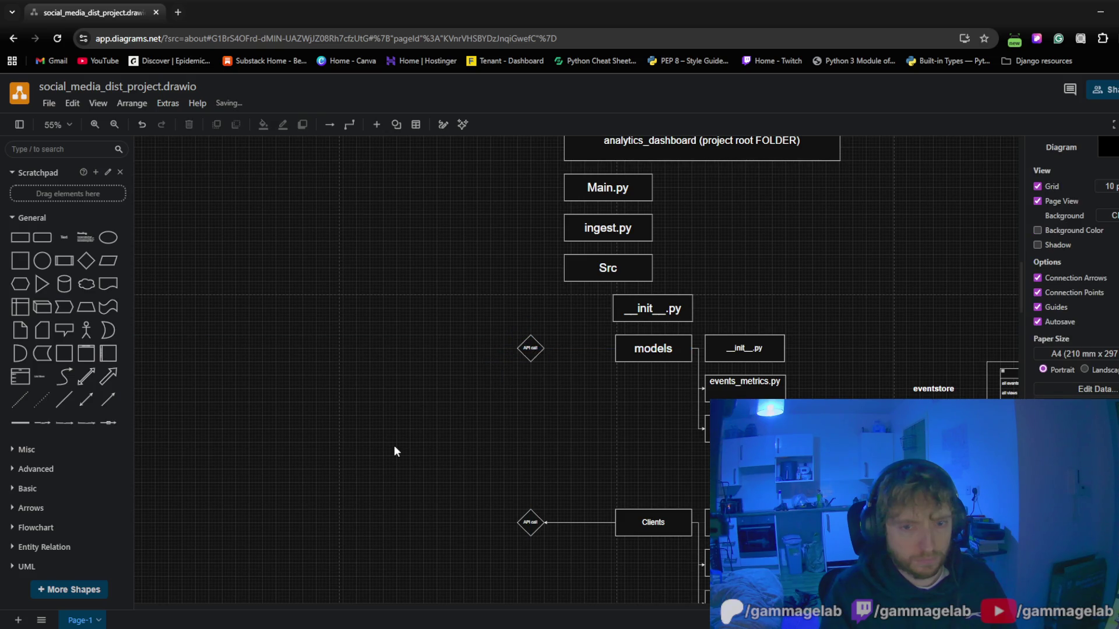
{"action": "left_click_drag", "start_coordinate": [395, 446], "coordinate": [323, 392]}
{"action": "scroll", "coordinate": [475, 336], "scroll_direction": "up", "scroll_amount": 1, "text": "ctrl"}
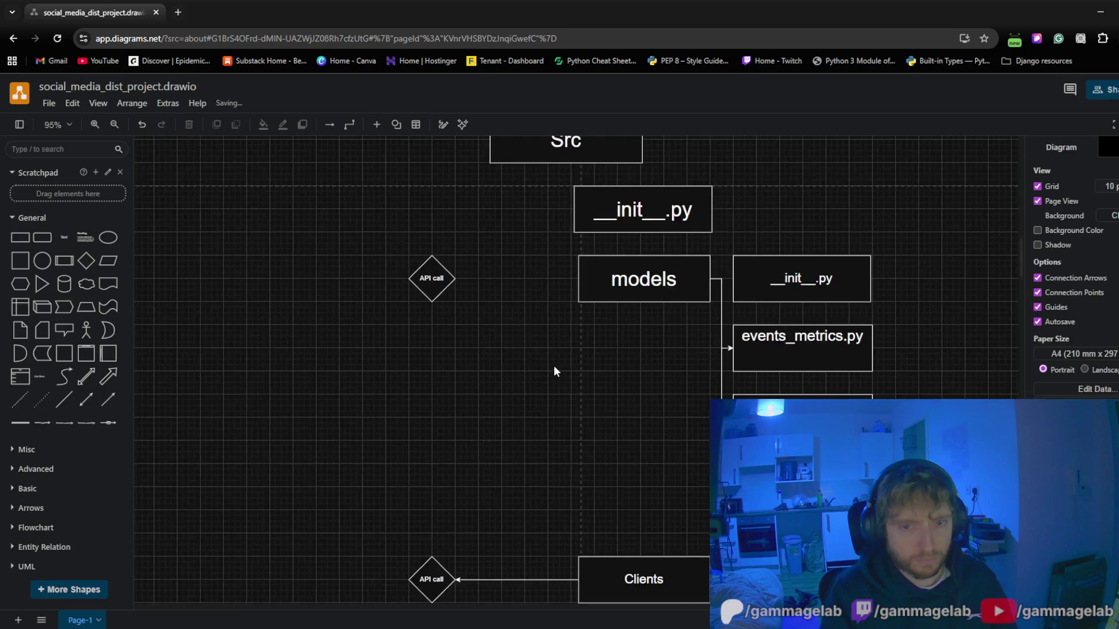
{"action": "scroll", "coordinate": [554, 370], "scroll_direction": "up", "scroll_amount": 1, "text": "ctrl"}
{"action": "scroll", "coordinate": [527, 412], "scroll_direction": "up", "scroll_amount": 1, "text": "ctrl"}
{"action": "scroll", "coordinate": [502, 440], "scroll_direction": "up", "scroll_amount": 1, "text": "ctrl"}
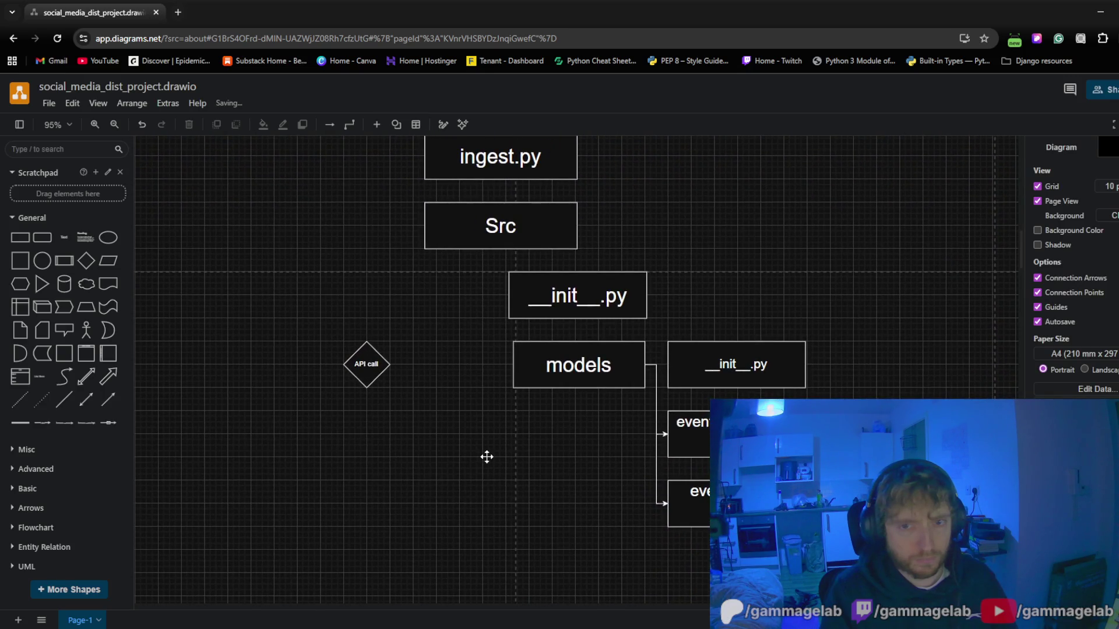
Delete the loose __init__.py box above models and put an __init__.py box beside Src
{"action": "left_click_drag", "start_coordinate": [487, 456], "coordinate": [445, 493]}
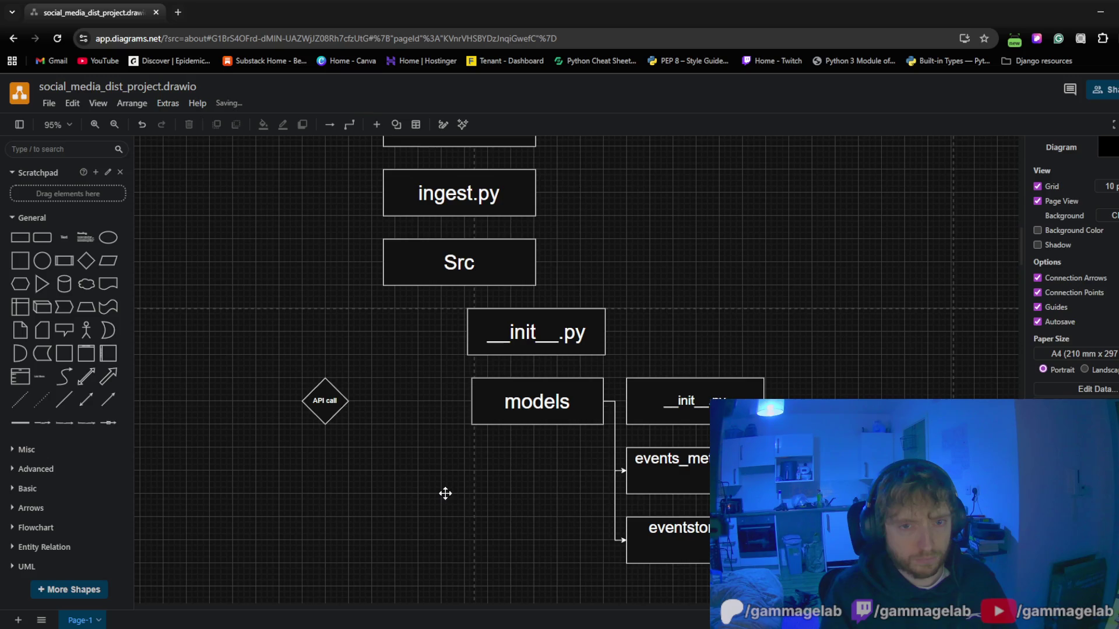
{"action": "left_click_drag", "start_coordinate": [445, 493], "coordinate": [420, 455]}
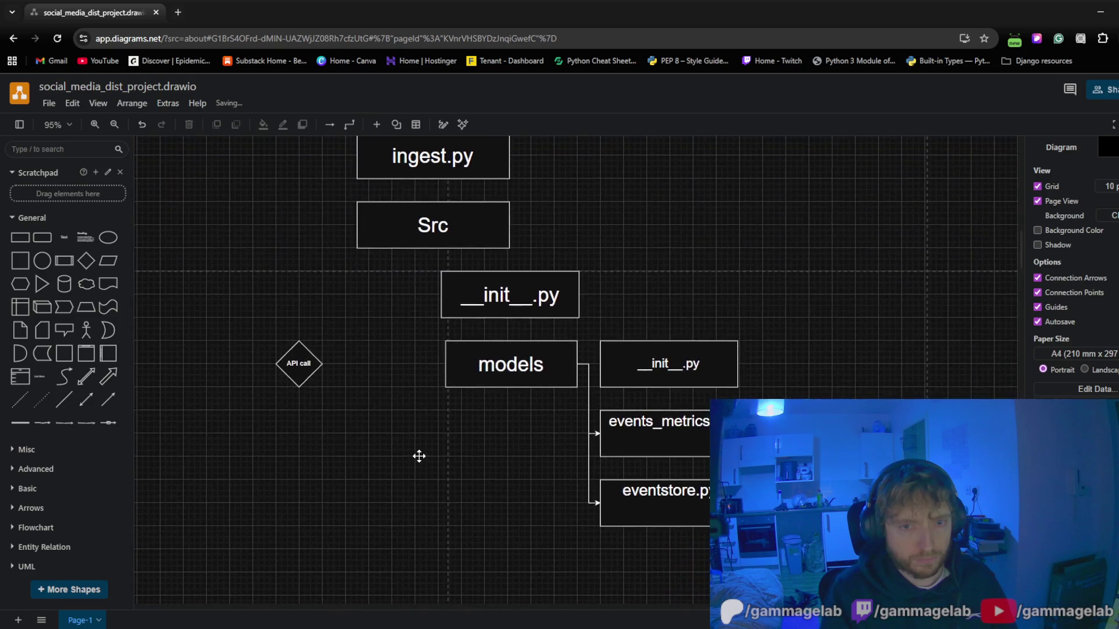
{"action": "left_click", "coordinate": [520, 306]}
{"action": "type", "text": "d"}
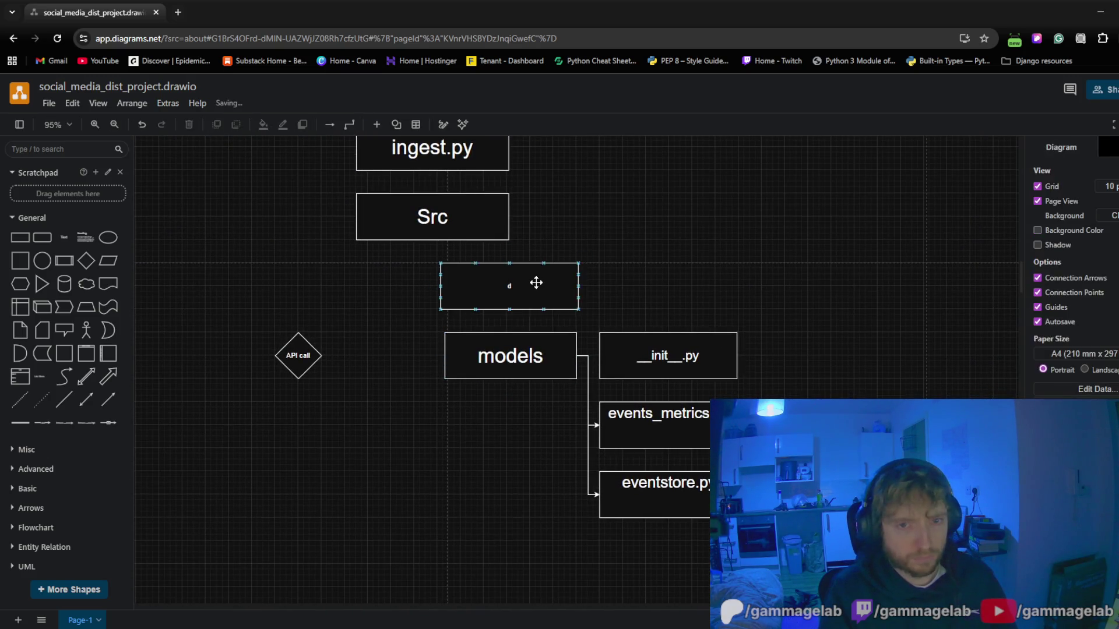
{"action": "left_click", "coordinate": [661, 252]}
{"action": "left_click", "coordinate": [569, 260]}
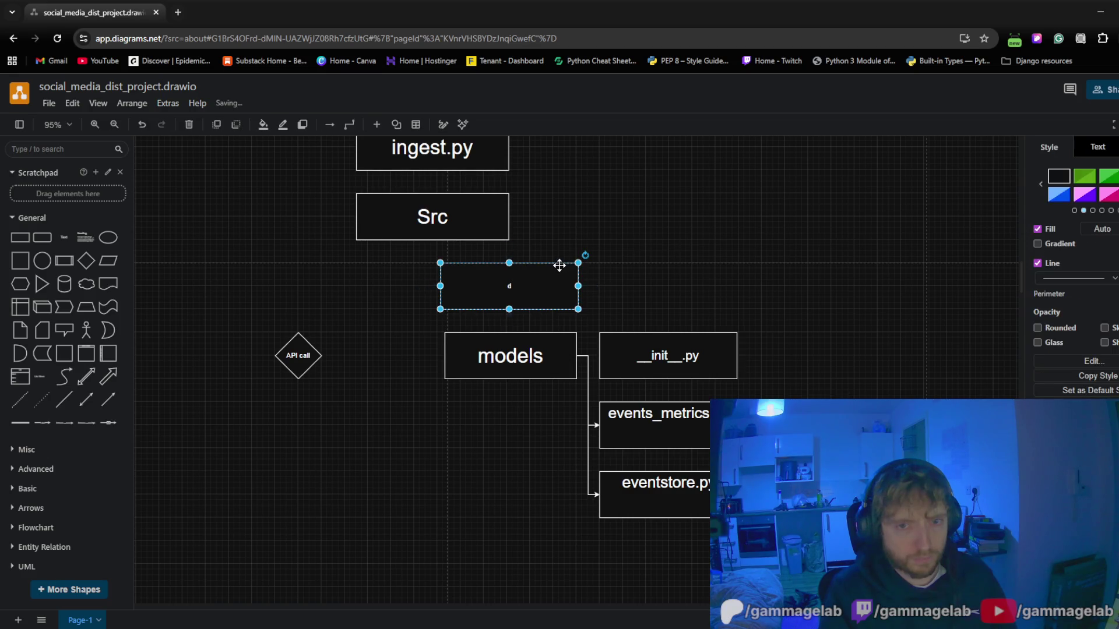
{"action": "right_click", "coordinate": [560, 265]}
{"action": "left_click", "coordinate": [594, 272]}
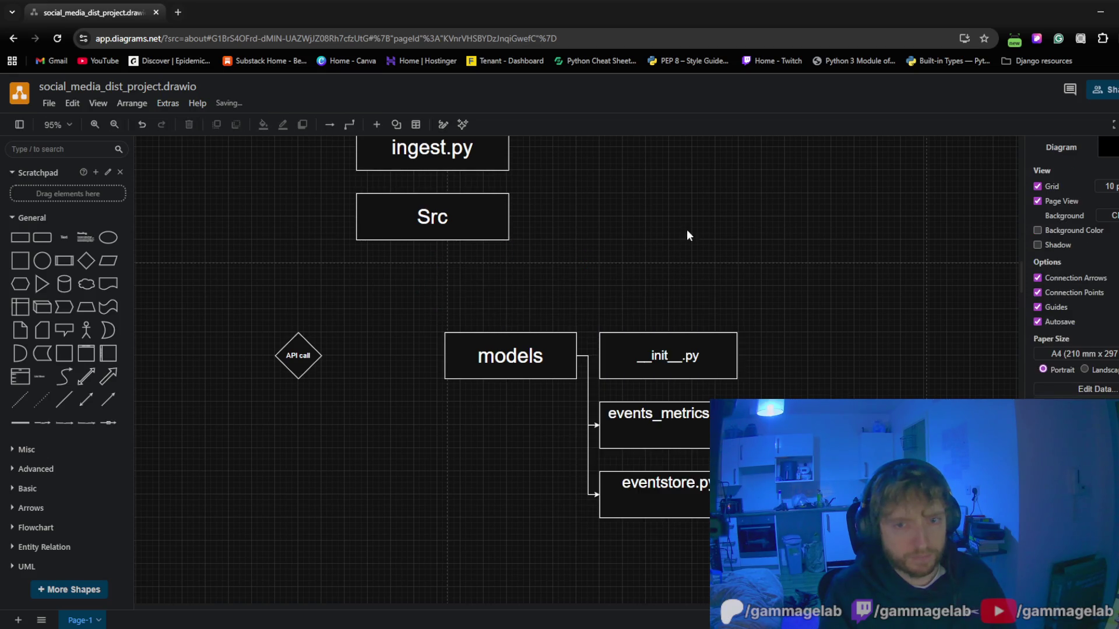
{"action": "mouse_move", "coordinate": [625, 356]}
{"action": "left_mouse_down", "text": "ctrl"}
{"action": "mouse_move", "coordinate": [630, 250]}
{"action": "mouse_move", "coordinate": [552, 210]}
{"action": "left_mouse_up", "text": "ctrl"}
Settle the __init__.py beside Src and move the Clients group upward
{"action": "left_click", "coordinate": [492, 263]}
{"action": "scroll", "coordinate": [493, 263], "scroll_direction": "down", "scroll_amount": 2}
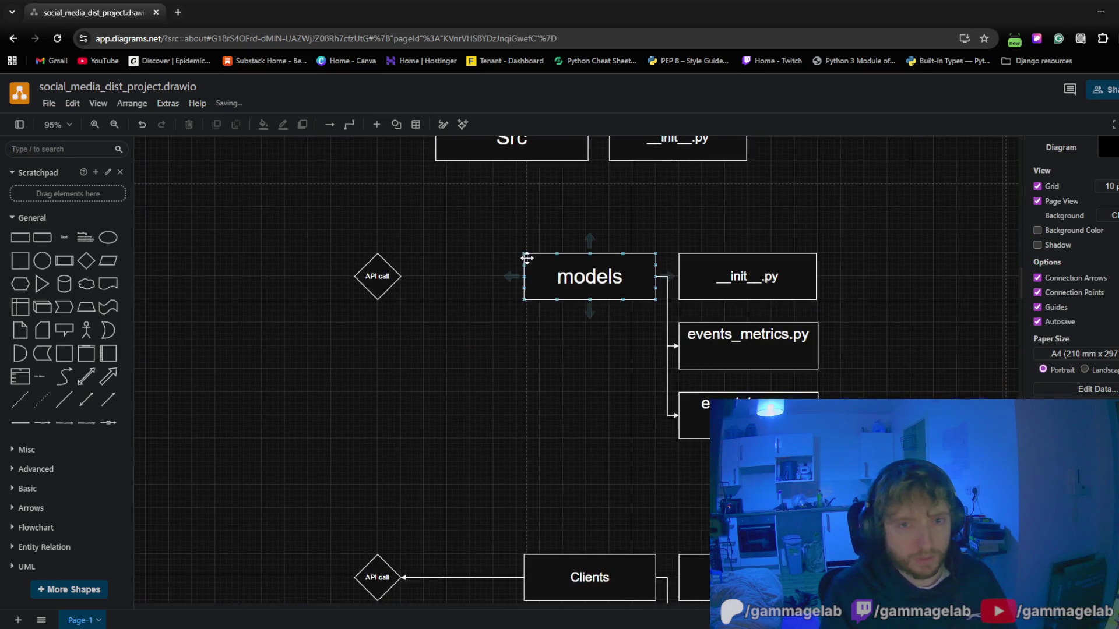
{"action": "scroll", "coordinate": [512, 390], "scroll_direction": "down", "scroll_amount": 1}
{"action": "scroll", "coordinate": [513, 390], "scroll_direction": "down", "scroll_amount": 1}
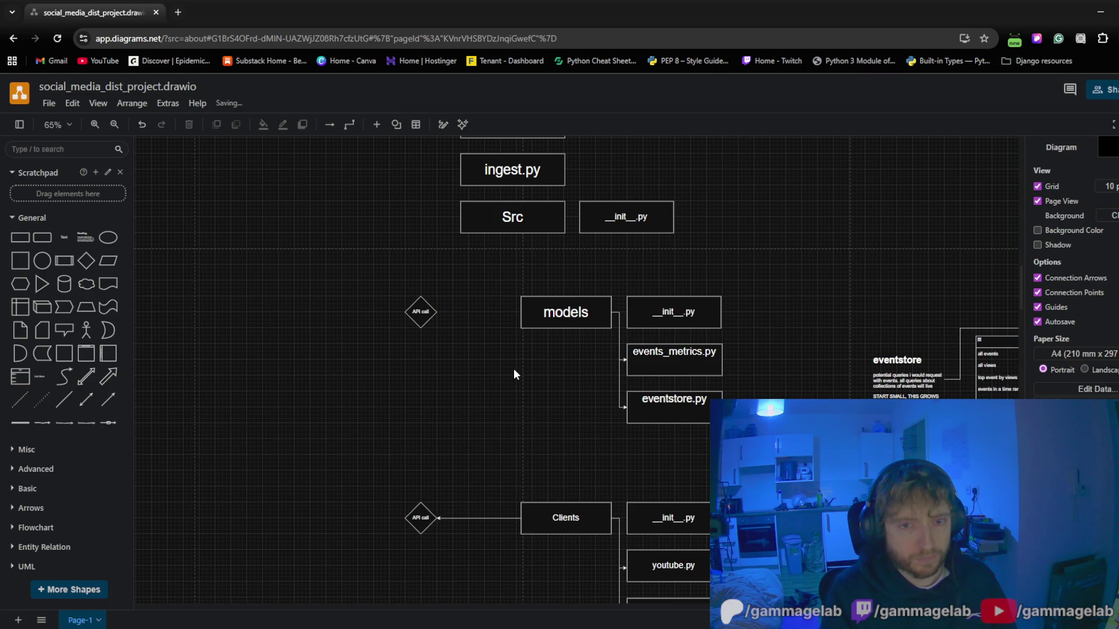
{"action": "left_click_drag", "start_coordinate": [513, 375], "coordinate": [430, 347]}
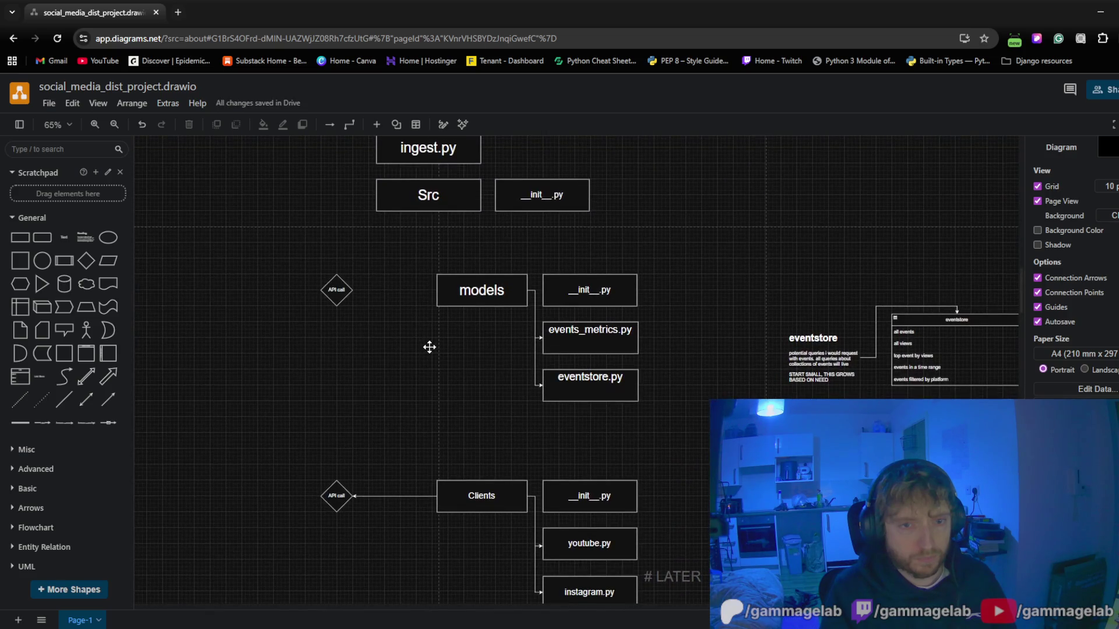
{"action": "scroll", "coordinate": [288, 498], "scroll_direction": "down", "scroll_amount": 3}
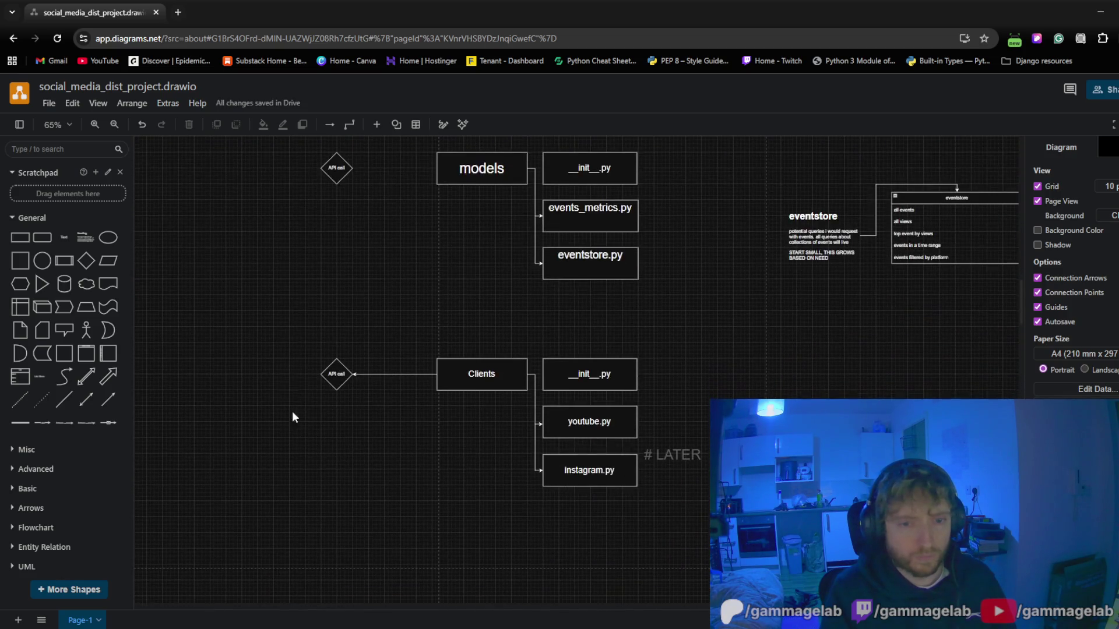
{"action": "left_click_drag", "start_coordinate": [475, 425], "coordinate": [709, 513]}
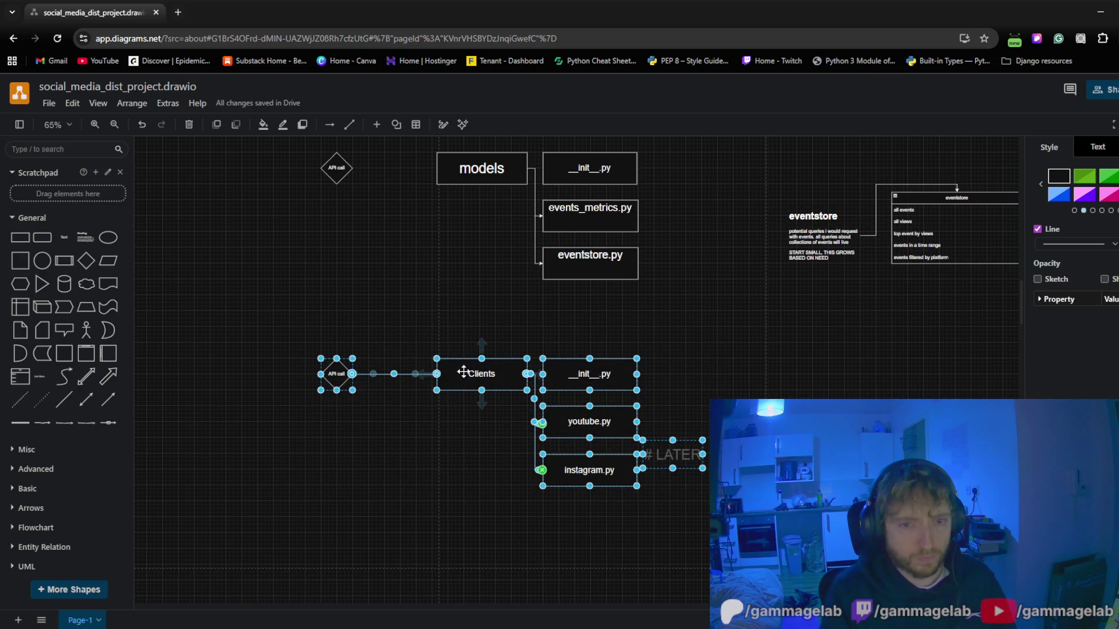
{"action": "left_click_drag", "start_coordinate": [460, 370], "coordinate": [466, 308]}
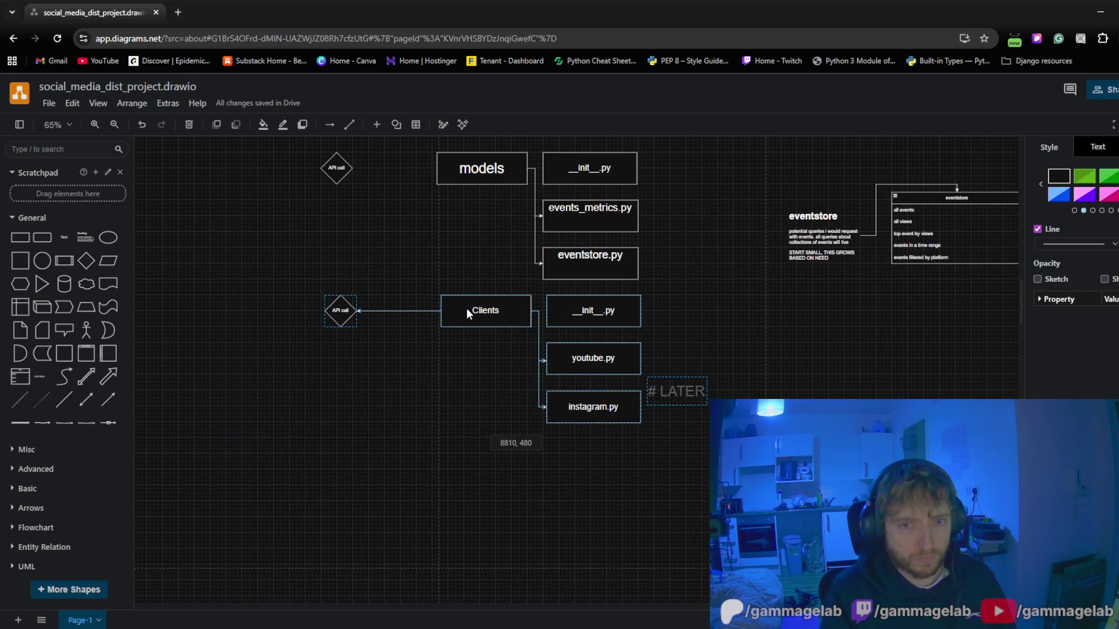
{"action": "left_click_drag", "start_coordinate": [447, 247], "coordinate": [412, 412]}
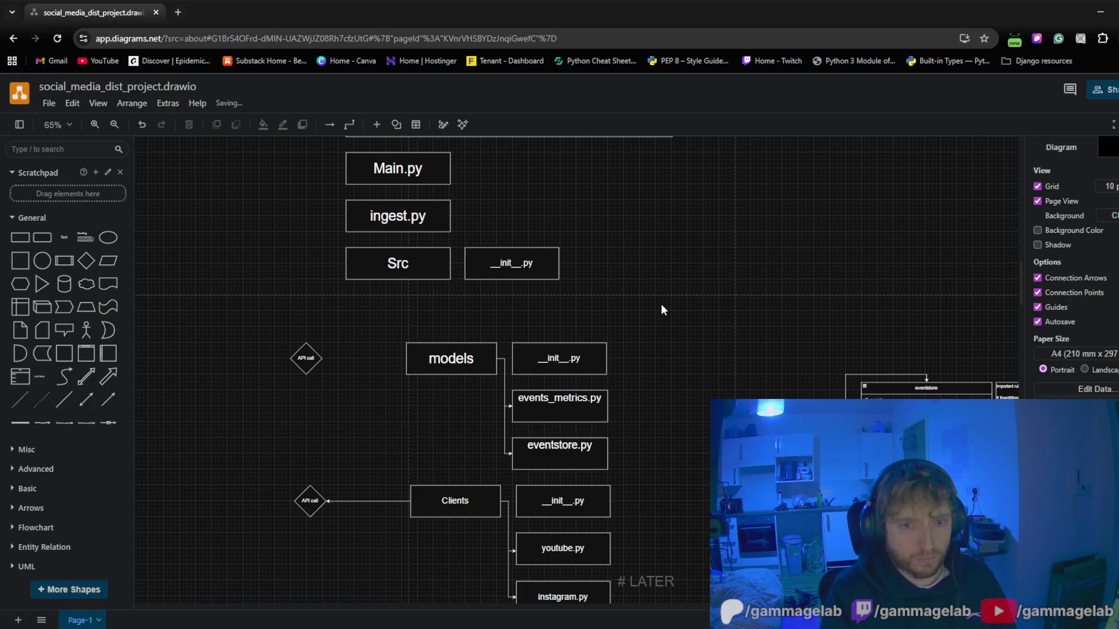
Shift the models group and then the Clients group with its notes up and right
{"action": "left_click_drag", "start_coordinate": [661, 309], "coordinate": [404, 438]}
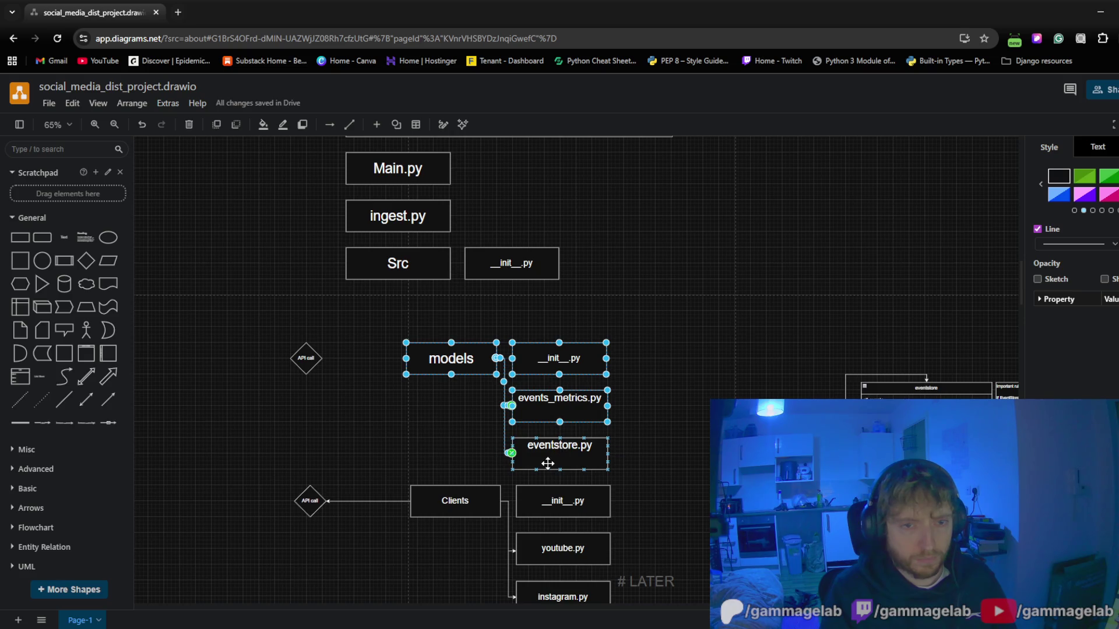
{"action": "left_click_drag", "start_coordinate": [422, 362], "coordinate": [481, 316]}
{"action": "left_click", "coordinate": [427, 412]}
{"action": "scroll", "coordinate": [411, 403], "scroll_direction": "down", "scroll_amount": 3}
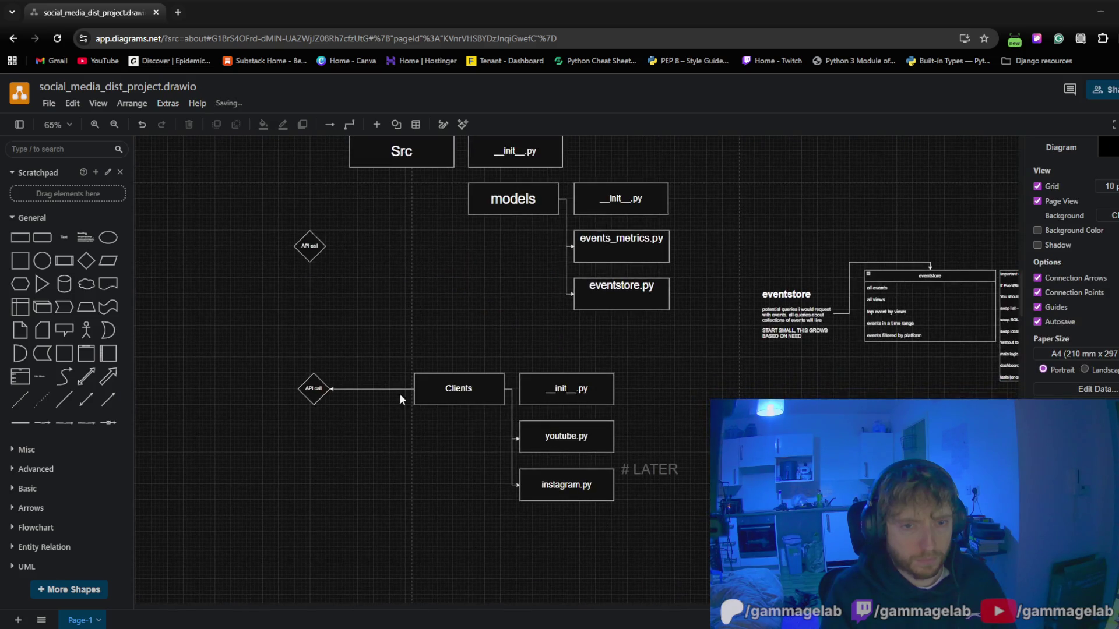
{"action": "left_click_drag", "start_coordinate": [398, 354], "coordinate": [684, 543]}
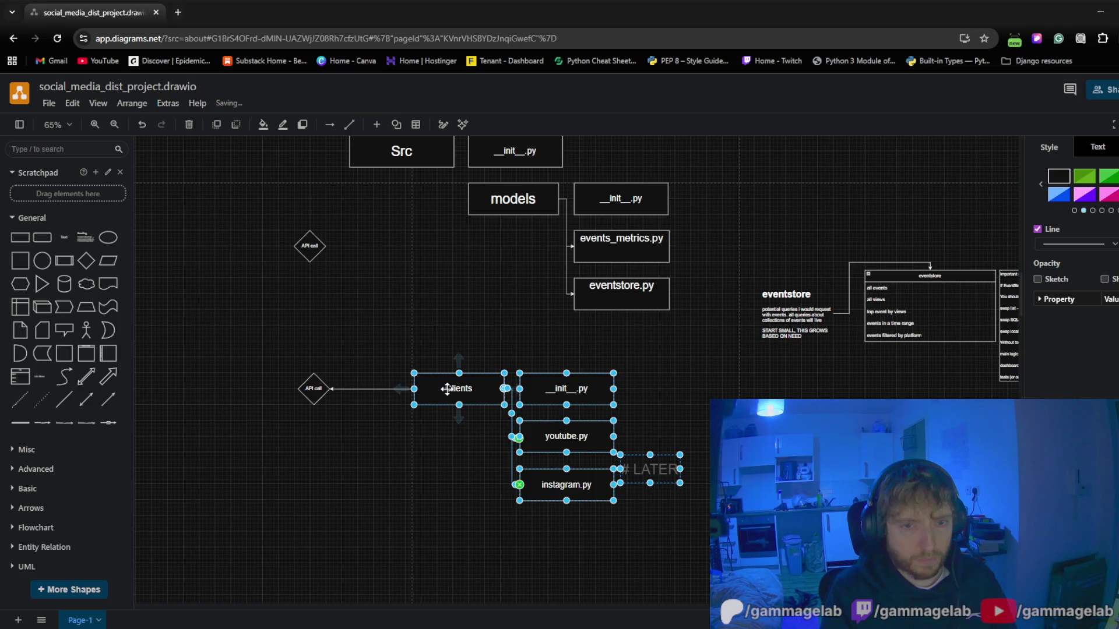
{"action": "left_click_drag", "start_coordinate": [447, 389], "coordinate": [503, 356]}
{"action": "left_click", "coordinate": [402, 272]}
{"action": "scroll", "coordinate": [405, 315], "scroll_direction": "up", "scroll_amount": 3}
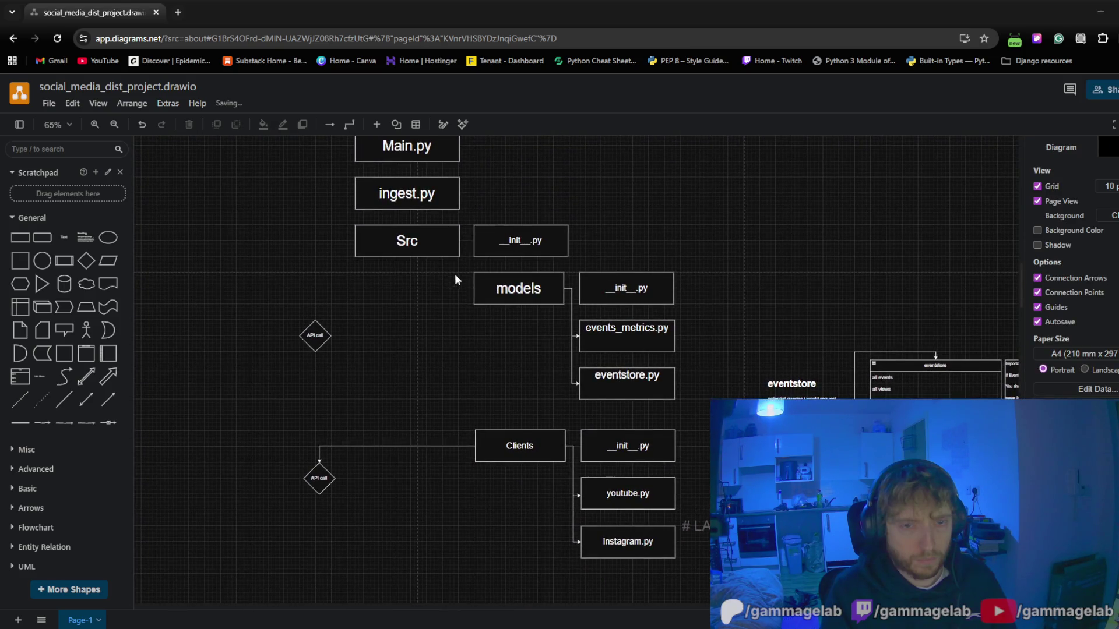
Connect Src to models with an elbow arrow and start a second connector from Src
{"action": "mouse_move", "coordinate": [407, 241]}
{"action": "left_click_drag", "start_coordinate": [465, 242], "coordinate": [475, 292]}
{"action": "left_click", "coordinate": [447, 320]}
{"action": "mouse_move", "coordinate": [464, 242]}
{"action": "left_mouse_down"}
{"action": "mouse_move", "coordinate": [455, 312]}
{"action": "mouse_move", "coordinate": [480, 335]}
{"action": "mouse_move", "coordinate": [447, 340]}
{"action": "mouse_move", "coordinate": [464, 390]}
{"action": "mouse_move", "coordinate": [447, 390]}
{"action": "mouse_move", "coordinate": [474, 384]}
{"action": "mouse_move", "coordinate": [470, 400]}
{"action": "left_mouse_up"}
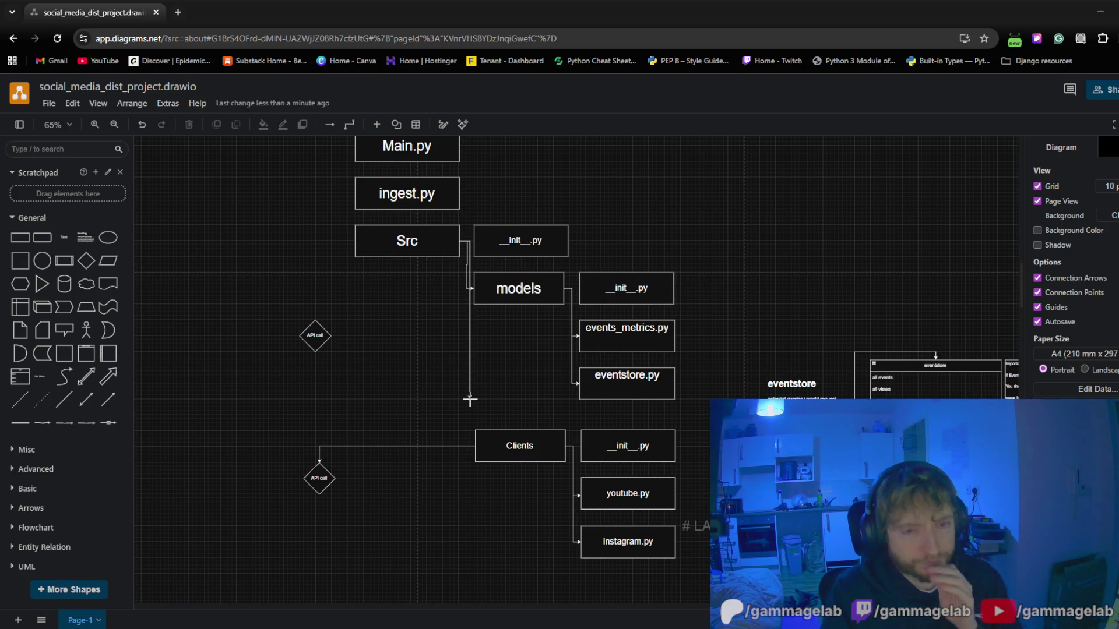
Reroute the second Src connector down so it attaches to the Clients box
{"action": "mouse_move", "coordinate": [469, 399]}
{"action": "left_mouse_down"}
{"action": "mouse_move", "coordinate": [482, 392]}
{"action": "mouse_move", "coordinate": [463, 391]}
{"action": "left_mouse_up"}
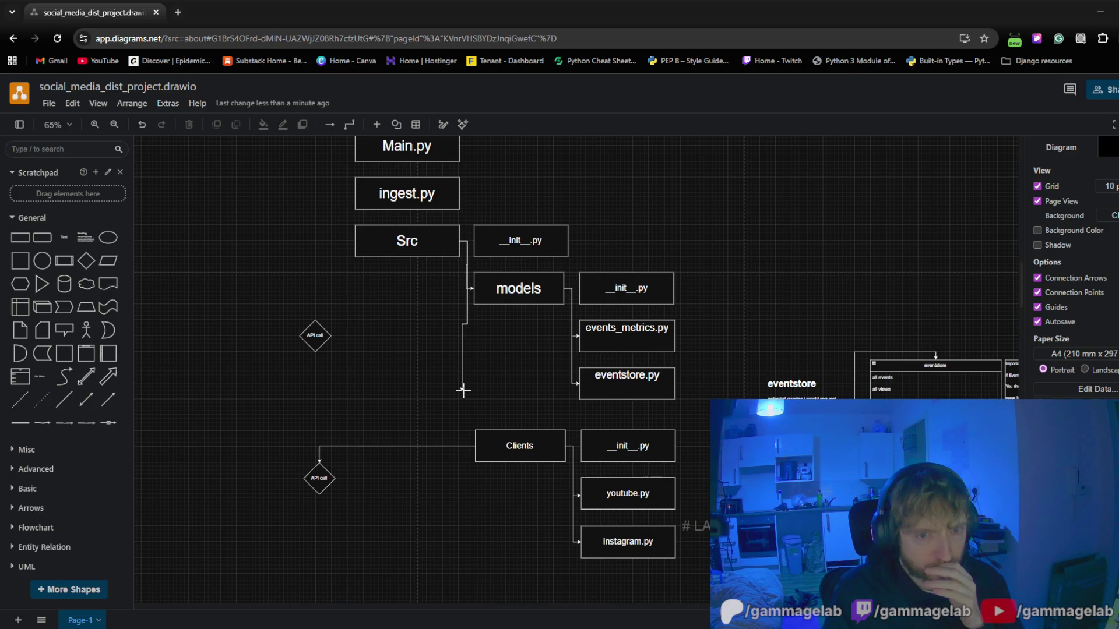
{"action": "mouse_move", "coordinate": [463, 391]}
{"action": "left_mouse_down"}
{"action": "mouse_move", "coordinate": [485, 387]}
{"action": "mouse_move", "coordinate": [454, 393]}
{"action": "left_mouse_up"}
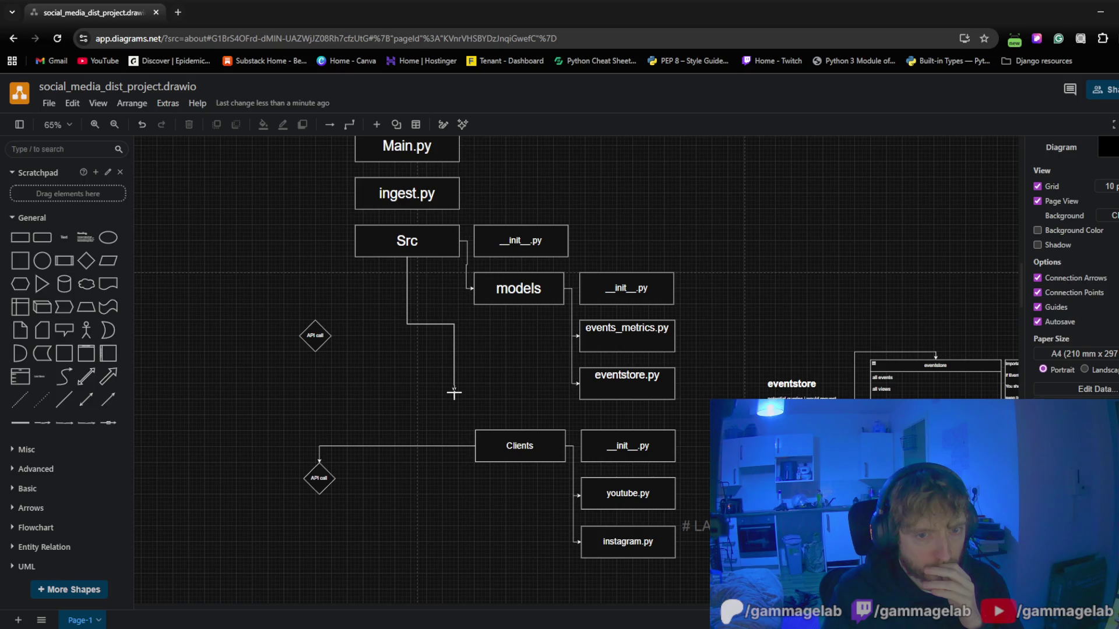
{"action": "left_click_drag", "start_coordinate": [455, 393], "coordinate": [477, 453]}
{"action": "left_click", "coordinate": [432, 360]}
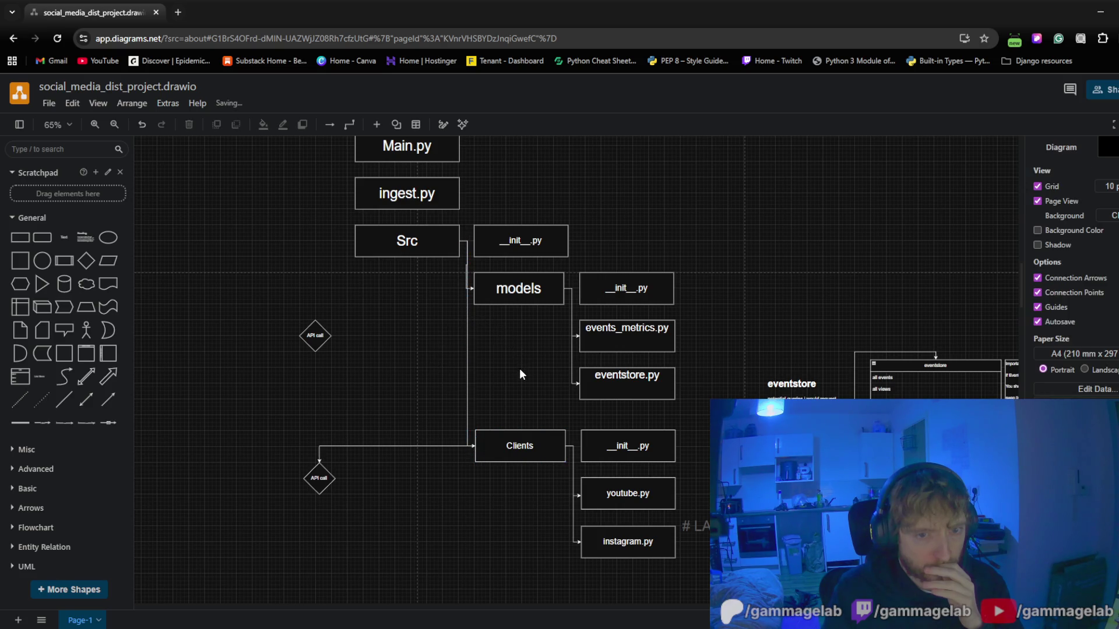
Delete the line joining the lower API call diamond to Clients
{"action": "left_click", "coordinate": [392, 447]}
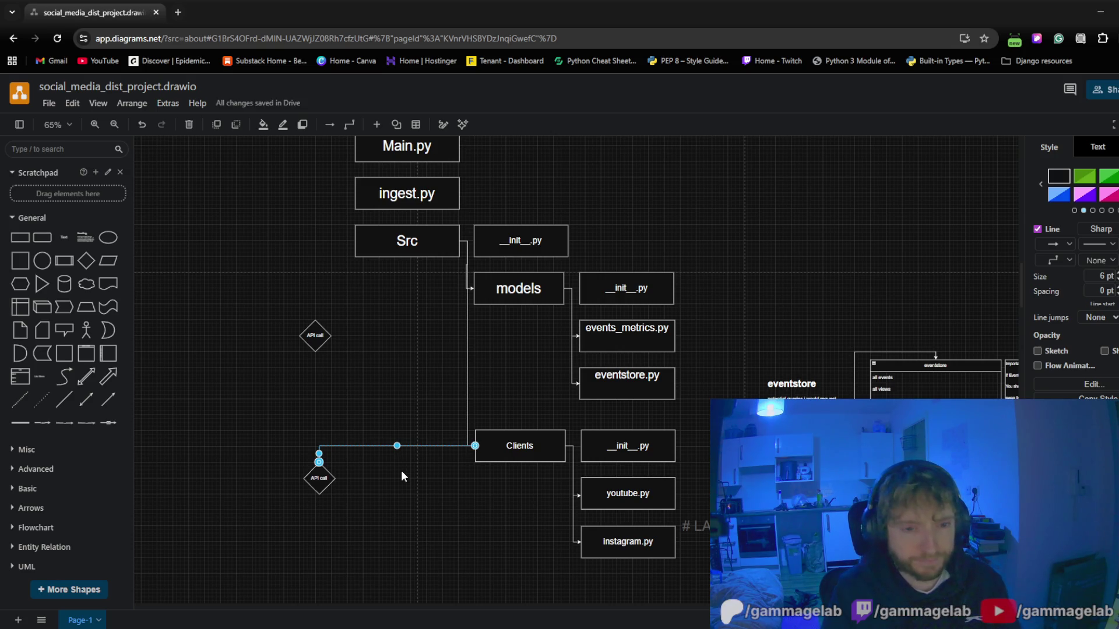
{"action": "key", "text": "Delete"}
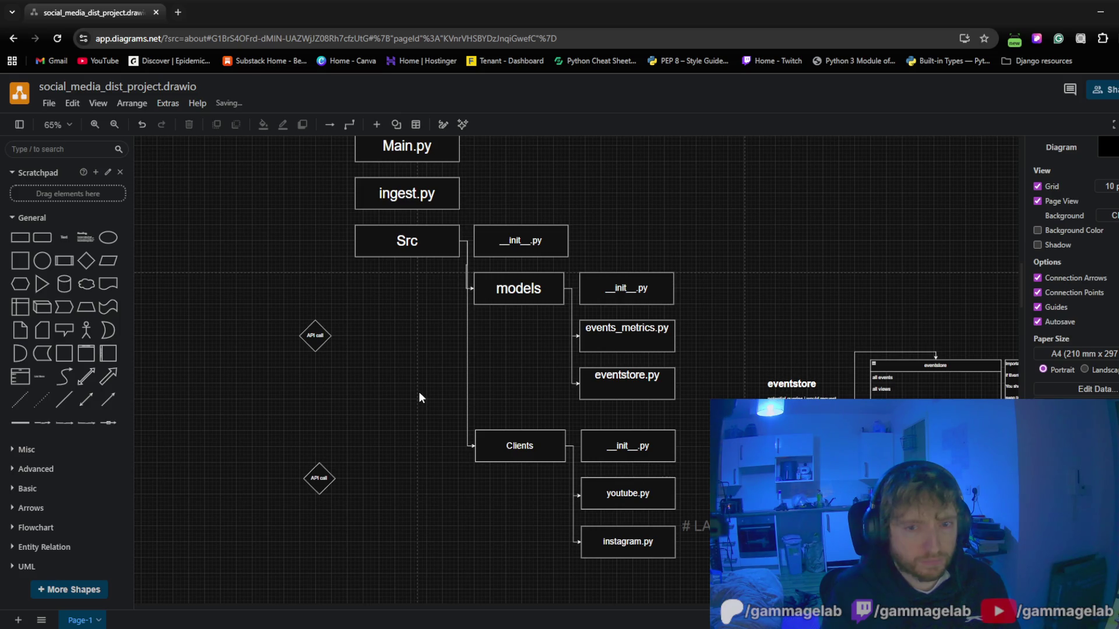
{"action": "scroll", "coordinate": [425, 369], "scroll_direction": "up", "scroll_amount": 2}
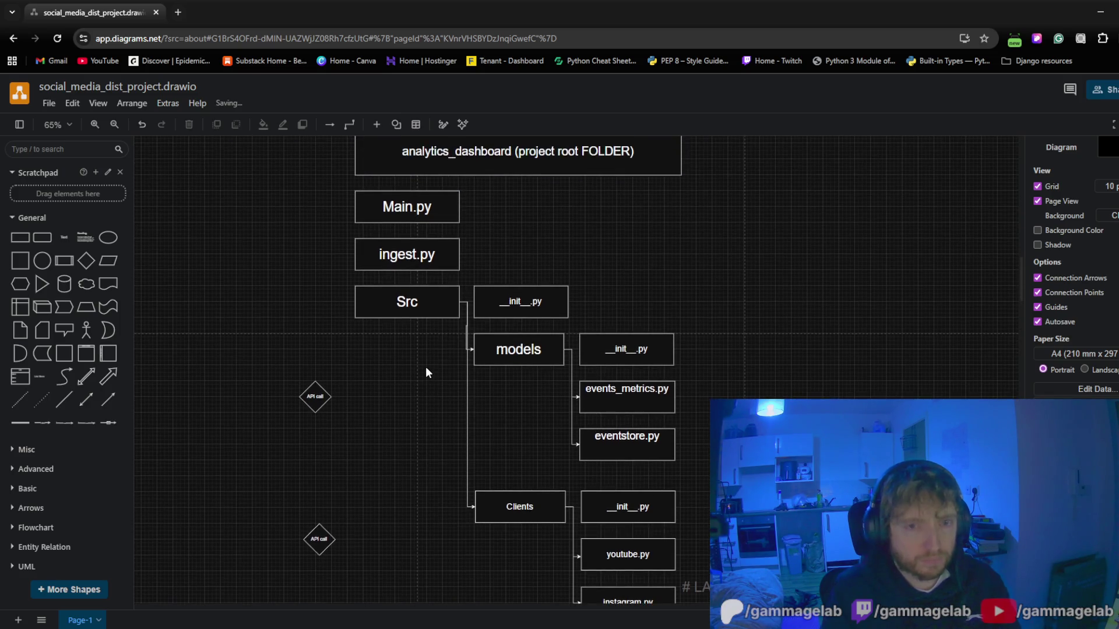
{"action": "scroll", "coordinate": [452, 335], "scroll_direction": "up", "scroll_amount": 3}
{"action": "scroll", "coordinate": [453, 335], "scroll_direction": "up", "scroll_amount": 3}
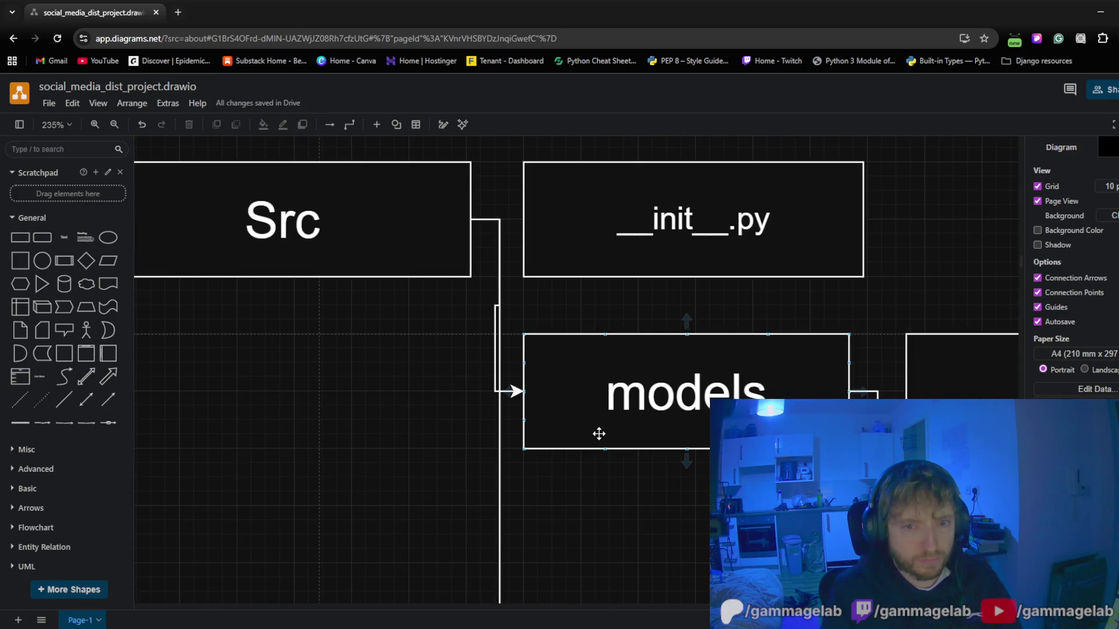
Narrow the Src box slightly and realign it with the grid
{"action": "left_click", "coordinate": [390, 225]}
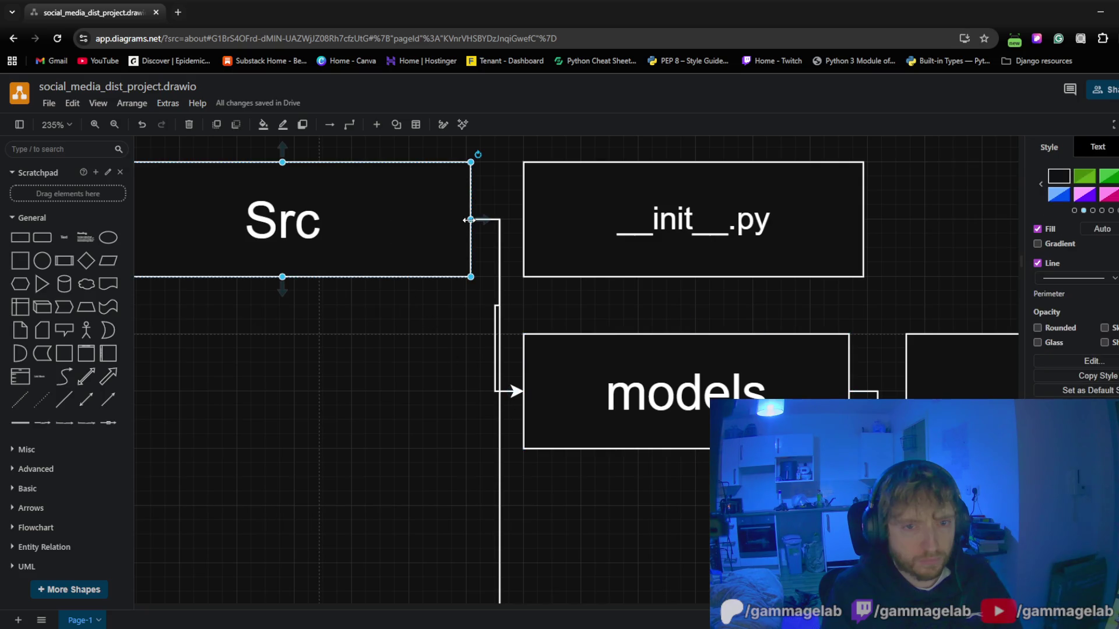
{"action": "left_click_drag", "start_coordinate": [471, 219], "coordinate": [458, 228]}
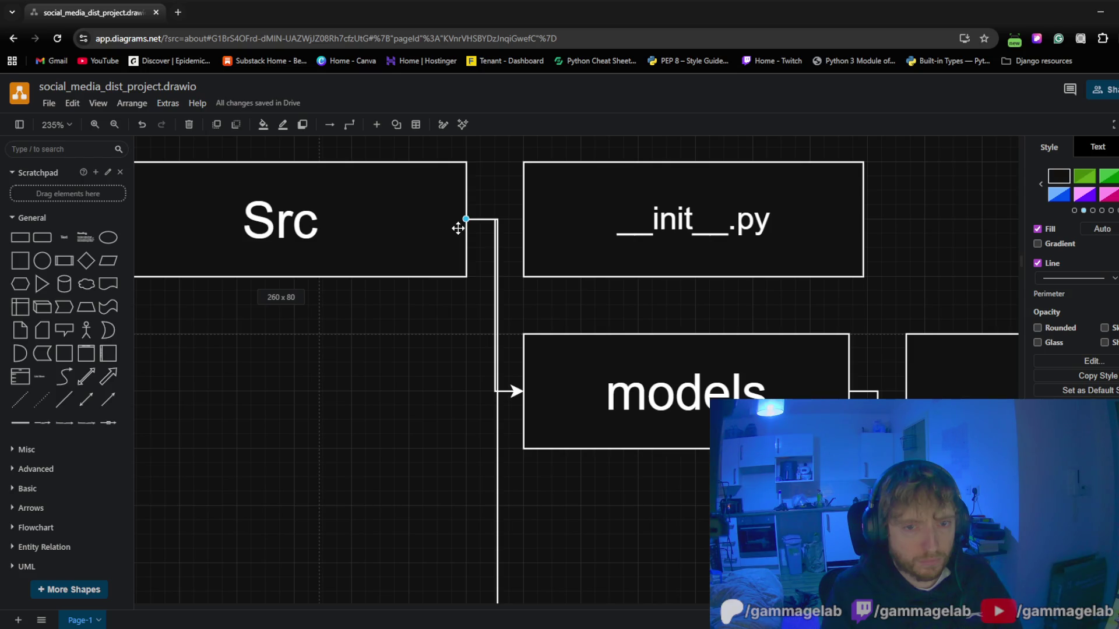
{"action": "left_click", "coordinate": [365, 473]}
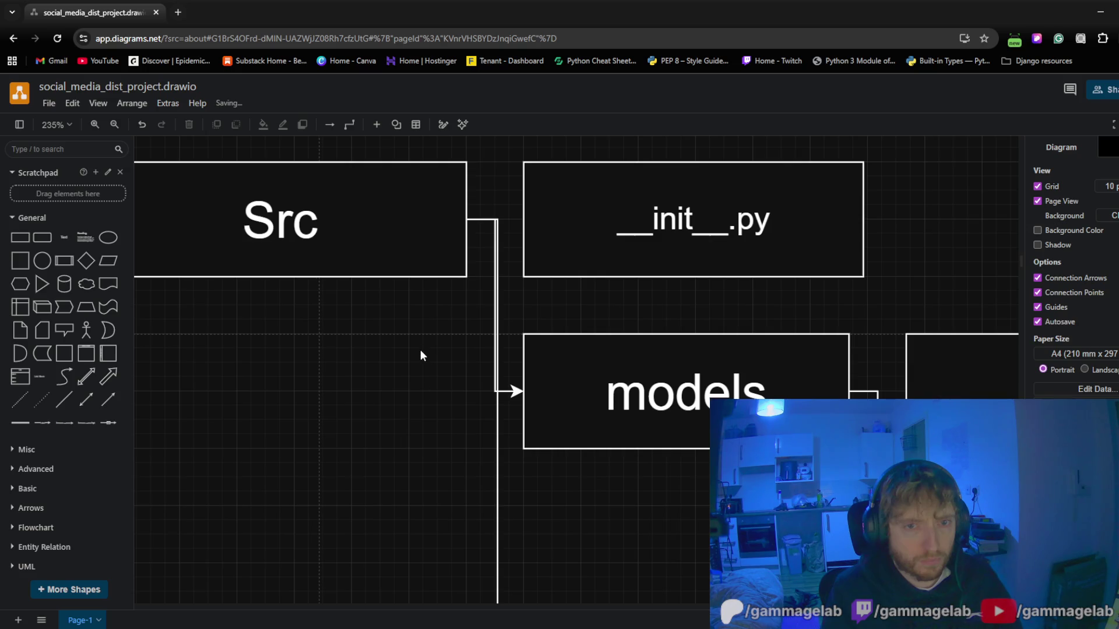
{"action": "scroll", "coordinate": [408, 288], "scroll_direction": "down", "scroll_amount": 3}
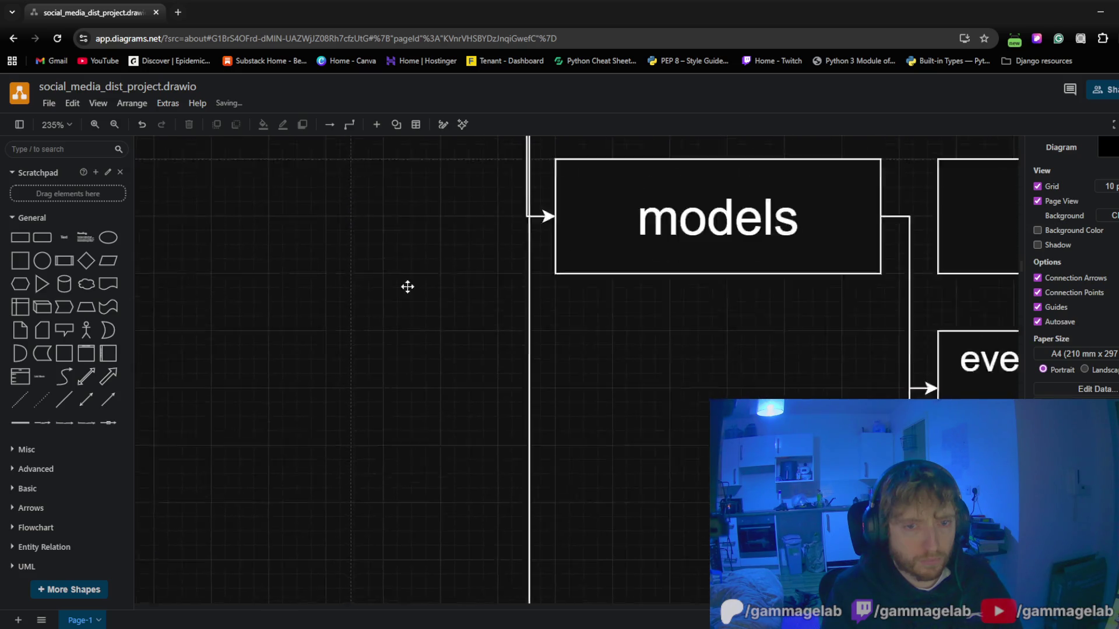
{"action": "scroll", "coordinate": [407, 470], "scroll_direction": "down", "scroll_amount": 3}
{"action": "scroll", "coordinate": [430, 207], "scroll_direction": "down", "scroll_amount": 3}
{"action": "scroll", "coordinate": [387, 413], "scroll_direction": "up", "scroll_amount": 3}
{"action": "scroll", "coordinate": [387, 413], "scroll_direction": "up", "scroll_amount": 3}
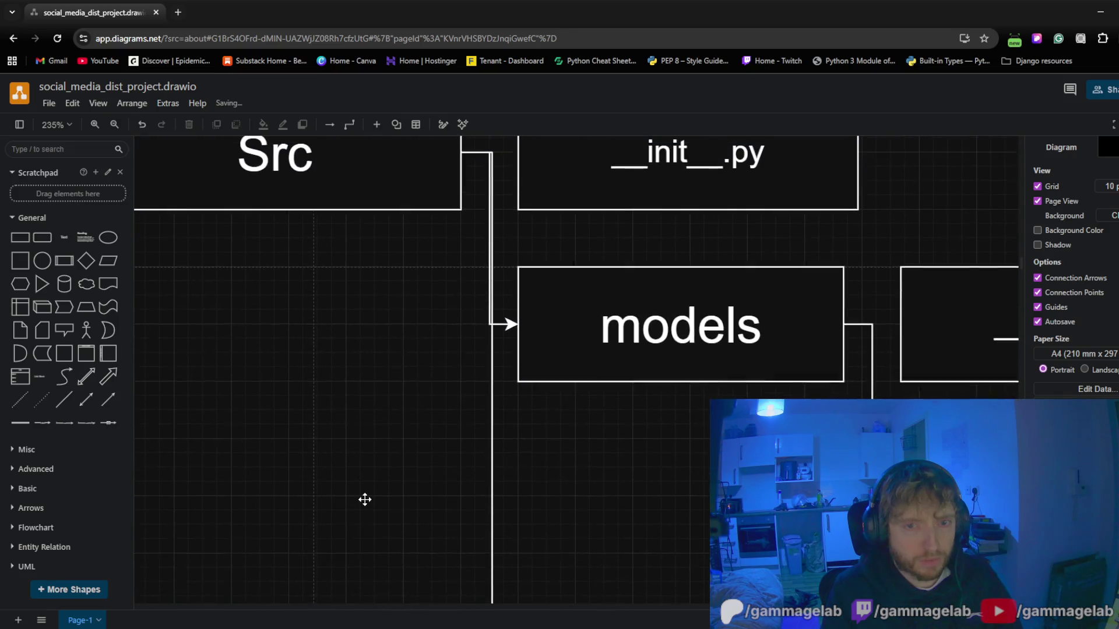
{"action": "left_click_drag", "start_coordinate": [364, 501], "coordinate": [368, 539]}
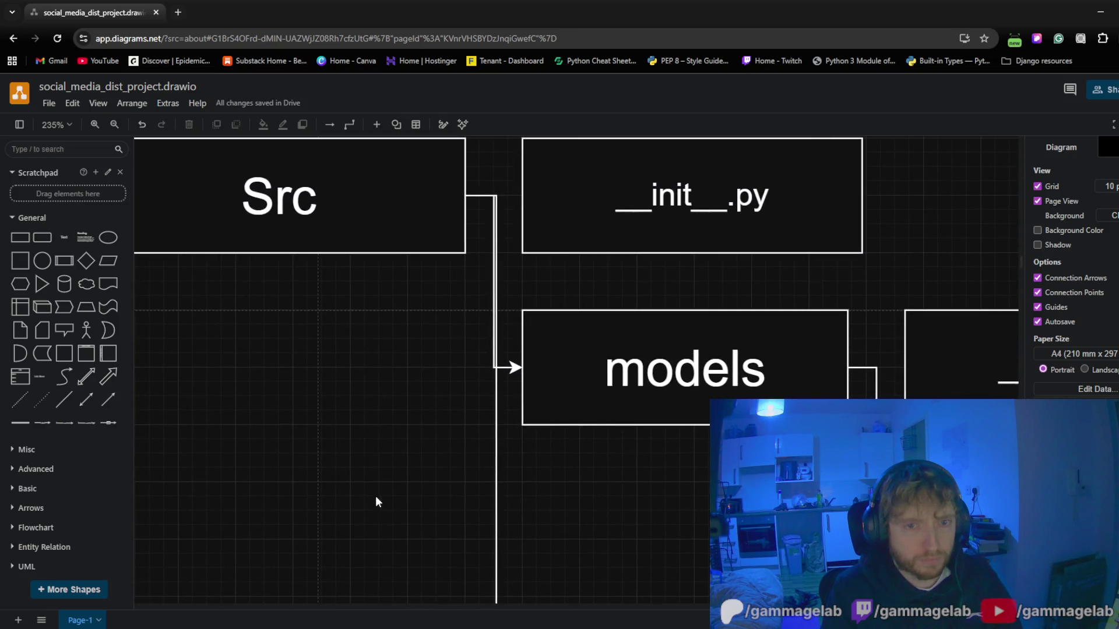
{"action": "left_click_drag", "start_coordinate": [388, 380], "coordinate": [426, 459]}
{"action": "left_click_drag", "start_coordinate": [415, 292], "coordinate": [414, 291]}
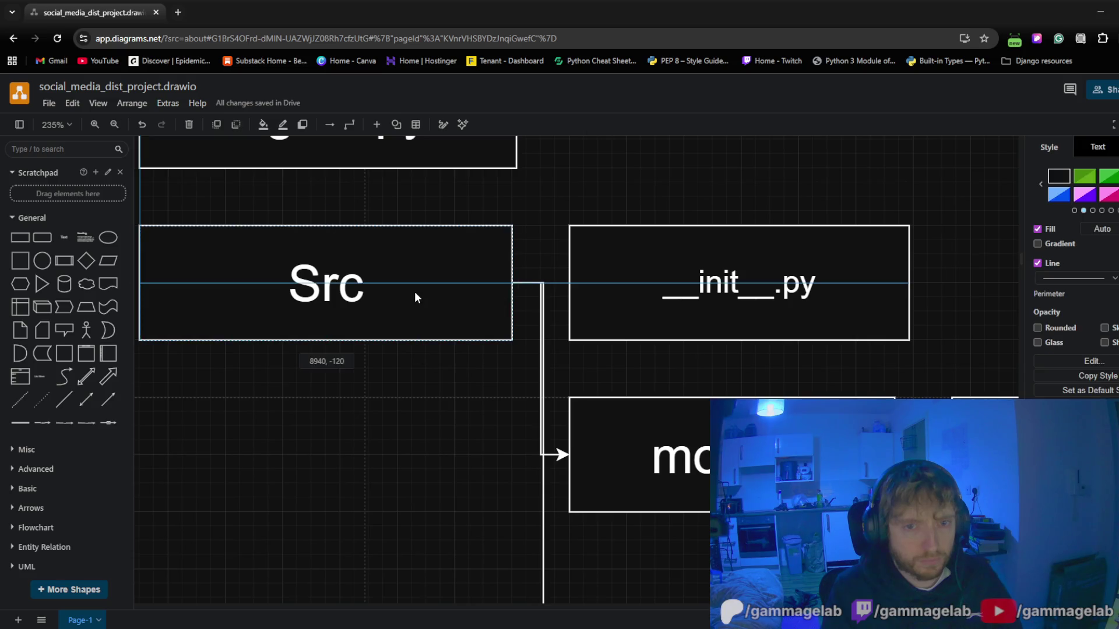
{"action": "left_click", "coordinate": [490, 468]}
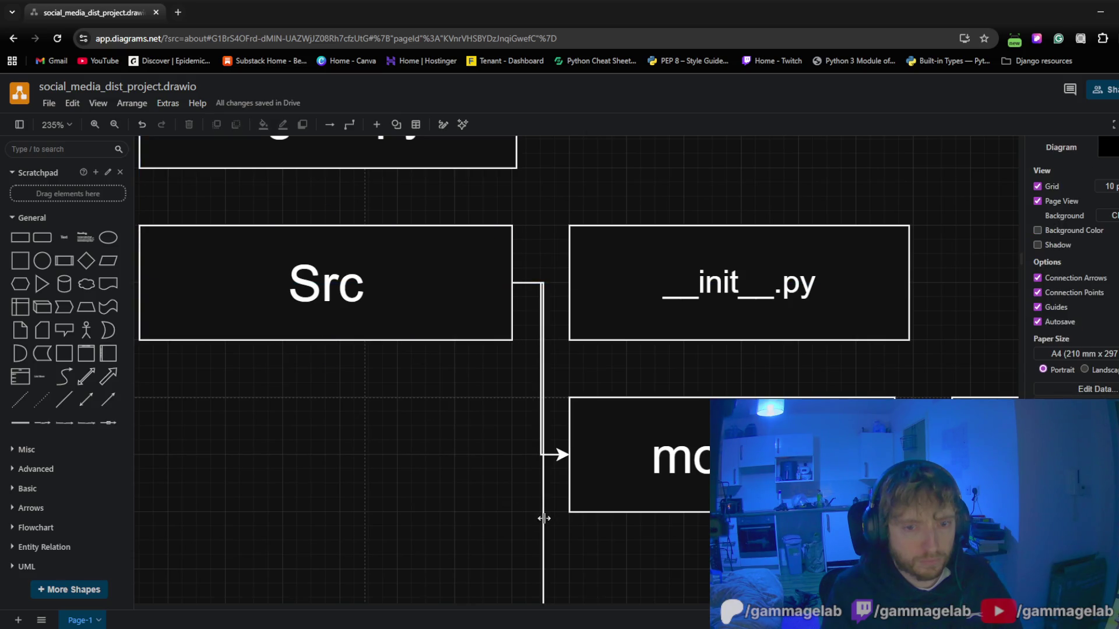
Shift the Src connector trunk slightly left so its branches to models and Clients line up
{"action": "left_click", "coordinate": [546, 519]}
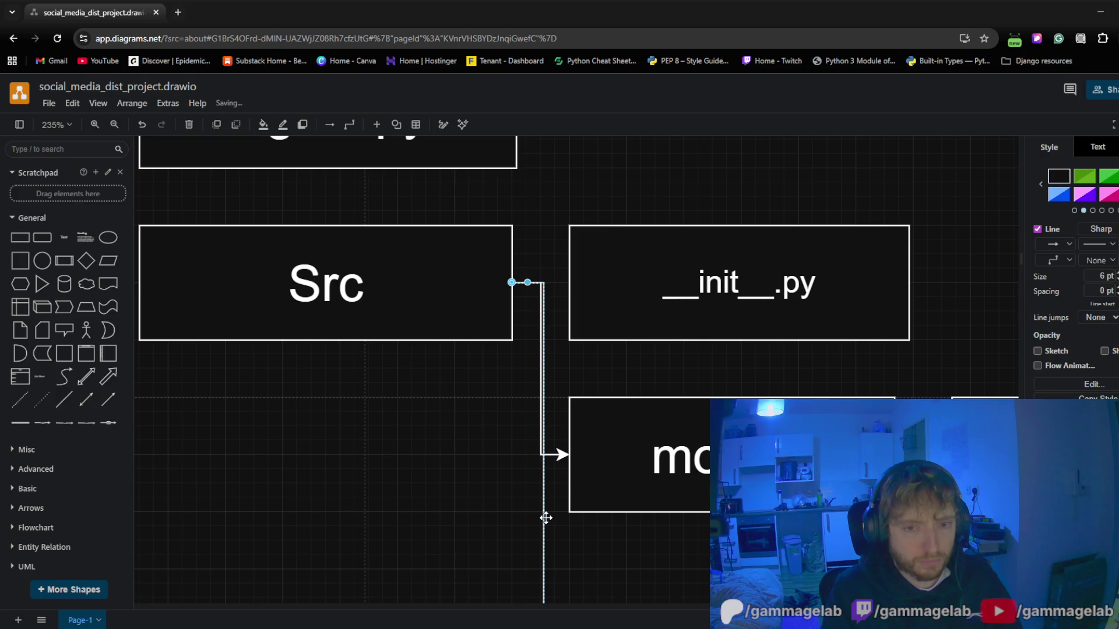
{"action": "scroll", "coordinate": [538, 491], "scroll_direction": "down", "scroll_amount": 3}
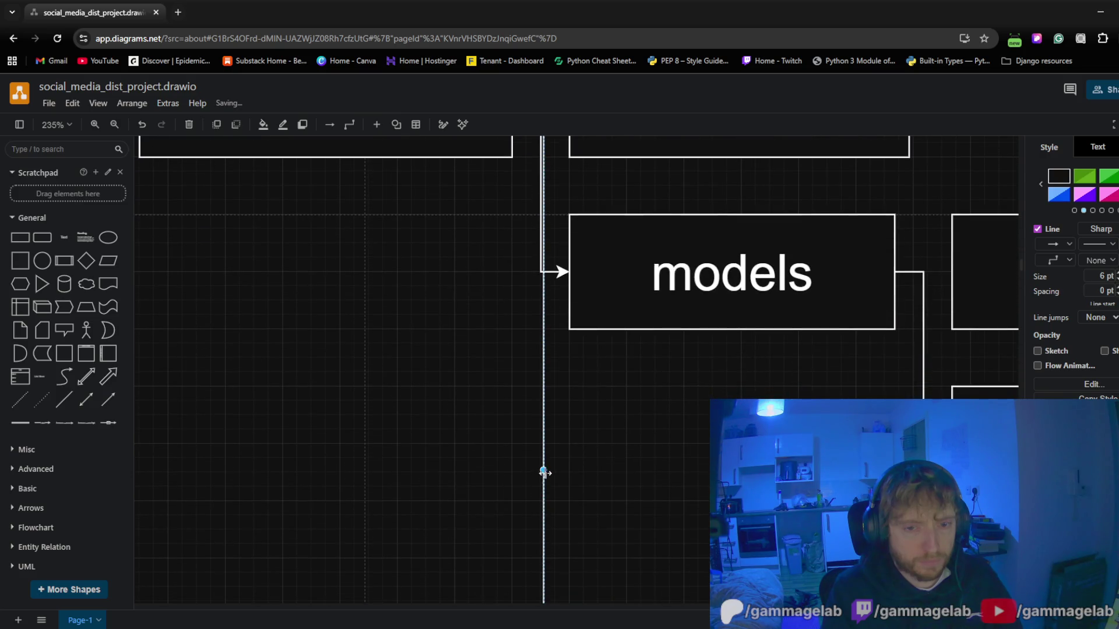
{"action": "left_click_drag", "start_coordinate": [544, 473], "coordinate": [538, 472]}
{"action": "left_click", "coordinate": [446, 378]}
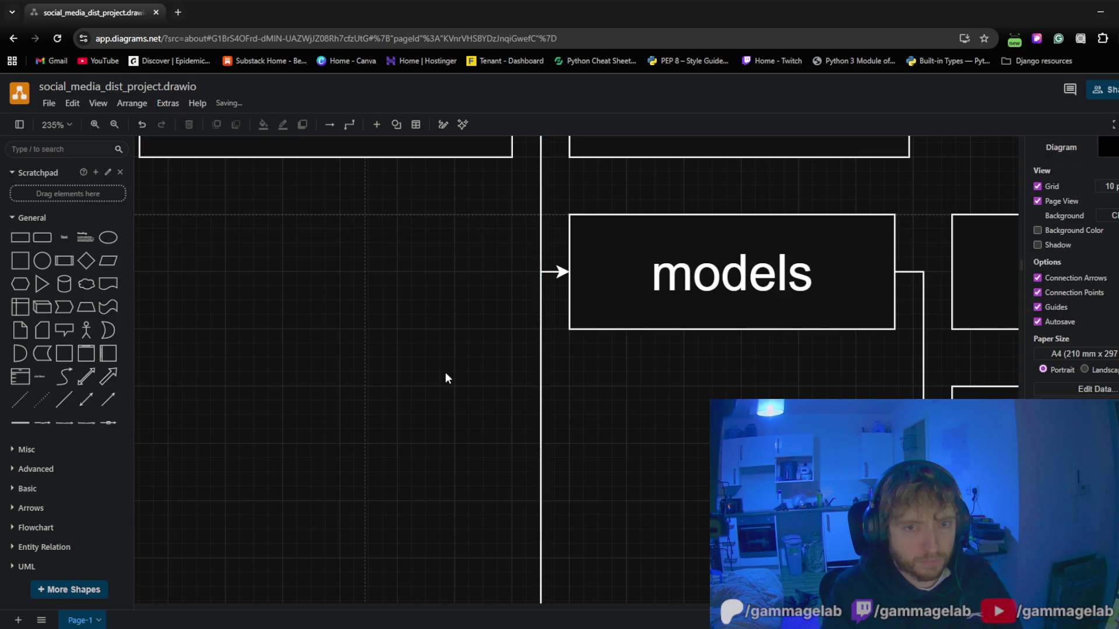
{"action": "scroll", "coordinate": [391, 371], "scroll_direction": "down", "scroll_amount": 4, "text": "ctrl"}
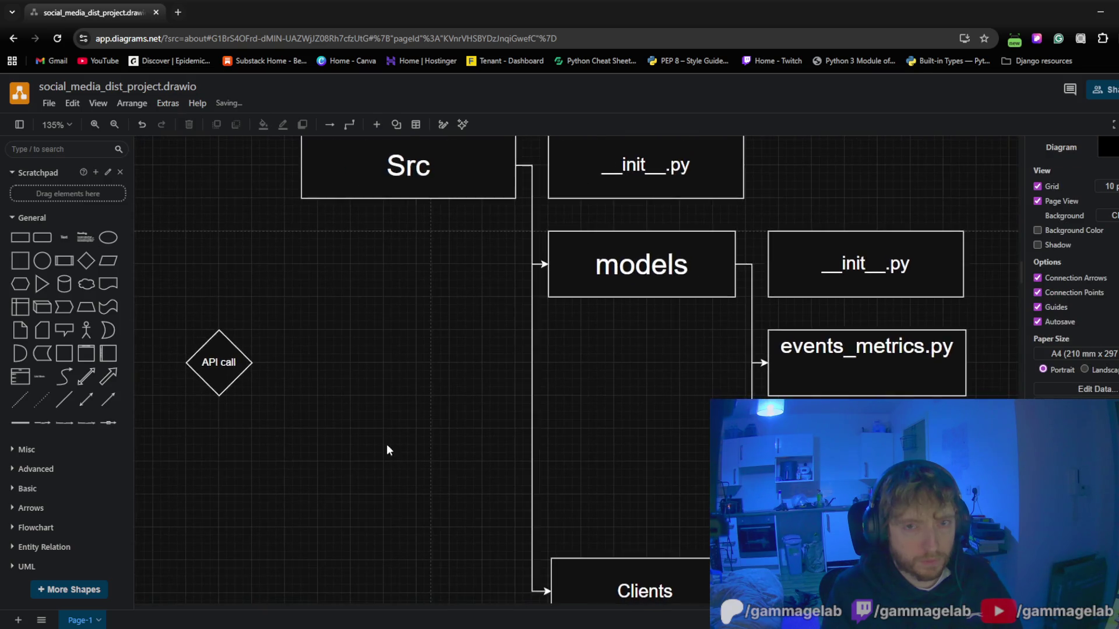
{"action": "left_click_drag", "start_coordinate": [378, 491], "coordinate": [488, 449]}
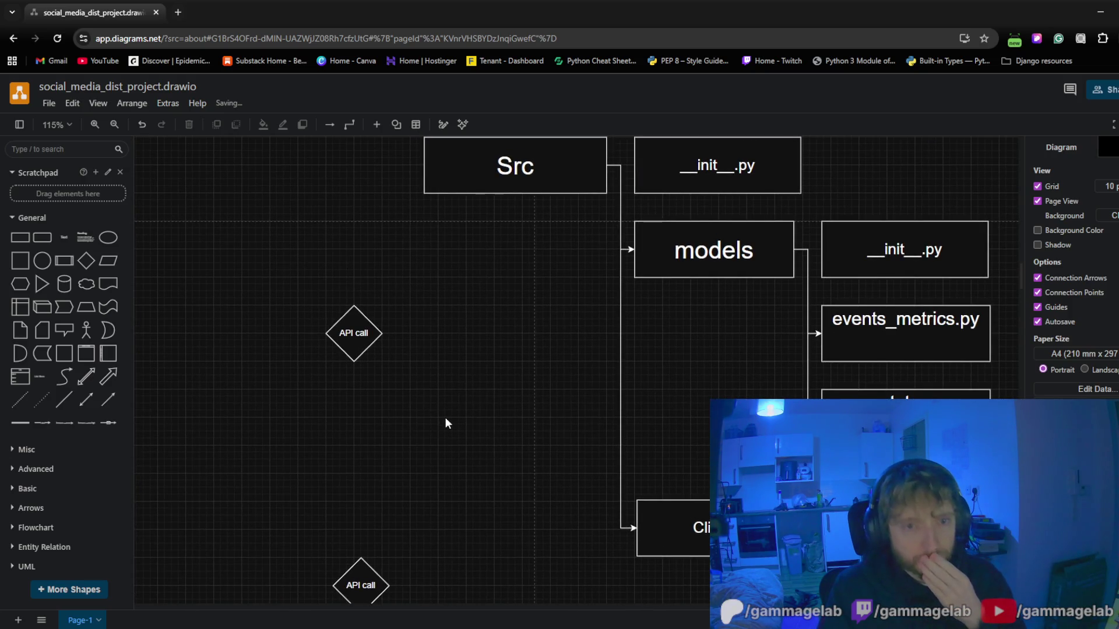
{"action": "scroll", "coordinate": [463, 399], "scroll_direction": "down", "scroll_amount": 1}
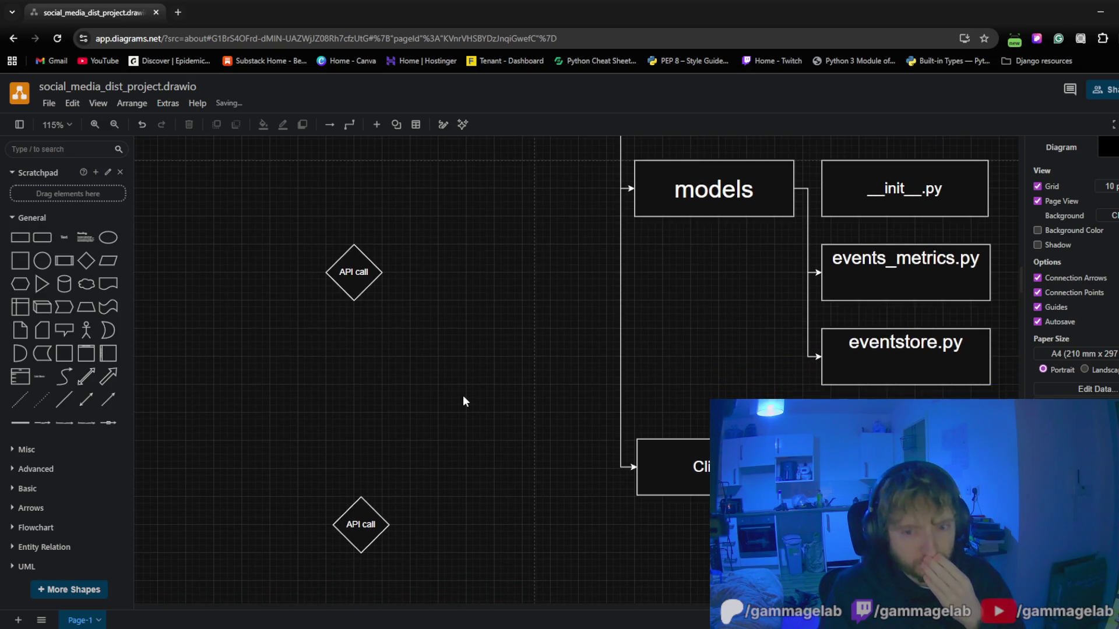
{"action": "scroll", "coordinate": [463, 398], "scroll_direction": "up", "scroll_amount": 1}
{"action": "scroll", "coordinate": [463, 399], "scroll_direction": "up", "scroll_amount": 1}
{"action": "scroll", "coordinate": [463, 401], "scroll_direction": "down", "scroll_amount": 1}
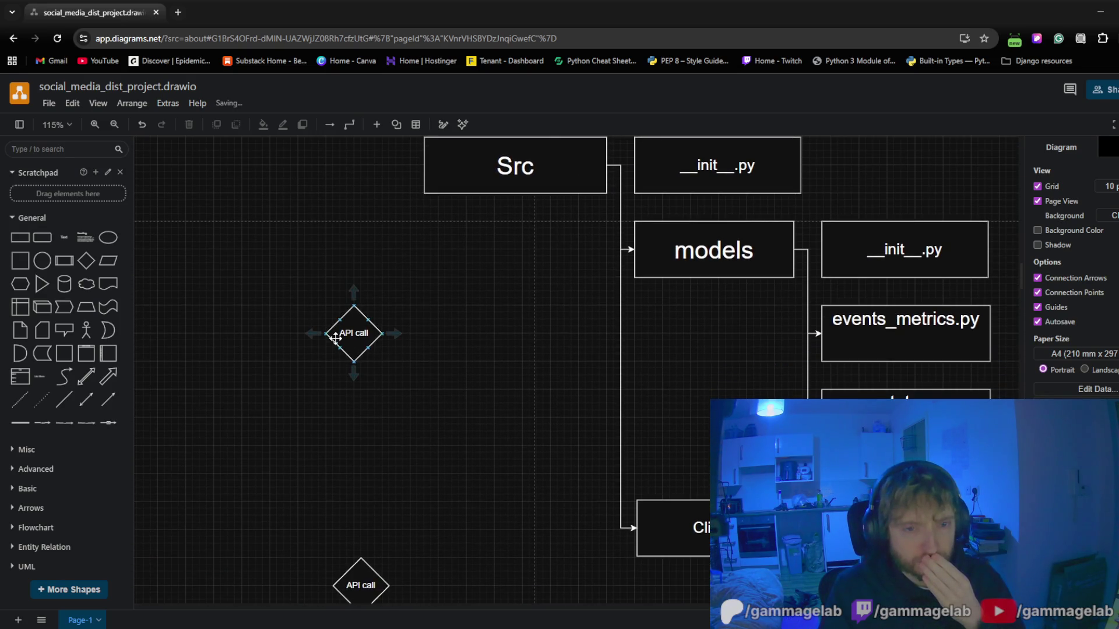
{"action": "scroll", "coordinate": [377, 387], "scroll_direction": "down", "scroll_amount": 2}
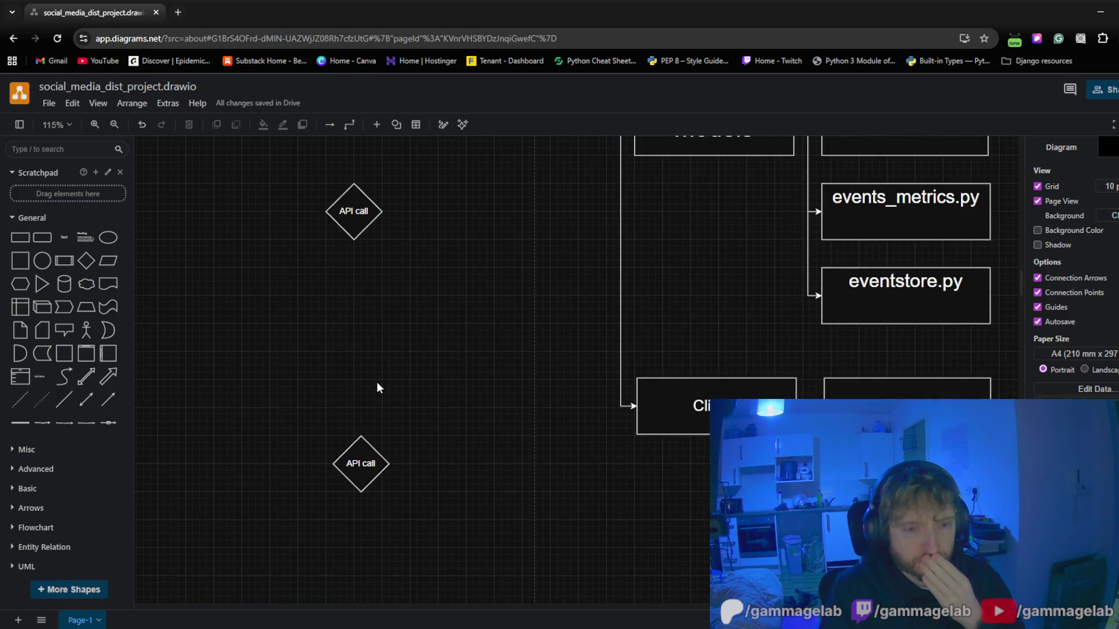
{"action": "left_click_drag", "start_coordinate": [448, 364], "coordinate": [481, 344]}
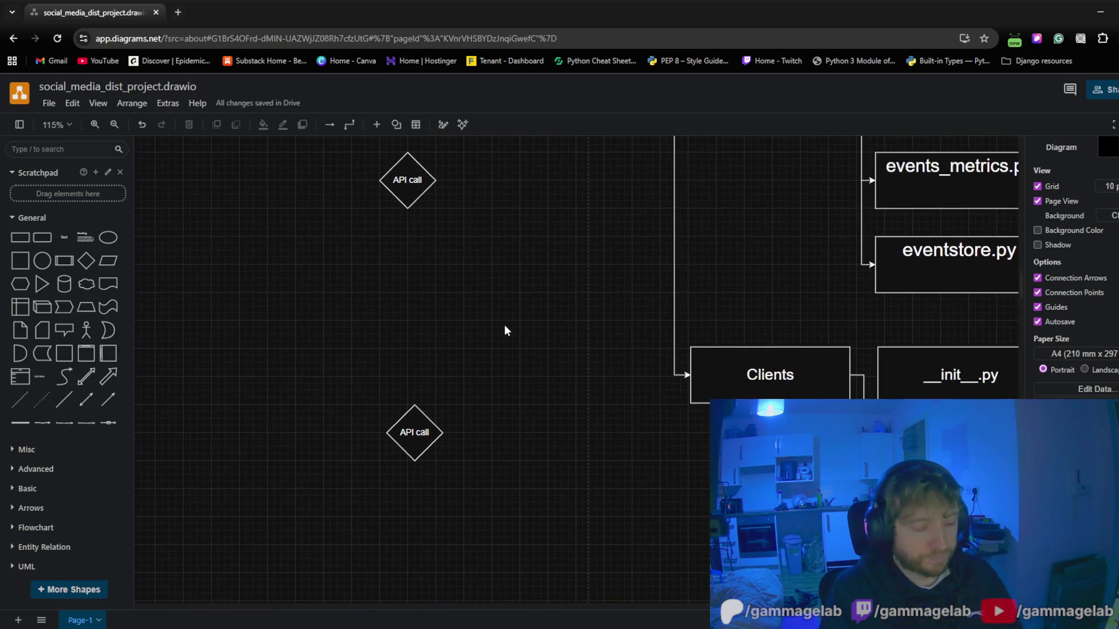
{"action": "scroll", "coordinate": [503, 341], "scroll_direction": "down", "scroll_amount": 5}
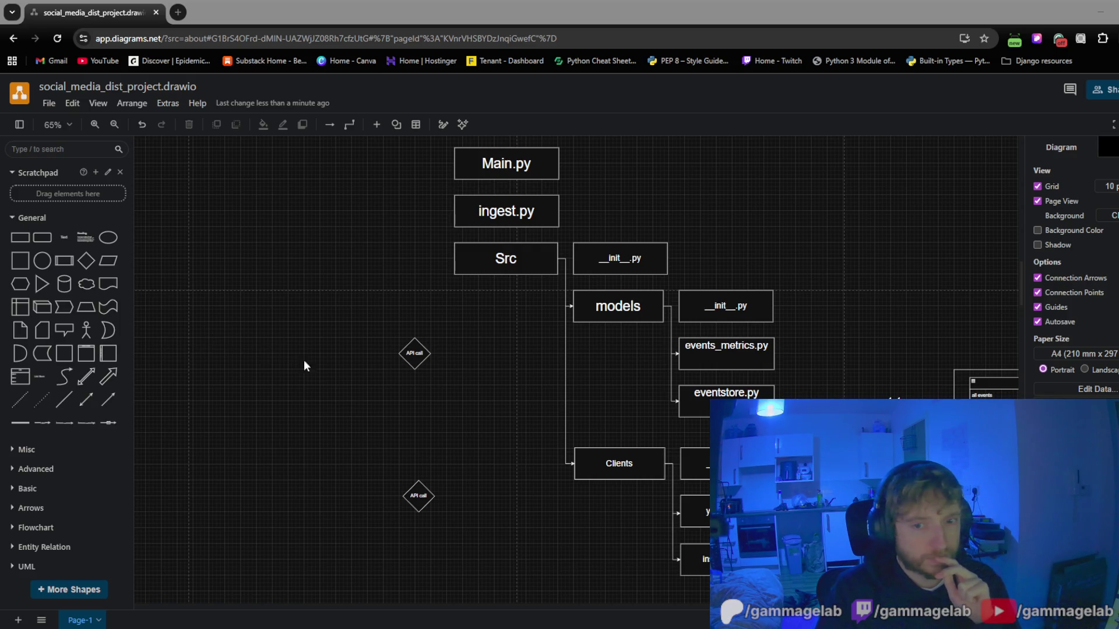
{"action": "mouse_move", "coordinate": [305, 365]}
{"action": "left_mouse_down"}
{"action": "mouse_move", "coordinate": [327, 405]}
{"action": "mouse_move", "coordinate": [356, 363]}
{"action": "left_mouse_up"}
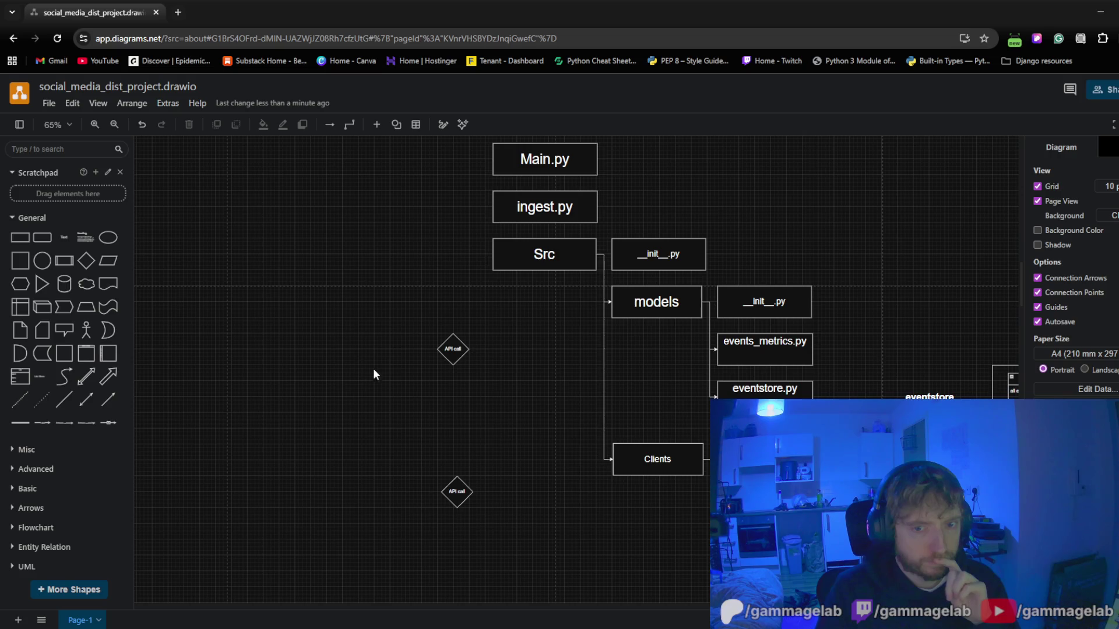
{"action": "left_click_drag", "start_coordinate": [420, 387], "coordinate": [413, 349]}
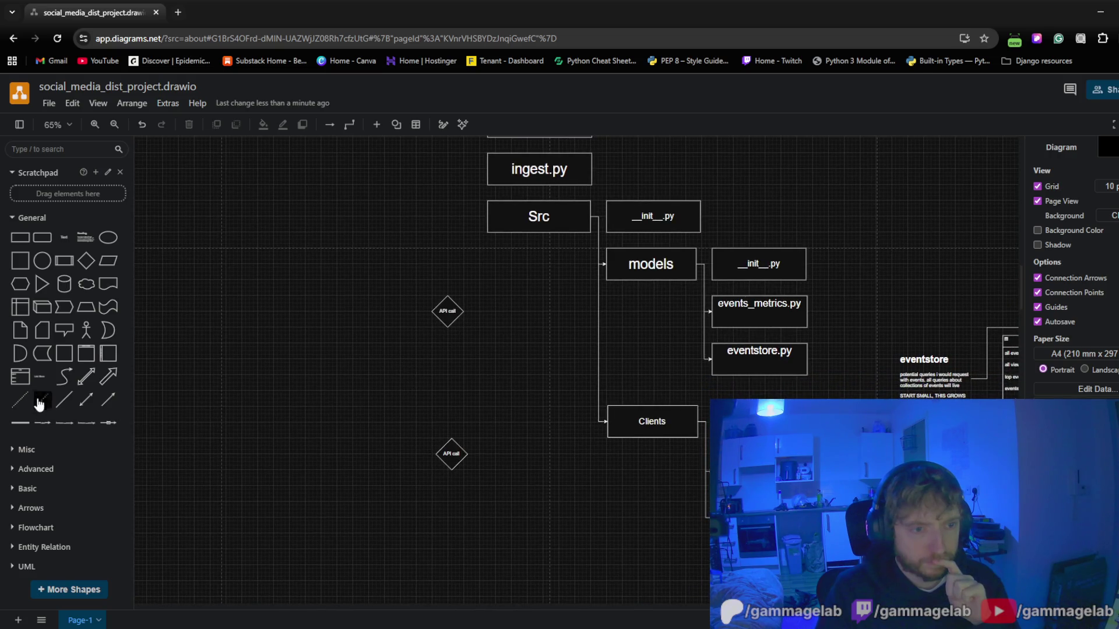
{"action": "left_click_drag", "start_coordinate": [42, 400], "coordinate": [525, 464]}
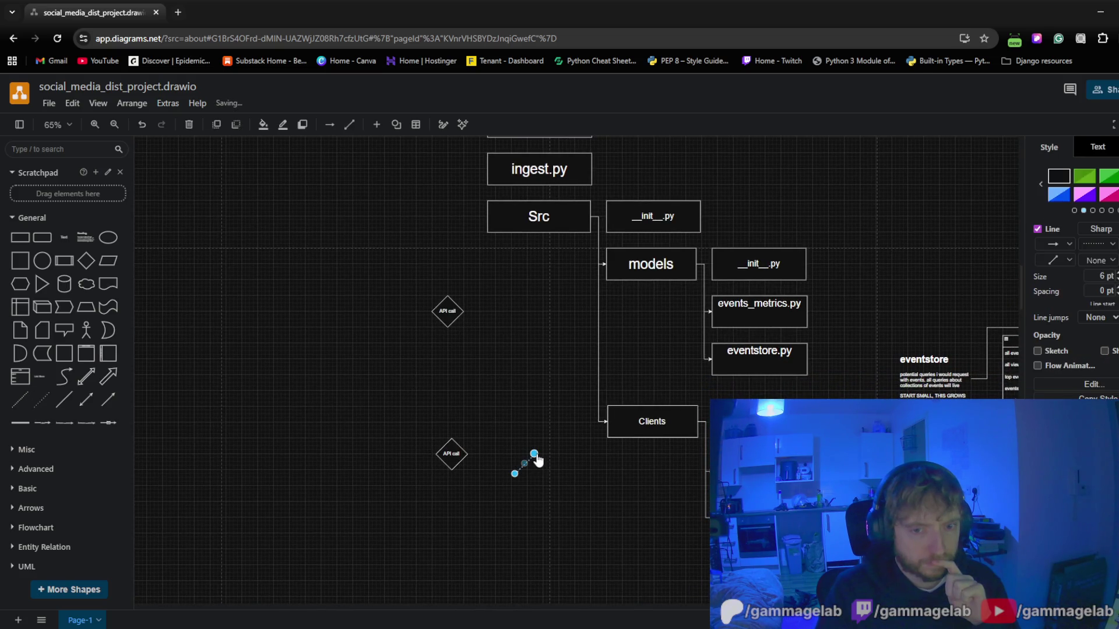
{"action": "left_click_drag", "start_coordinate": [661, 435], "coordinate": [653, 446]}
{"action": "left_click_drag", "start_coordinate": [515, 474], "coordinate": [467, 452]}
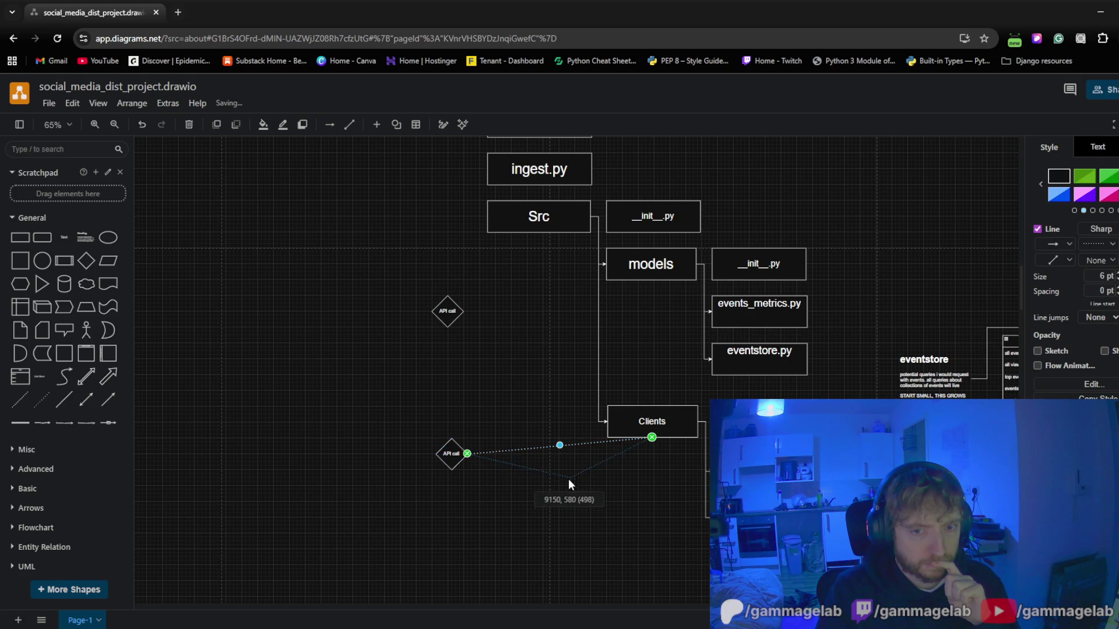
{"action": "left_click_drag", "start_coordinate": [557, 445], "coordinate": [555, 446]}
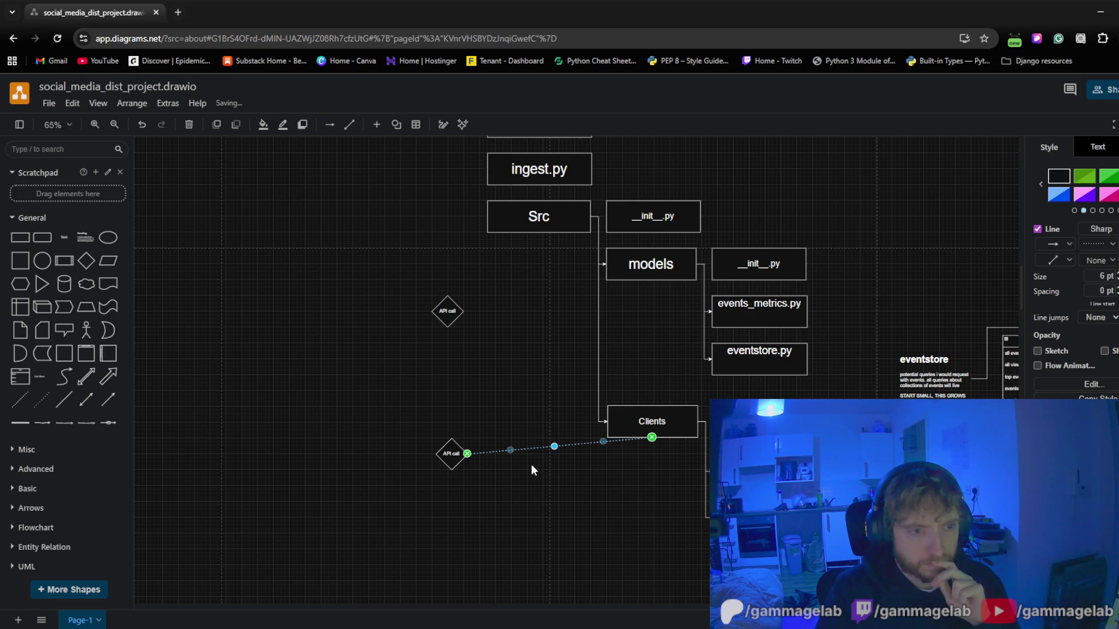
{"action": "left_click", "coordinate": [557, 480]}
{"action": "left_click", "coordinate": [547, 446]}
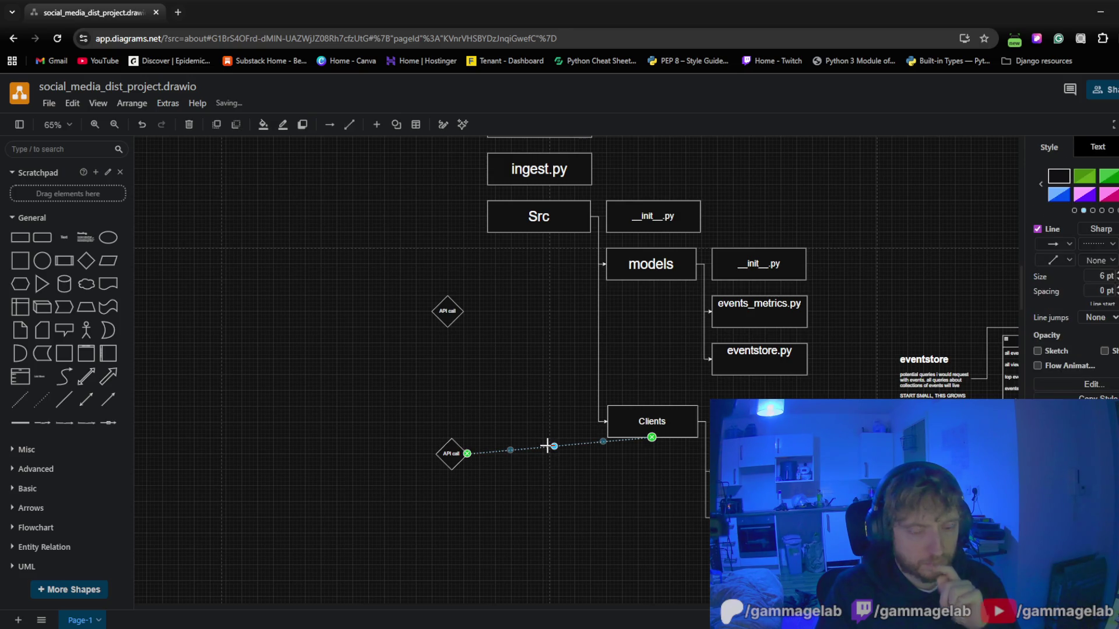
{"action": "key", "text": "Delete"}
{"action": "mouse_move", "coordinate": [545, 453]}
{"action": "left_mouse_down"}
{"action": "mouse_move", "coordinate": [515, 410]}
{"action": "mouse_move", "coordinate": [509, 449]}
{"action": "left_mouse_up"}
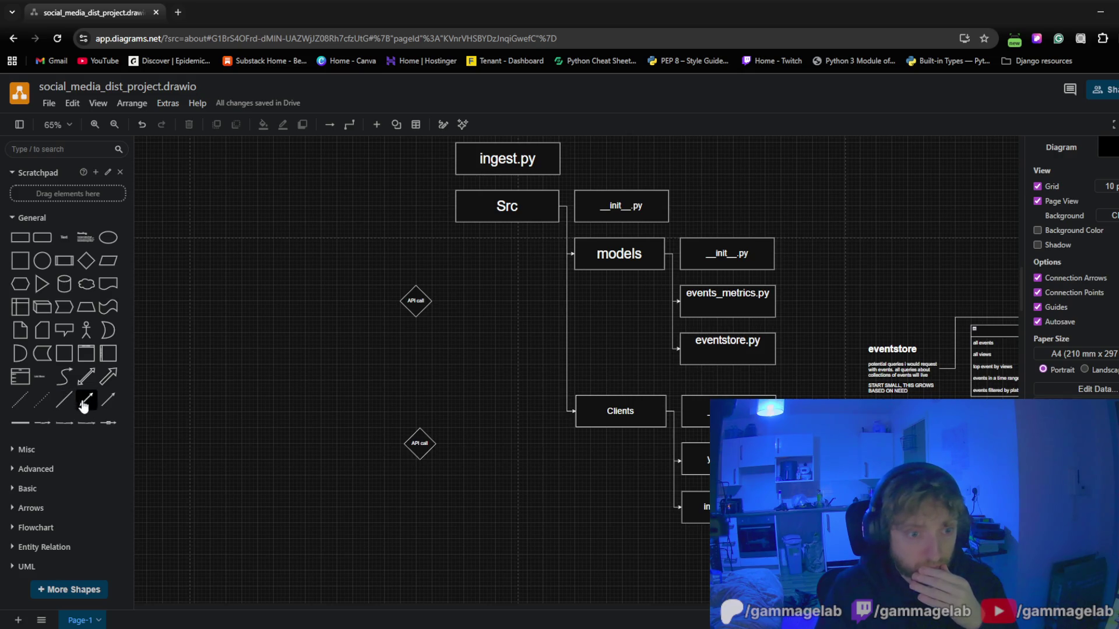
Start a connector from the bottom edge of Clients and route it straight down
{"action": "left_click", "coordinate": [621, 437]}
{"action": "mouse_move", "coordinate": [620, 411]}
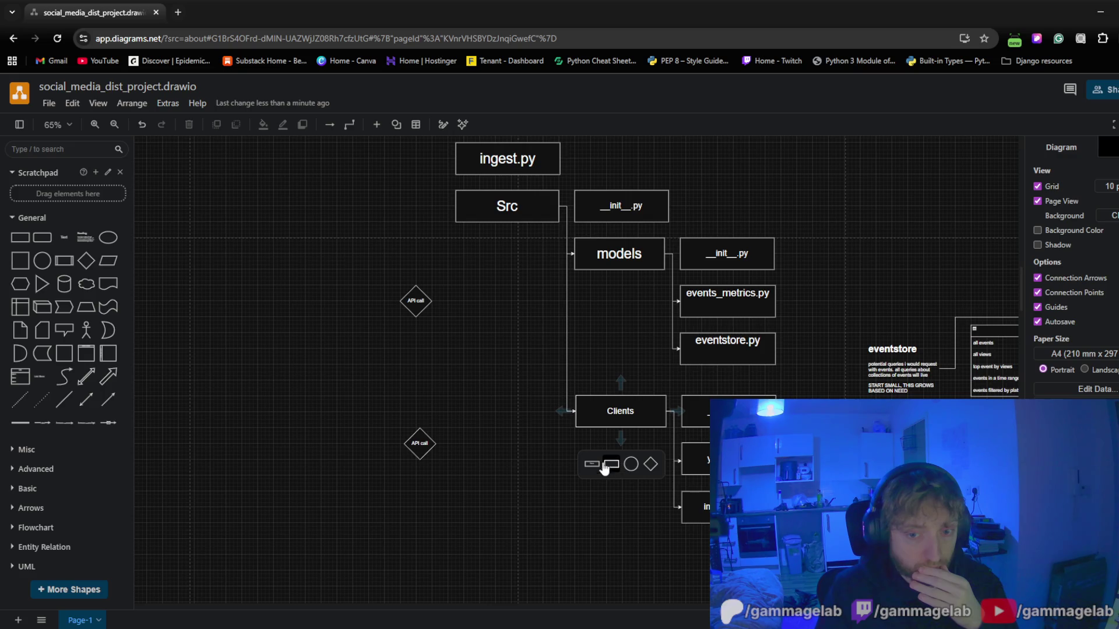
{"action": "left_click", "coordinate": [569, 366]}
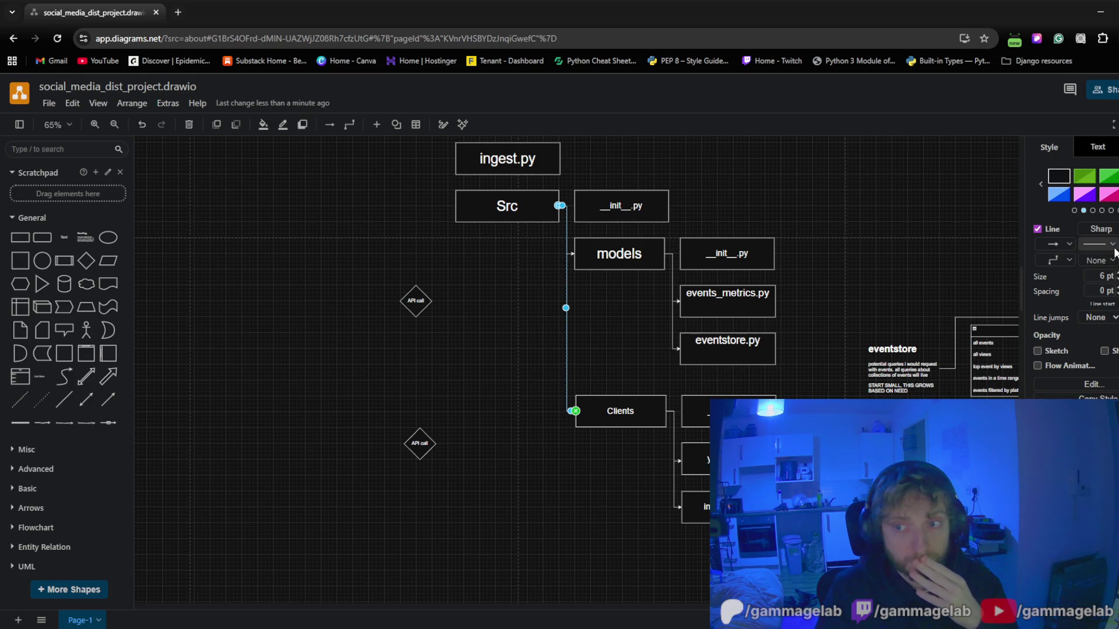
{"action": "left_click", "coordinate": [538, 447]}
{"action": "mouse_move", "coordinate": [621, 412]}
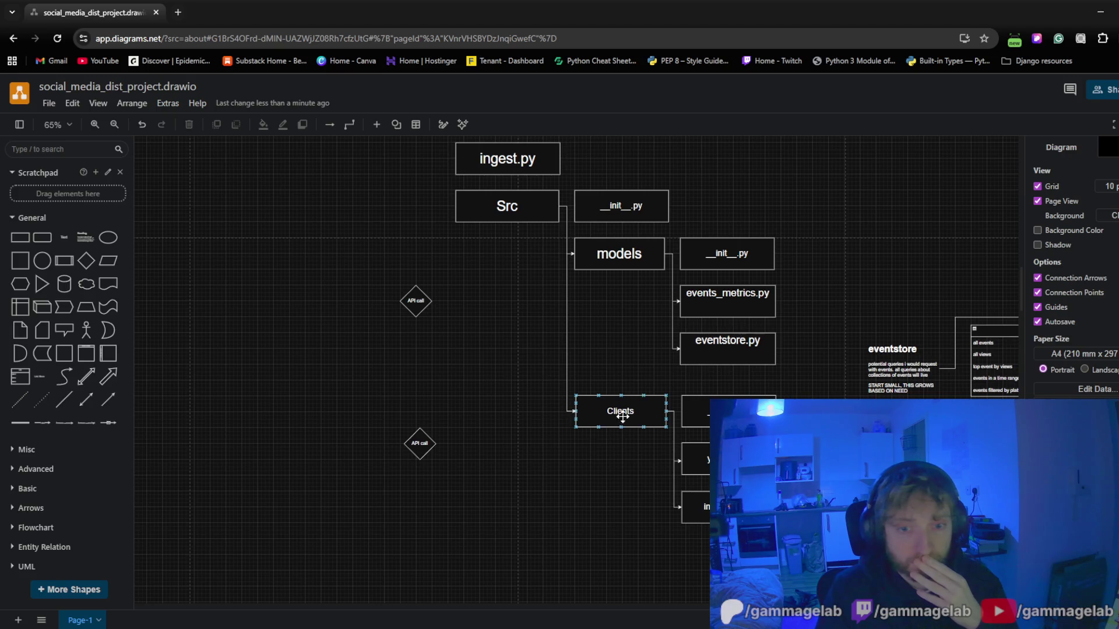
{"action": "mouse_move", "coordinate": [620, 441]}
{"action": "left_mouse_down"}
{"action": "mouse_move", "coordinate": [437, 444]}
{"action": "mouse_move", "coordinate": [620, 475]}
{"action": "left_mouse_up"}
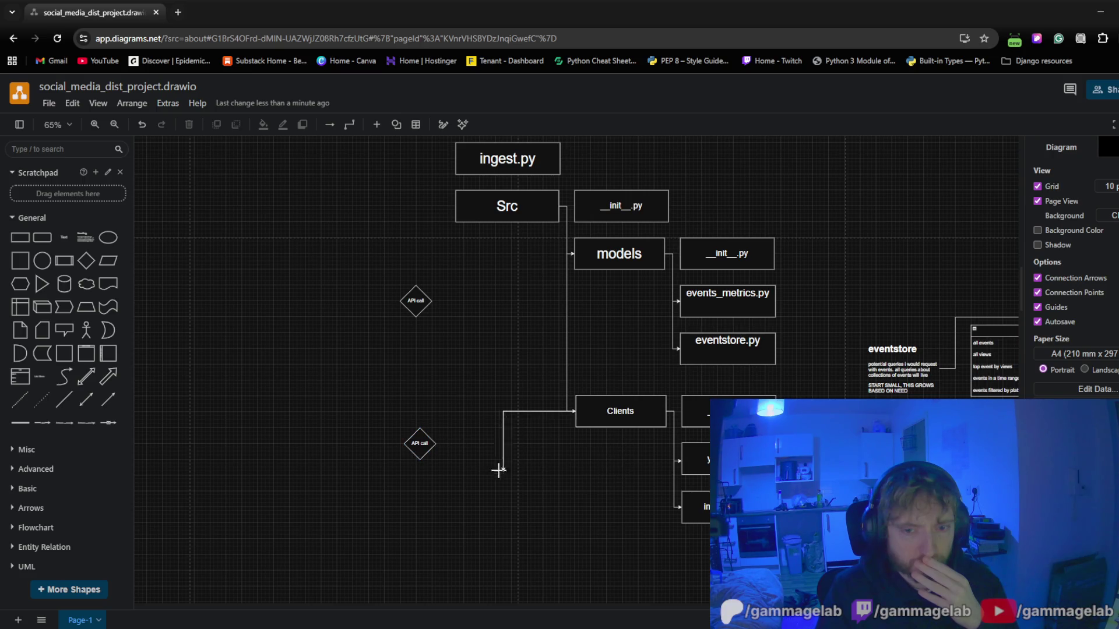
{"action": "mouse_move", "coordinate": [620, 474]}
{"action": "left_mouse_down"}
{"action": "mouse_move", "coordinate": [584, 472]}
{"action": "mouse_move", "coordinate": [598, 486]}
{"action": "left_mouse_up"}
{"action": "mouse_move", "coordinate": [418, 444]}
{"action": "left_mouse_down"}
{"action": "mouse_move", "coordinate": [540, 470]}
{"action": "mouse_move", "coordinate": [486, 456]}
{"action": "mouse_move", "coordinate": [414, 464]}
{"action": "left_mouse_up"}
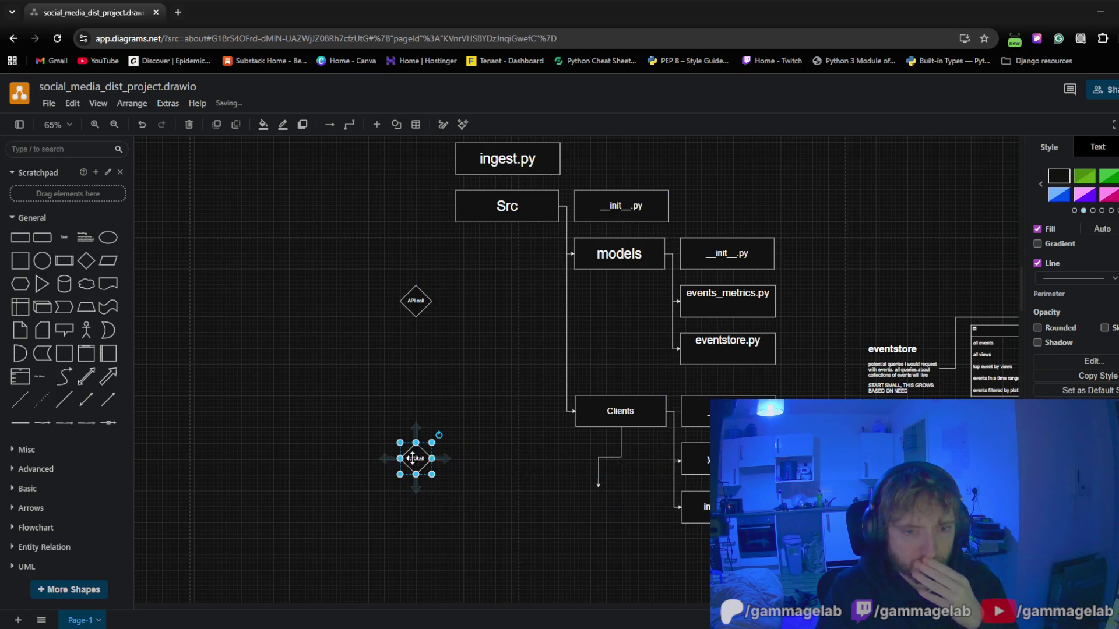
{"action": "left_click", "coordinate": [518, 474]}
{"action": "left_click", "coordinate": [602, 468]}
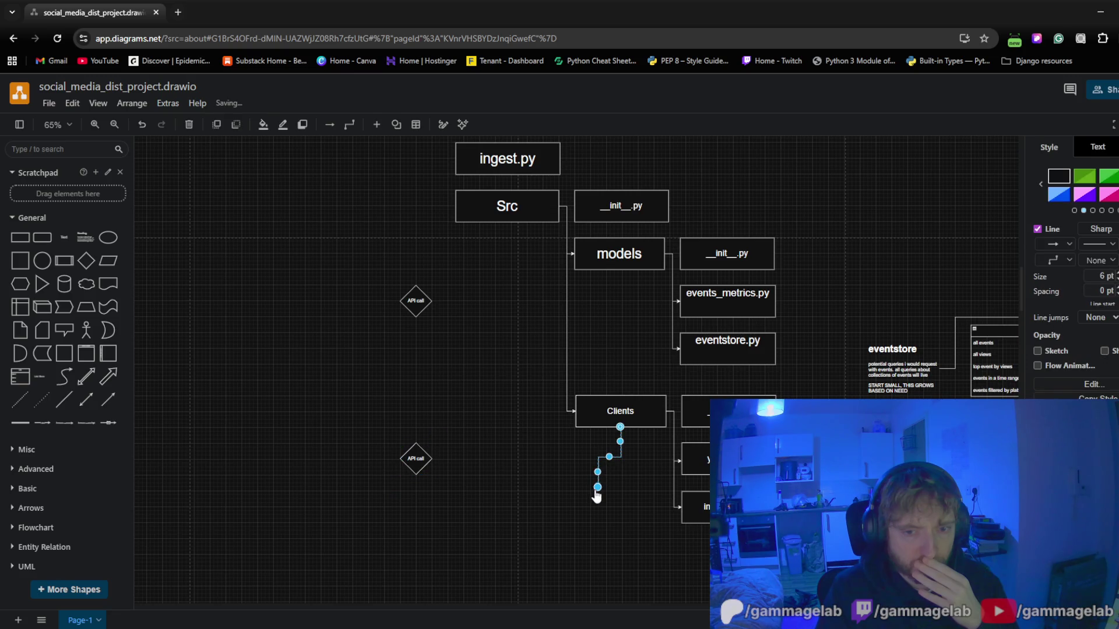
{"action": "mouse_move", "coordinate": [597, 487]}
{"action": "left_mouse_down"}
{"action": "mouse_move", "coordinate": [439, 463]}
{"action": "mouse_move", "coordinate": [637, 500]}
{"action": "left_mouse_up"}
{"action": "left_click_drag", "start_coordinate": [619, 487], "coordinate": [622, 479]}
Move the lower API call diamond toward Clients, then delete the misrouted connector
{"action": "left_click", "coordinate": [413, 461]}
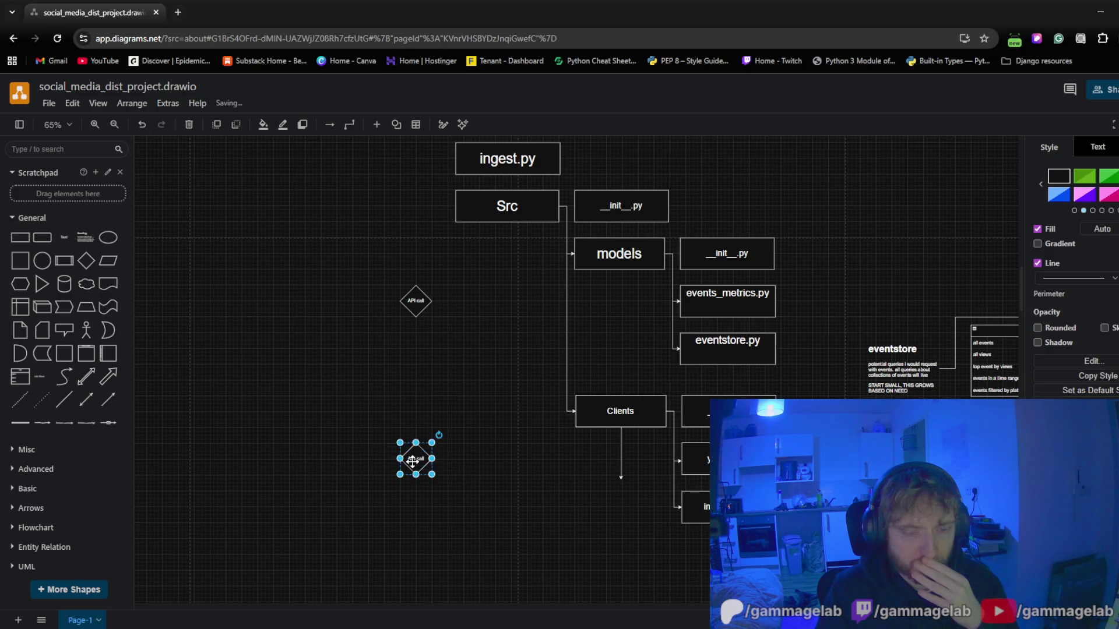
{"action": "mouse_move", "coordinate": [413, 462]}
{"action": "left_mouse_down"}
{"action": "mouse_move", "coordinate": [516, 471]}
{"action": "mouse_move", "coordinate": [506, 462]}
{"action": "left_mouse_up"}
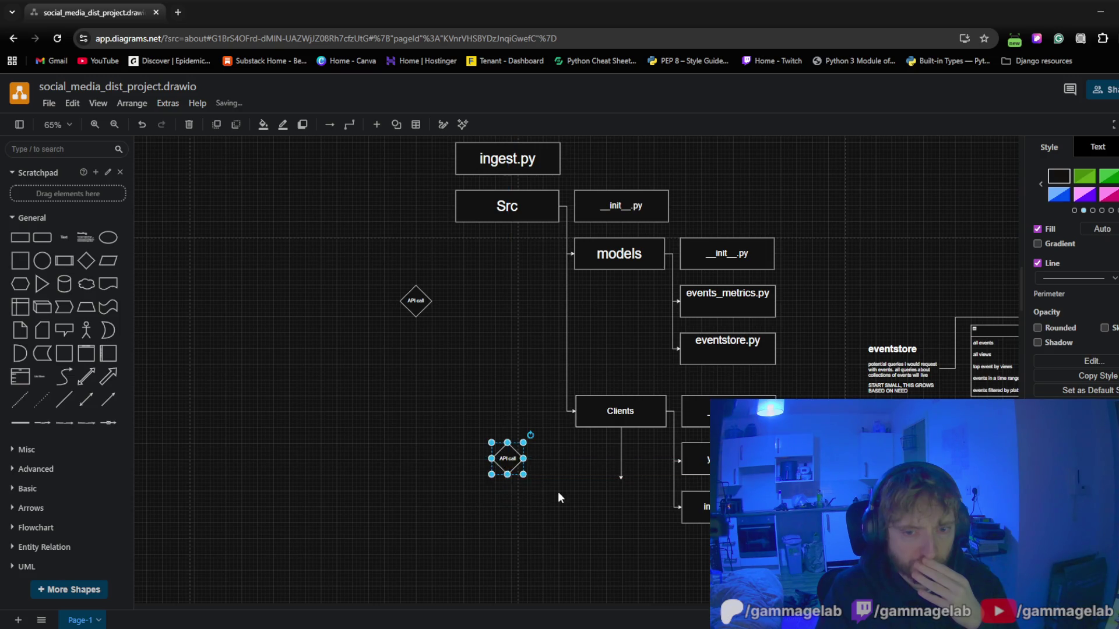
{"action": "left_click", "coordinate": [560, 490]}
{"action": "left_click", "coordinate": [621, 458]}
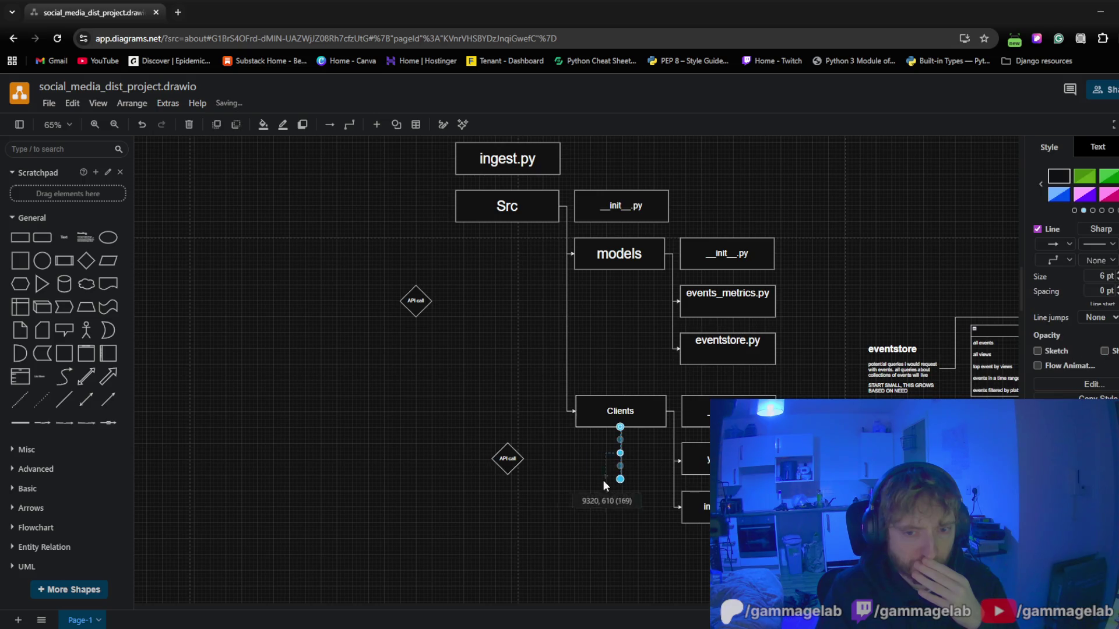
{"action": "left_click_drag", "start_coordinate": [531, 465], "coordinate": [521, 466]}
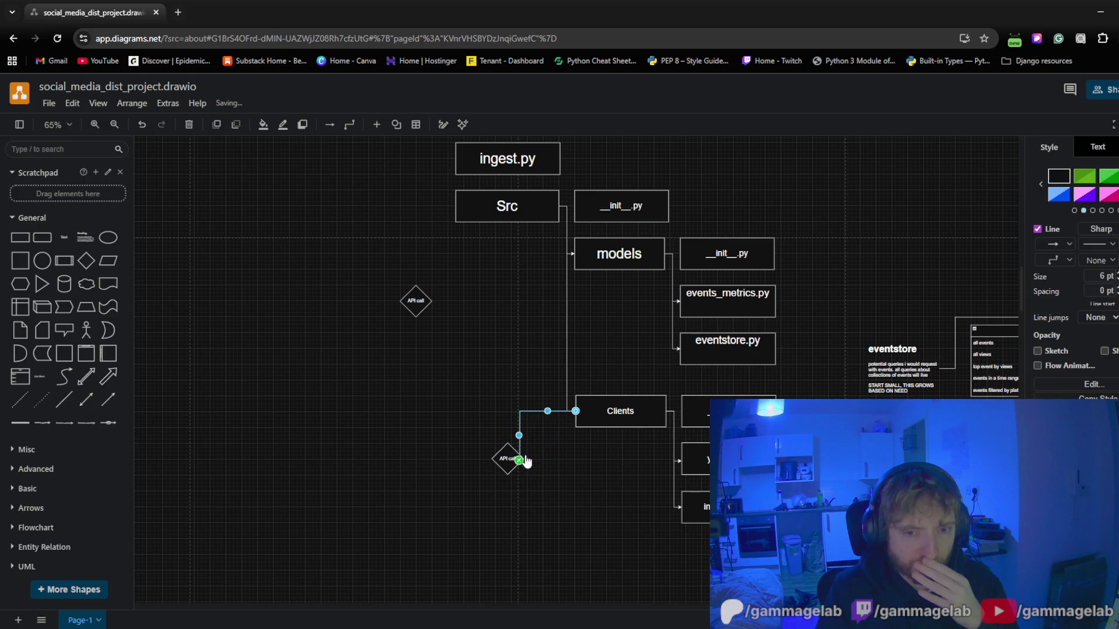
{"action": "key", "text": "Delete"}
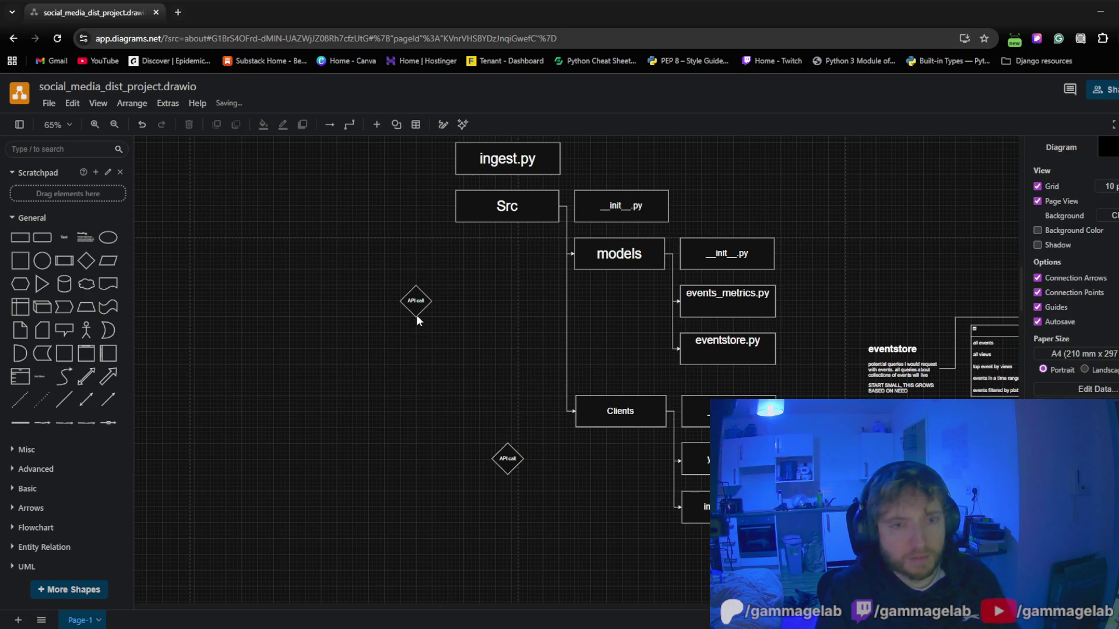
{"action": "mouse_move", "coordinate": [417, 300]}
{"action": "left_mouse_down"}
{"action": "mouse_move", "coordinate": [482, 310]}
{"action": "mouse_move", "coordinate": [502, 286]}
{"action": "left_mouse_up"}
{"action": "left_click", "coordinate": [441, 455]}
{"action": "scroll", "coordinate": [537, 394], "scroll_direction": "up", "scroll_amount": 2}
{"action": "scroll", "coordinate": [499, 359], "scroll_direction": "up", "scroll_amount": 2}
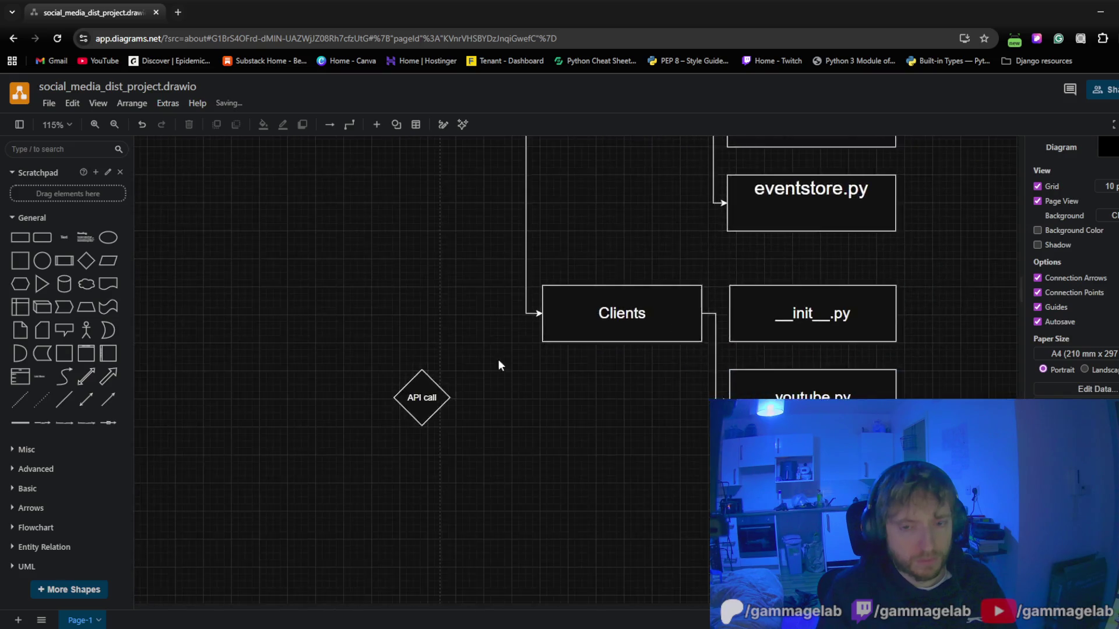
{"action": "scroll", "coordinate": [695, 279], "scroll_direction": "up", "scroll_amount": 2}
Draw a fresh connector down from Clients and attach it to the API call diamond placed beneath
{"action": "left_click", "coordinate": [696, 278]}
{"action": "left_click_drag", "start_coordinate": [711, 349], "coordinate": [405, 427]}
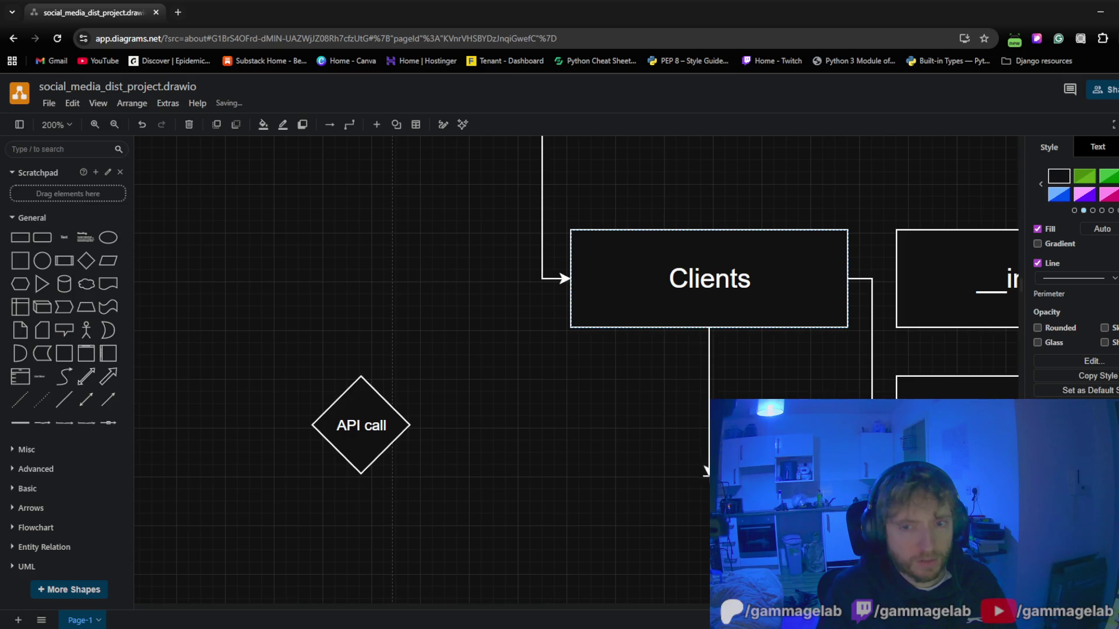
{"action": "left_click_drag", "start_coordinate": [405, 428], "coordinate": [726, 411]}
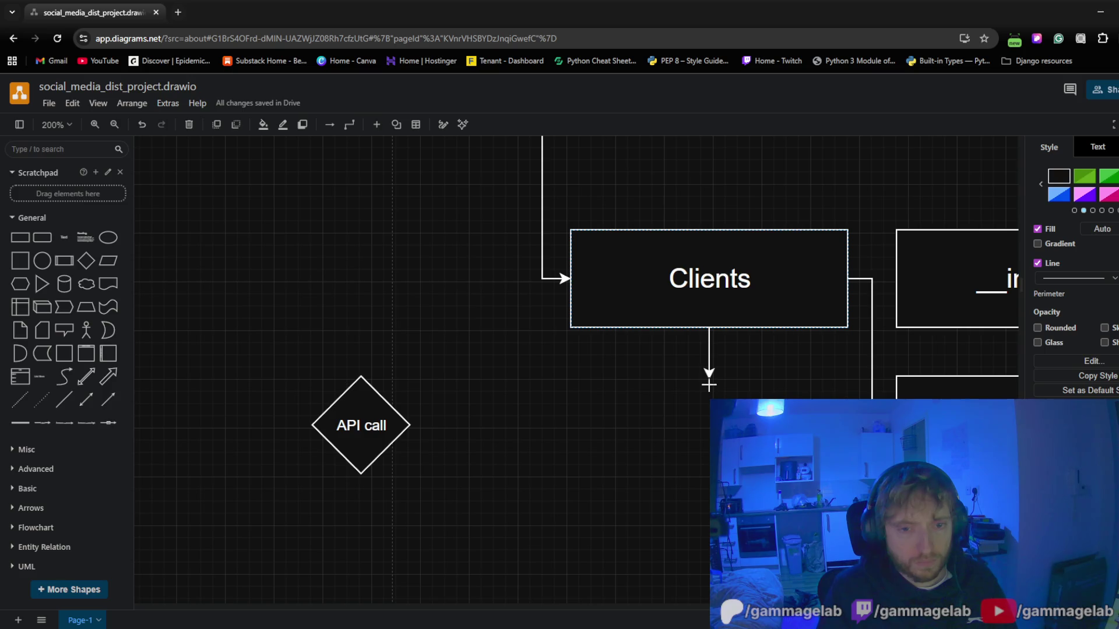
{"action": "mouse_move", "coordinate": [349, 425]}
{"action": "left_mouse_down"}
{"action": "mouse_move", "coordinate": [698, 435]}
{"action": "mouse_move", "coordinate": [698, 476]}
{"action": "left_mouse_up"}
{"action": "left_click", "coordinate": [704, 411]}
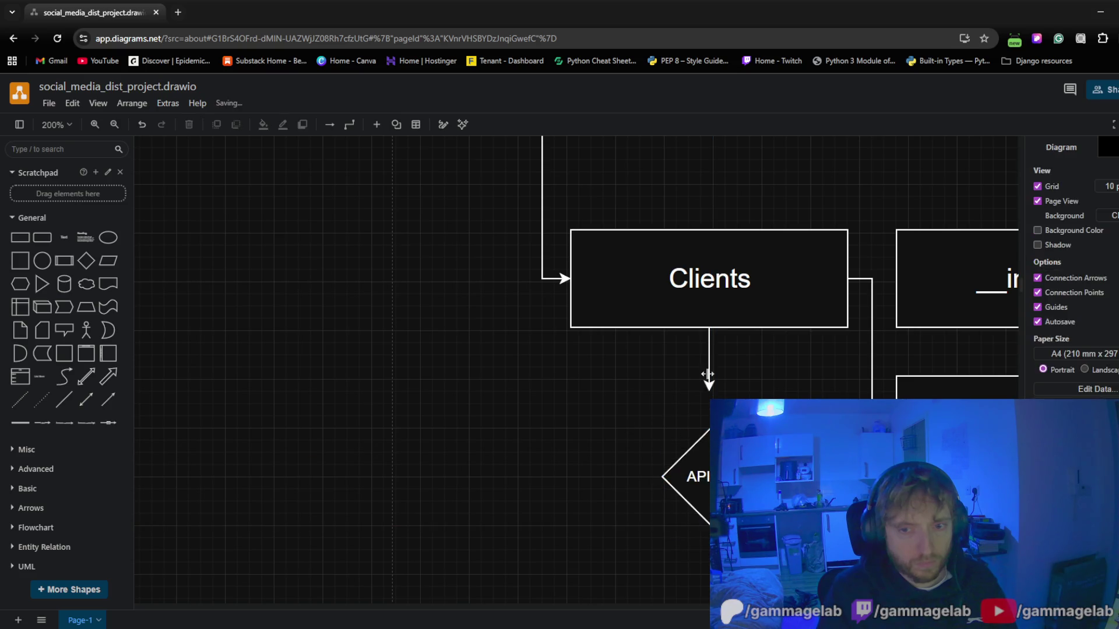
{"action": "left_click", "coordinate": [709, 375]}
{"action": "left_click_drag", "start_coordinate": [708, 423], "coordinate": [701, 480]}
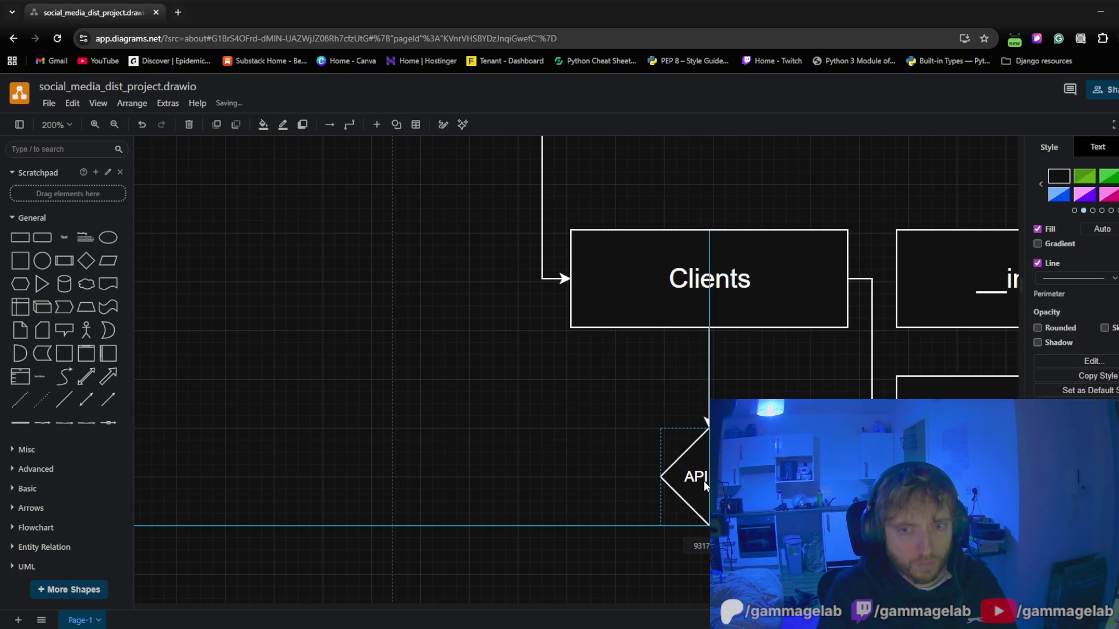
{"action": "left_click_drag", "start_coordinate": [704, 481], "coordinate": [704, 481]}
{"action": "left_click", "coordinate": [535, 420]}
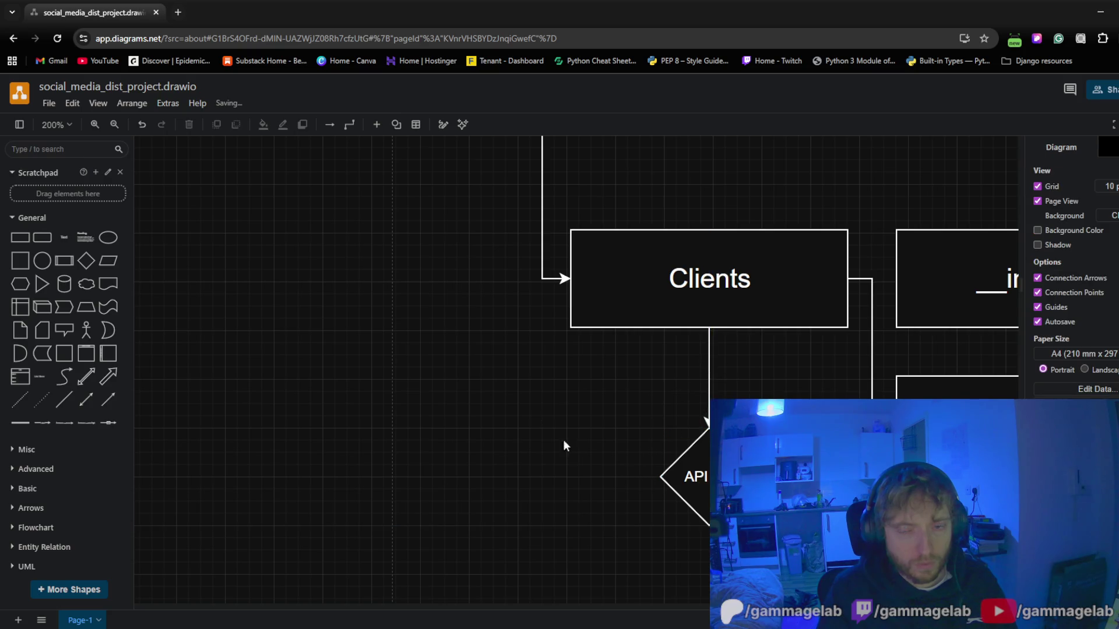
Give the Clients-to-API-call connector a dashed line pattern
{"action": "left_click", "coordinate": [708, 403]}
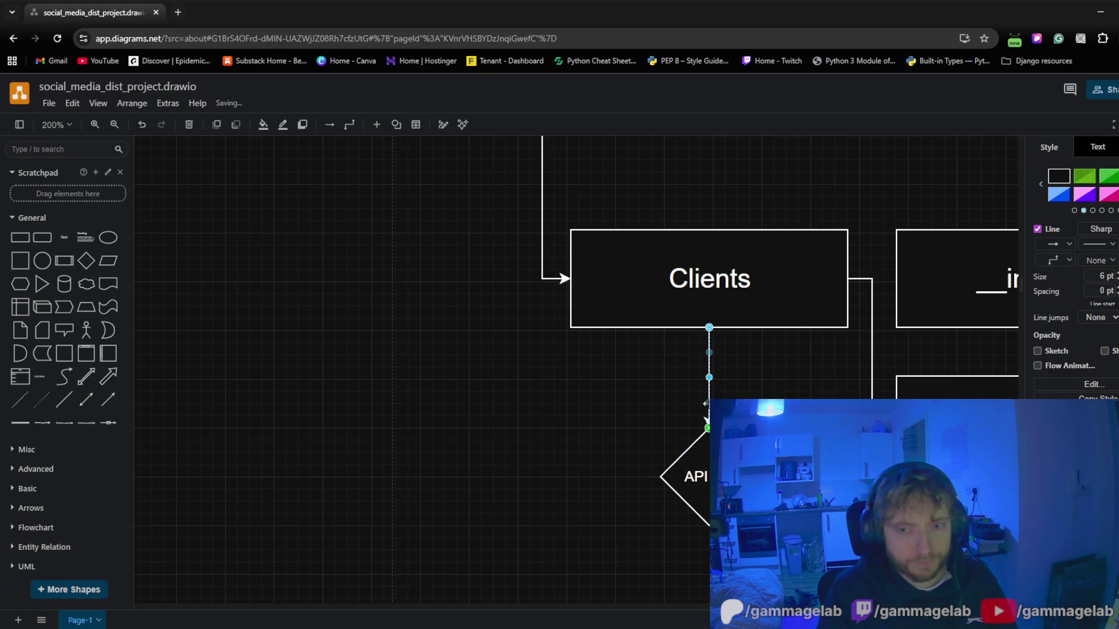
{"action": "left_click", "coordinate": [1102, 244]}
{"action": "left_click", "coordinate": [1097, 282]}
{"action": "left_click", "coordinate": [612, 376]}
{"action": "scroll", "coordinate": [437, 363], "scroll_direction": "down", "scroll_amount": 1}
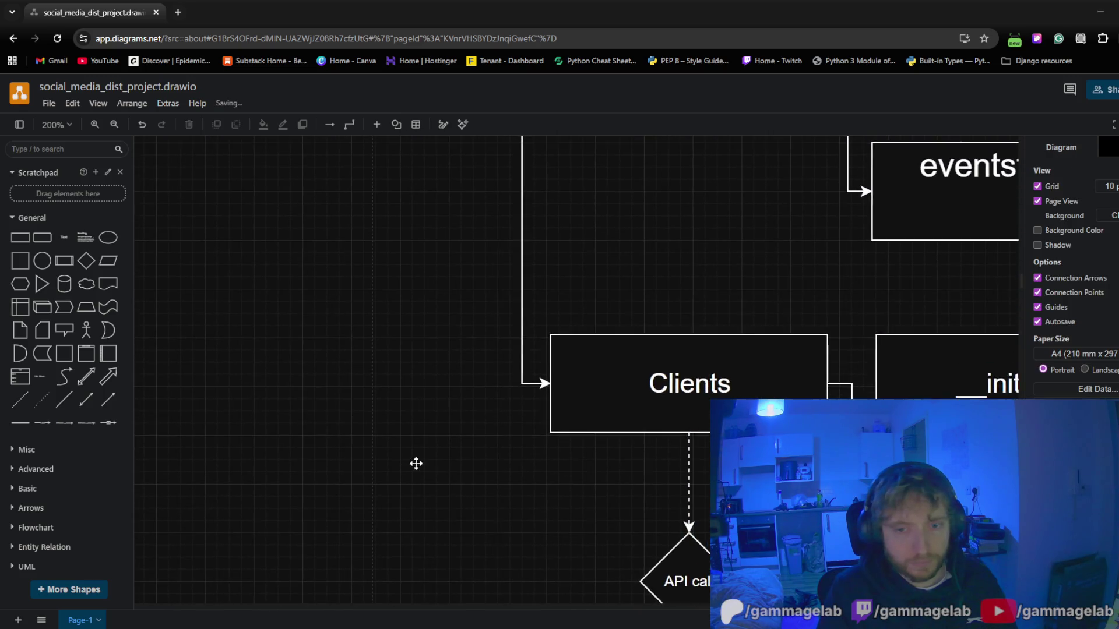
{"action": "scroll", "coordinate": [415, 462], "scroll_direction": "down", "scroll_amount": 1}
{"action": "left_click", "coordinate": [584, 508]}
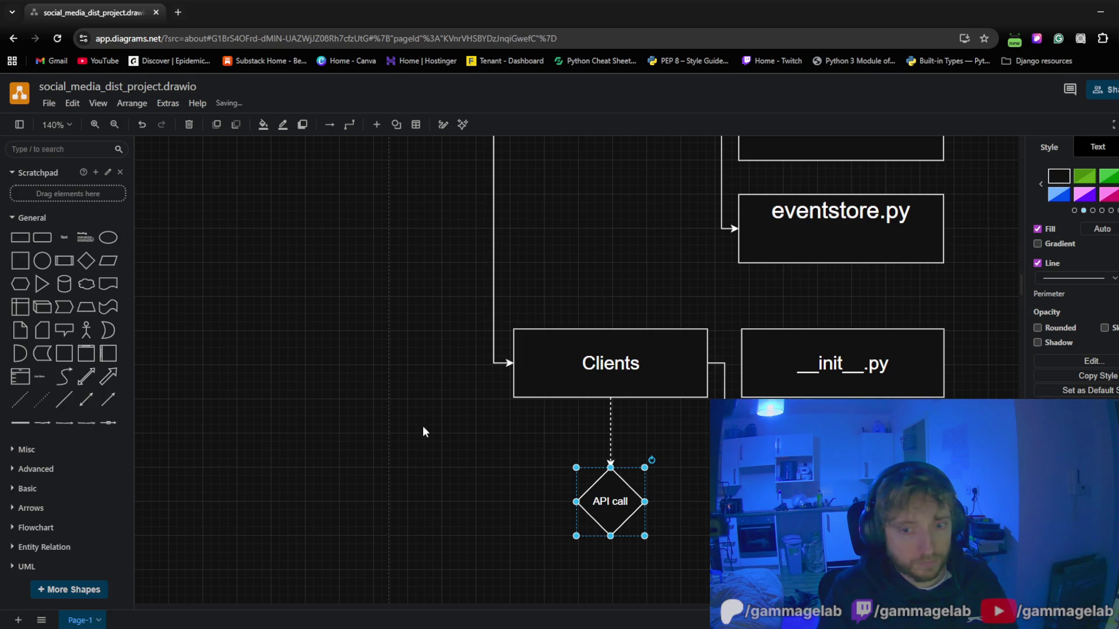
{"action": "left_click_drag", "start_coordinate": [394, 439], "coordinate": [444, 489]}
{"action": "left_click", "coordinate": [395, 416]}
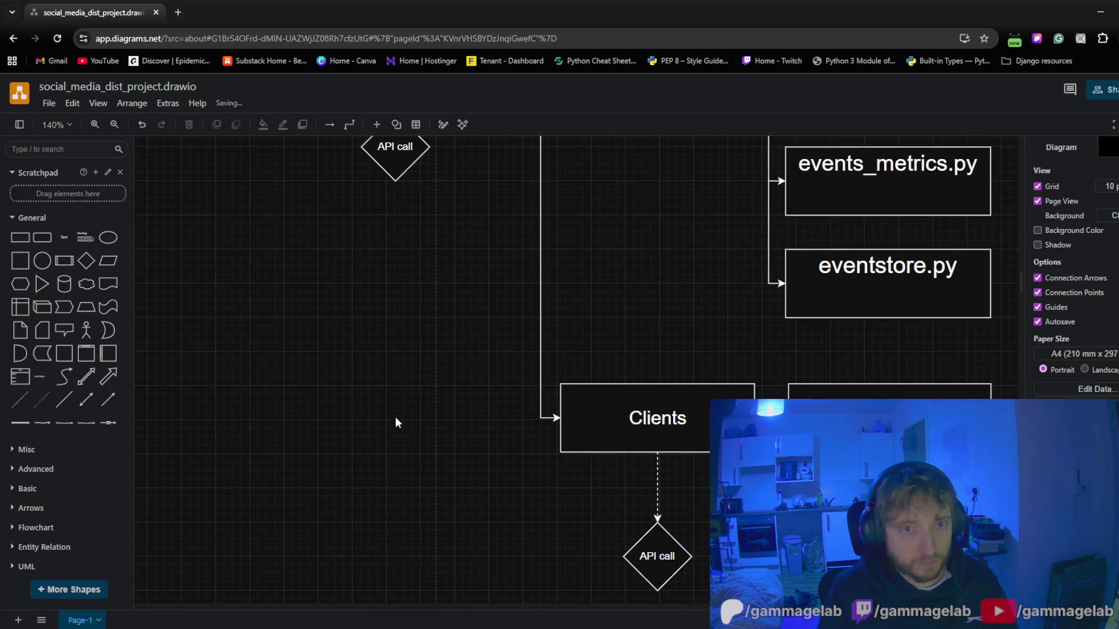
Move the upper API call diamond from the empty left area to just below models
{"action": "left_click_drag", "start_coordinate": [396, 417], "coordinate": [414, 464]}
{"action": "scroll", "coordinate": [414, 469], "scroll_direction": "down", "scroll_amount": 3}
{"action": "left_click", "coordinate": [412, 320]}
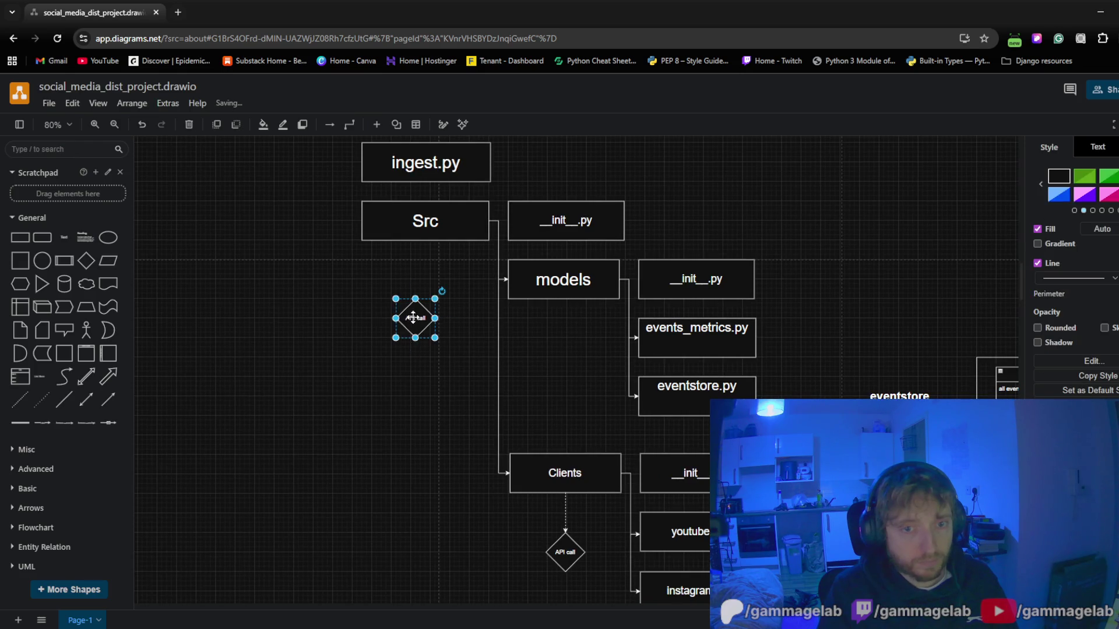
{"action": "mouse_move", "coordinate": [412, 320]}
{"action": "left_mouse_down"}
{"action": "mouse_move", "coordinate": [545, 351]}
{"action": "mouse_move", "coordinate": [565, 342]}
{"action": "left_mouse_up"}
{"action": "left_click", "coordinate": [371, 488]}
{"action": "mouse_move", "coordinate": [372, 487]}
{"action": "left_mouse_down"}
{"action": "mouse_move", "coordinate": [450, 422]}
{"action": "mouse_move", "coordinate": [392, 457]}
{"action": "left_mouse_up"}
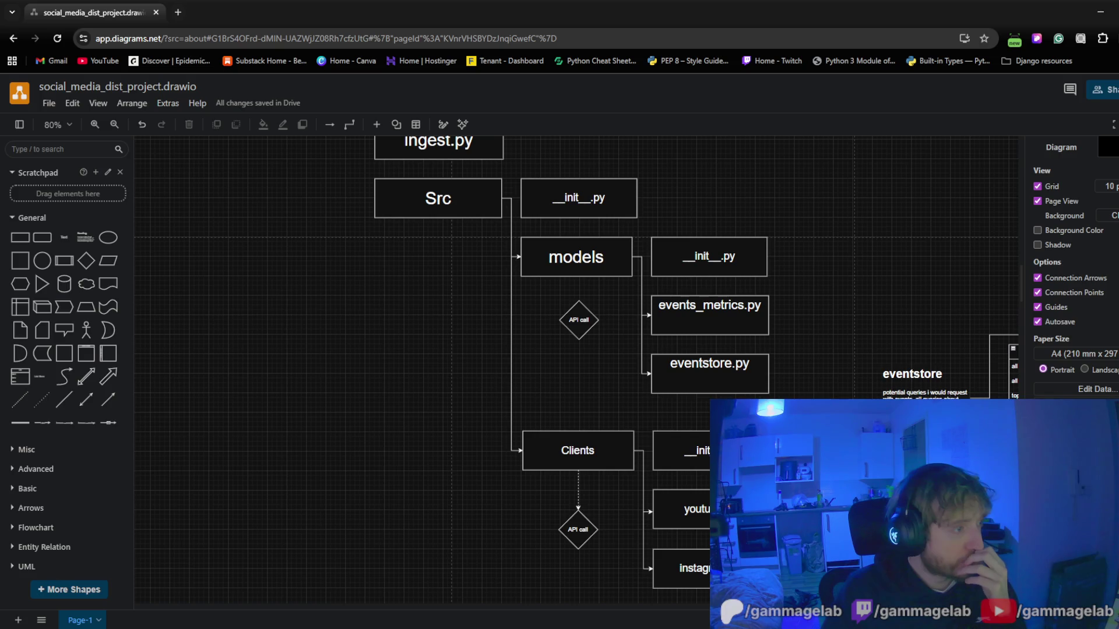
Relabel the diamond under models 'creates data object' in a smaller font and nudge it lower
{"action": "left_click", "coordinate": [578, 322]}
{"action": "type", "text": "sto"}
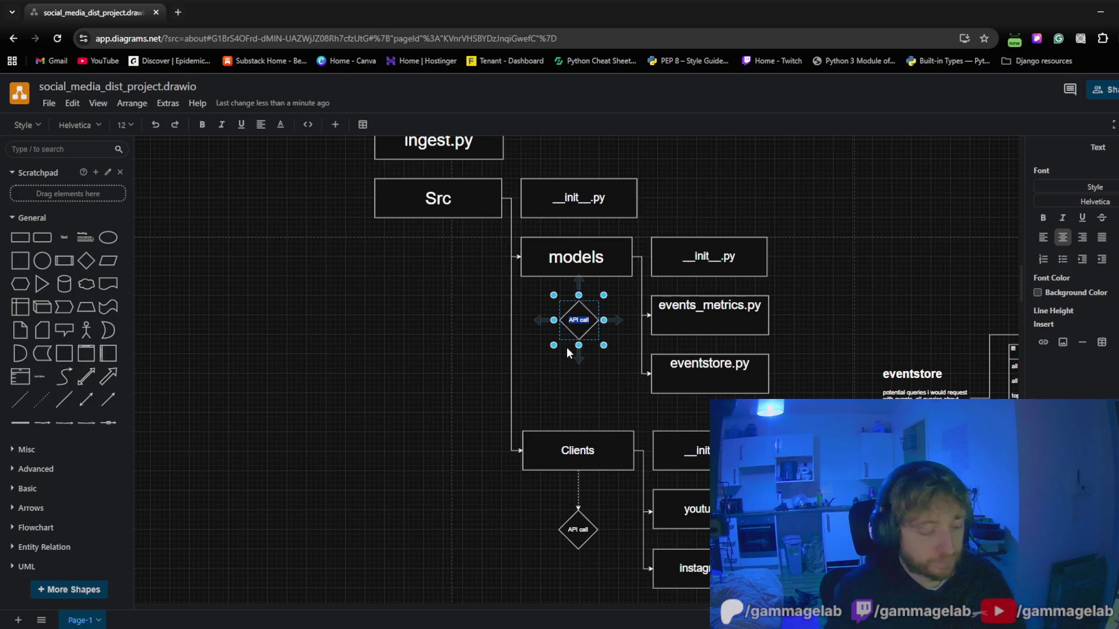
{"action": "type", "text": "r"}
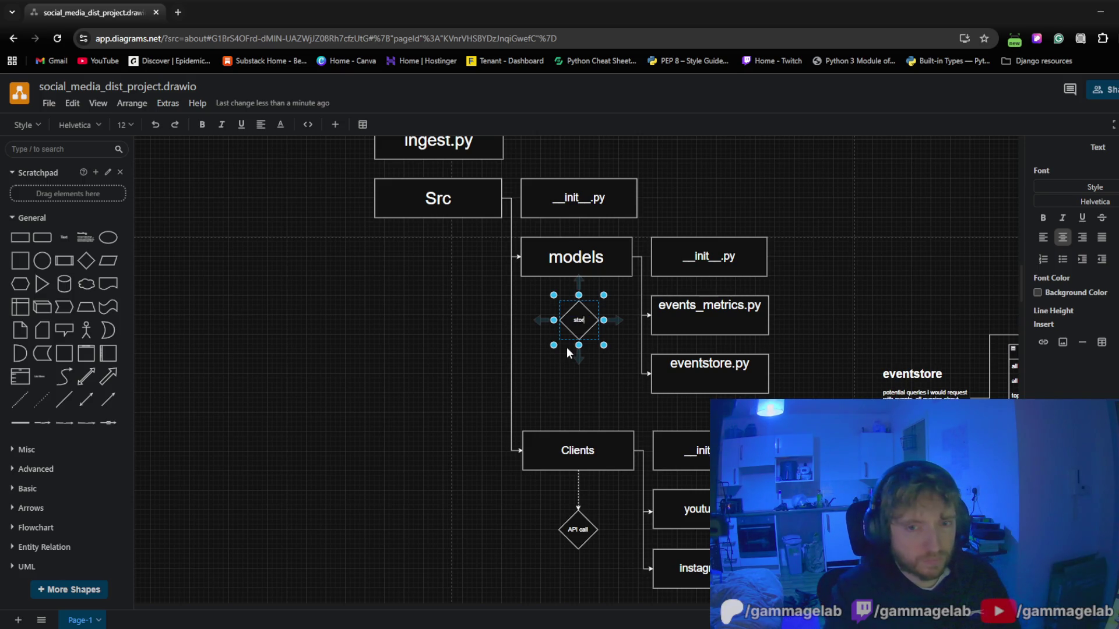
{"action": "type", "text": "escrea"}
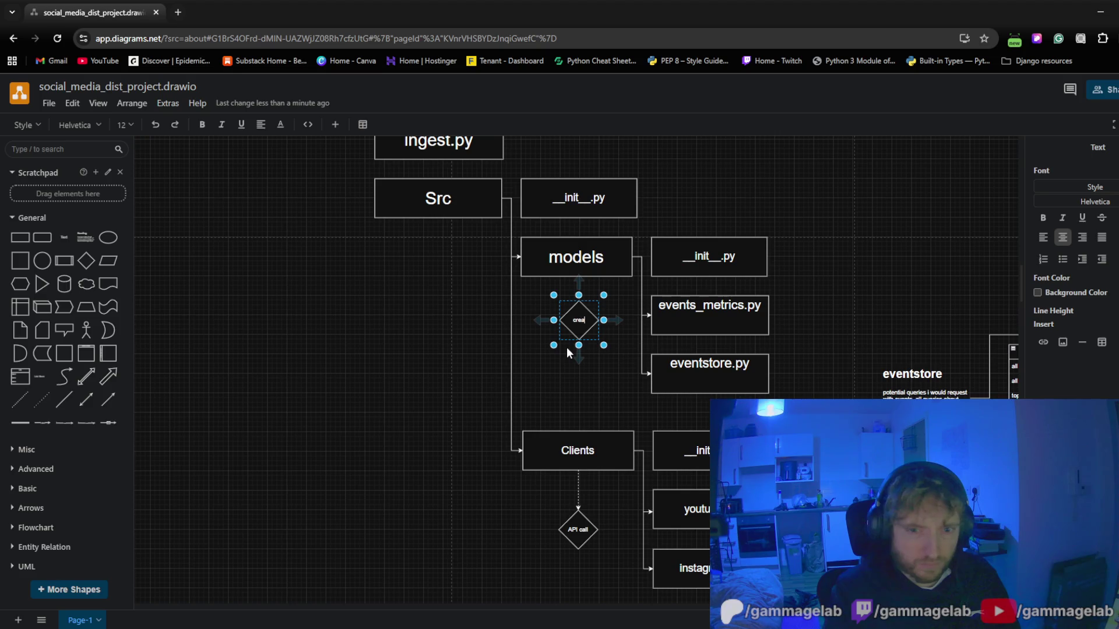
{"action": "type", "text": "tbject"}
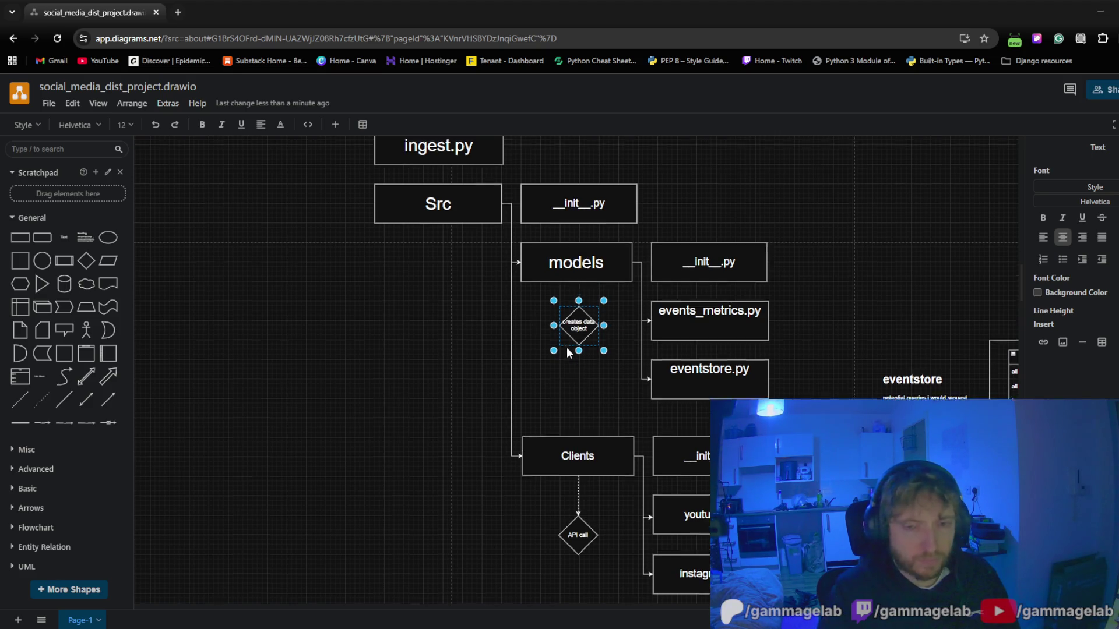
{"action": "scroll", "coordinate": [559, 385], "scroll_direction": "up", "scroll_amount": 2}
{"action": "left_click", "coordinate": [547, 407]}
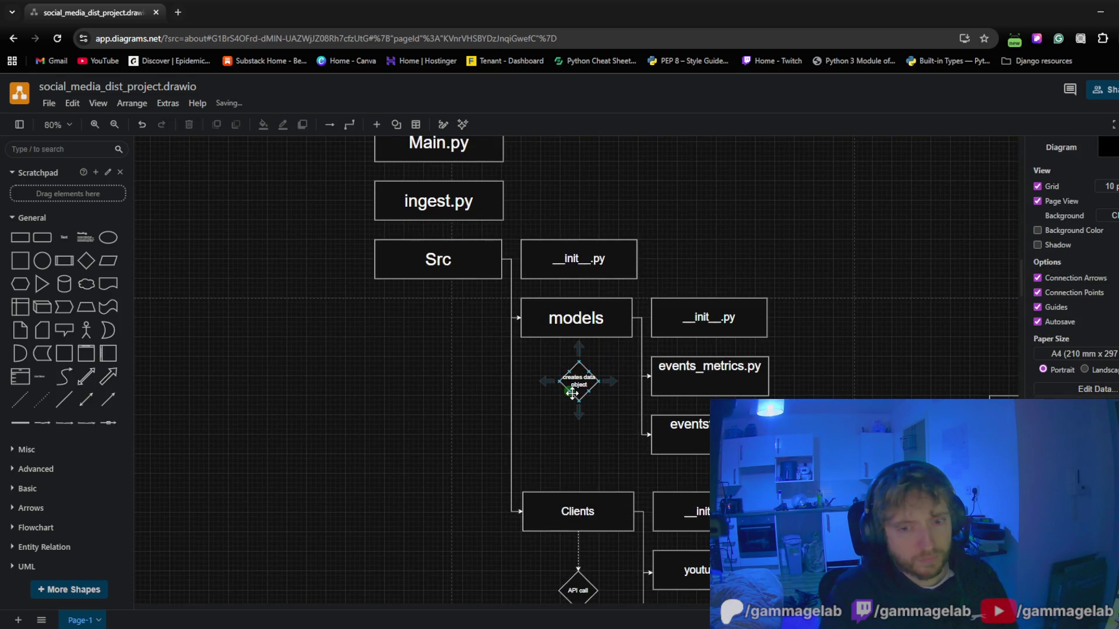
{"action": "scroll", "coordinate": [572, 394], "scroll_direction": "up", "scroll_amount": 4, "text": "ctrl"}
{"action": "double_click", "coordinate": [607, 373]}
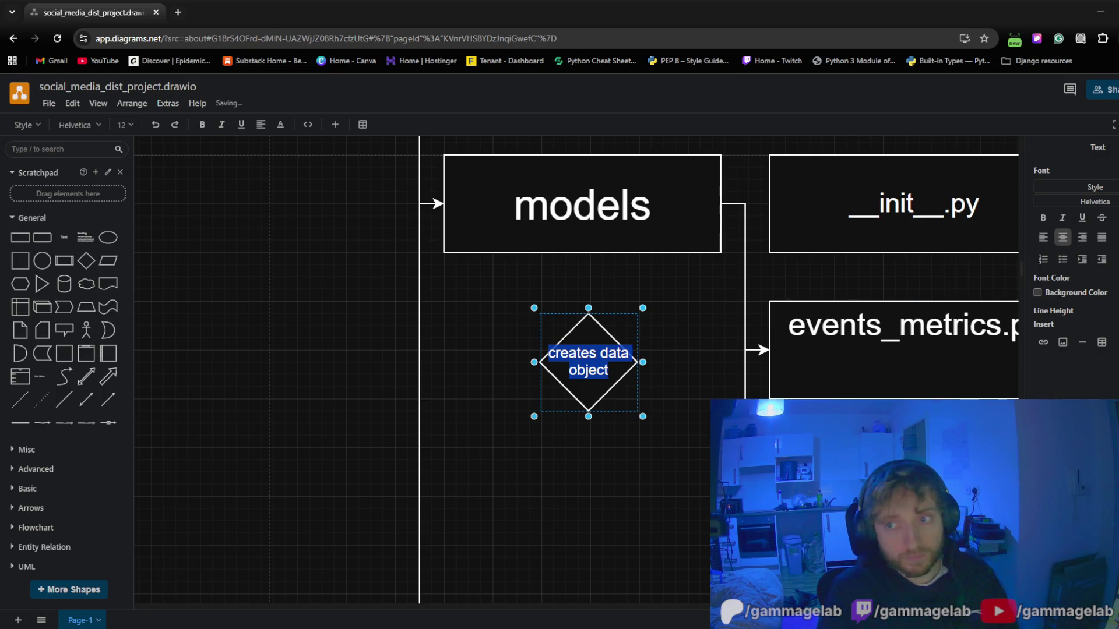
{"action": "key", "text": "ctrl+shift+comma"}
{"action": "key", "text": "ctrl+shift+comma"}
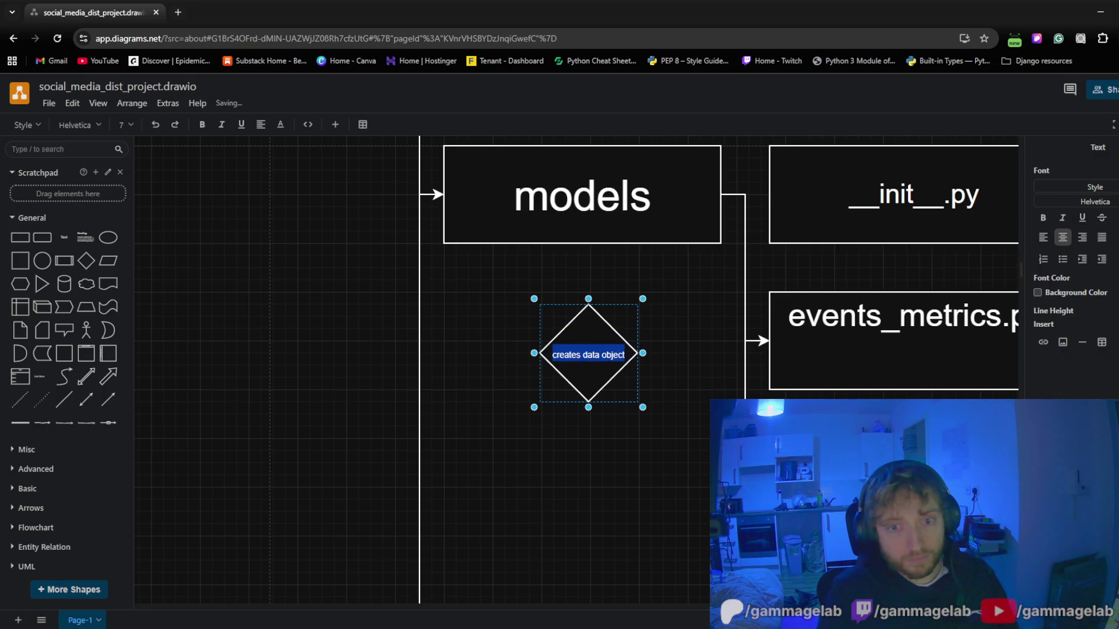
{"action": "key", "text": "Escape"}
{"action": "left_click", "coordinate": [474, 452]}
{"action": "scroll", "coordinate": [490, 380], "scroll_direction": "down", "scroll_amount": 2}
{"action": "scroll", "coordinate": [490, 380], "scroll_direction": "down", "scroll_amount": 5}
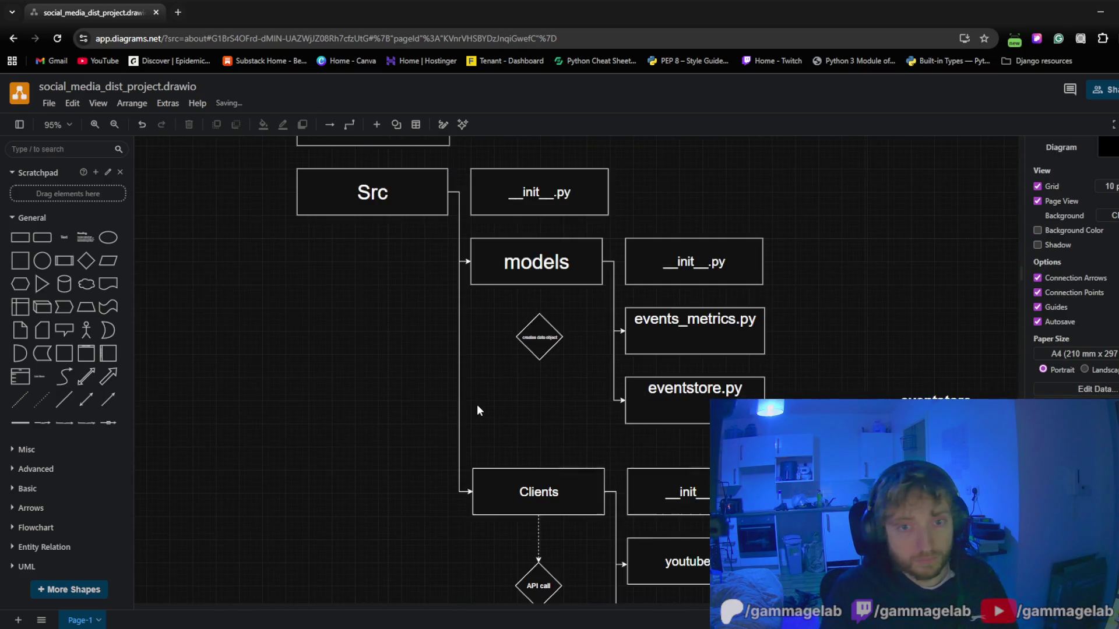
{"action": "mouse_move", "coordinate": [342, 362]}
{"action": "left_mouse_down"}
{"action": "mouse_move", "coordinate": [361, 323]}
{"action": "mouse_move", "coordinate": [394, 324]}
{"action": "mouse_move", "coordinate": [367, 499]}
{"action": "mouse_move", "coordinate": [394, 429]}
{"action": "mouse_move", "coordinate": [318, 363]}
{"action": "mouse_move", "coordinate": [278, 384]}
{"action": "left_mouse_up"}
{"action": "left_click_drag", "start_coordinate": [533, 317], "coordinate": [531, 340]}
{"action": "left_click", "coordinate": [366, 354]}
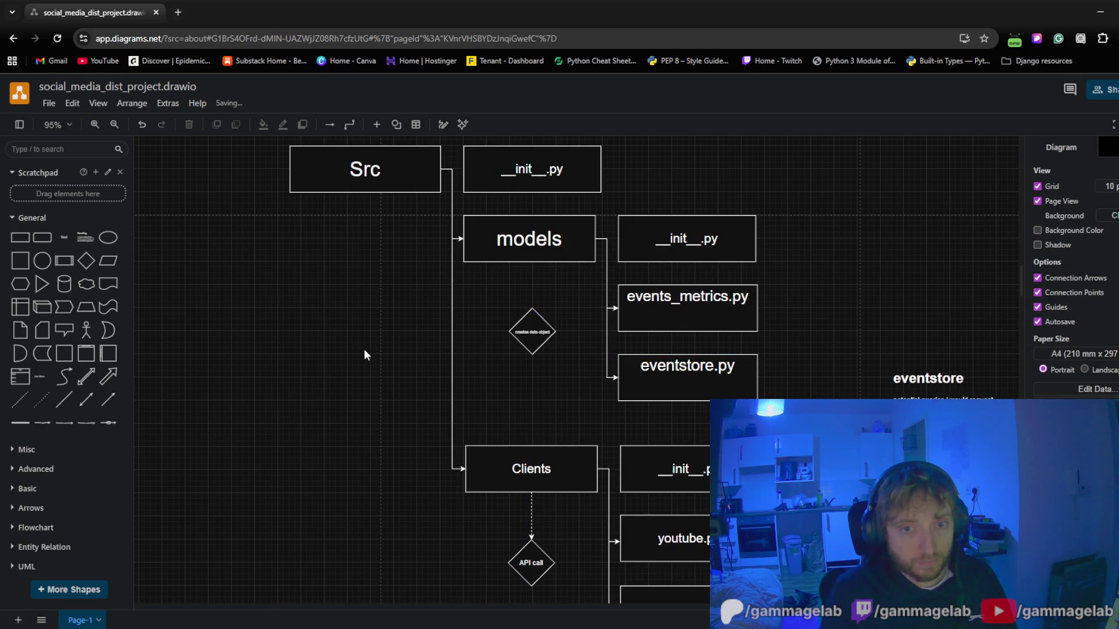
{"action": "scroll", "coordinate": [528, 280], "scroll_direction": "up", "scroll_amount": 3}
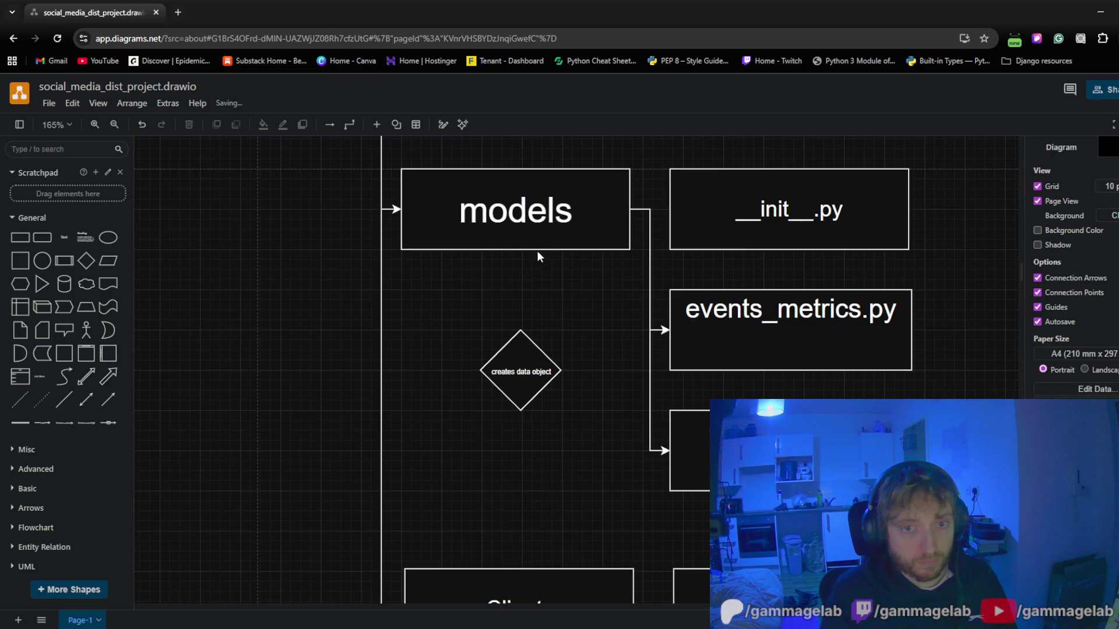
Draw a connector from models down to the creates data object diamond and make it dashed
{"action": "left_click_drag", "start_coordinate": [516, 251], "coordinate": [513, 359]}
{"action": "left_click", "coordinate": [450, 317]}
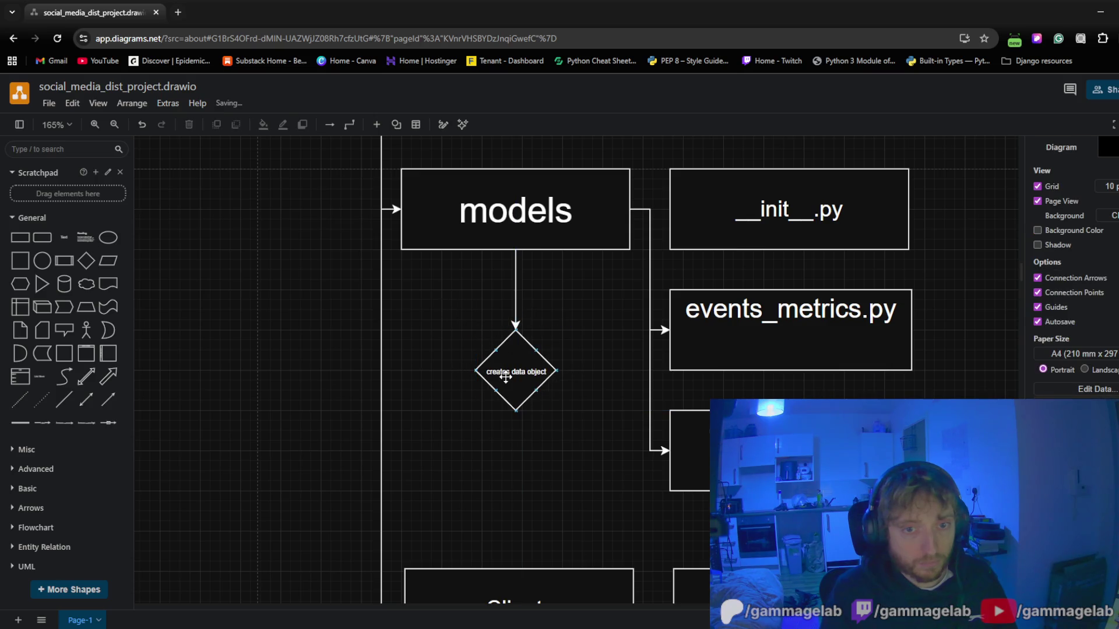
{"action": "left_click", "coordinate": [516, 306]}
{"action": "left_click", "coordinate": [1100, 245]}
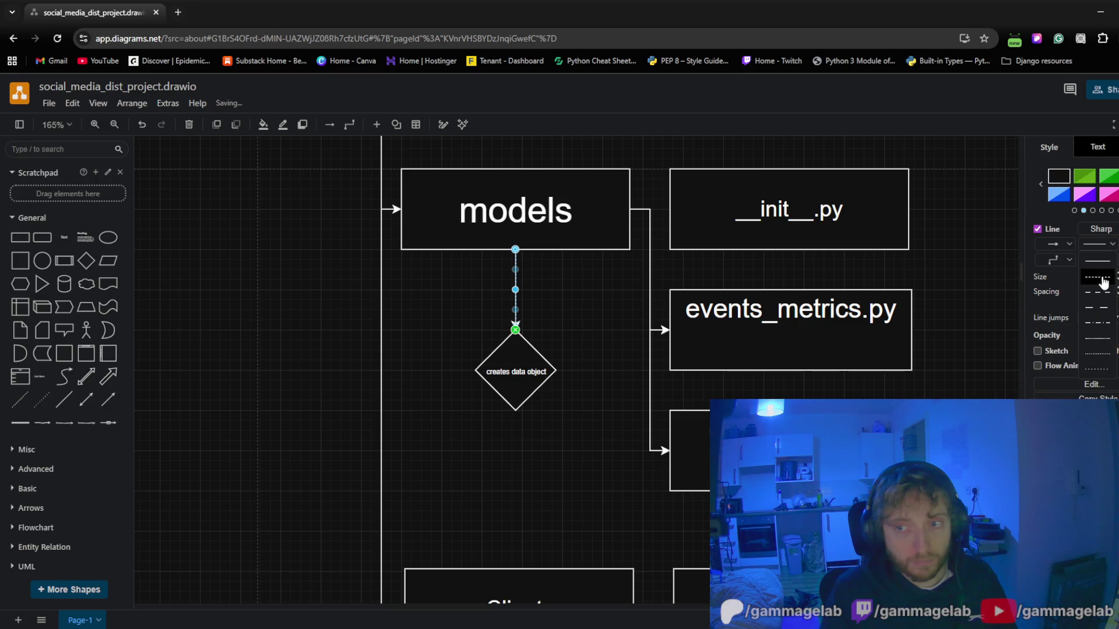
{"action": "left_click", "coordinate": [1098, 270]}
{"action": "left_click", "coordinate": [280, 408]}
{"action": "scroll", "coordinate": [265, 418], "scroll_direction": "down", "scroll_amount": 3}
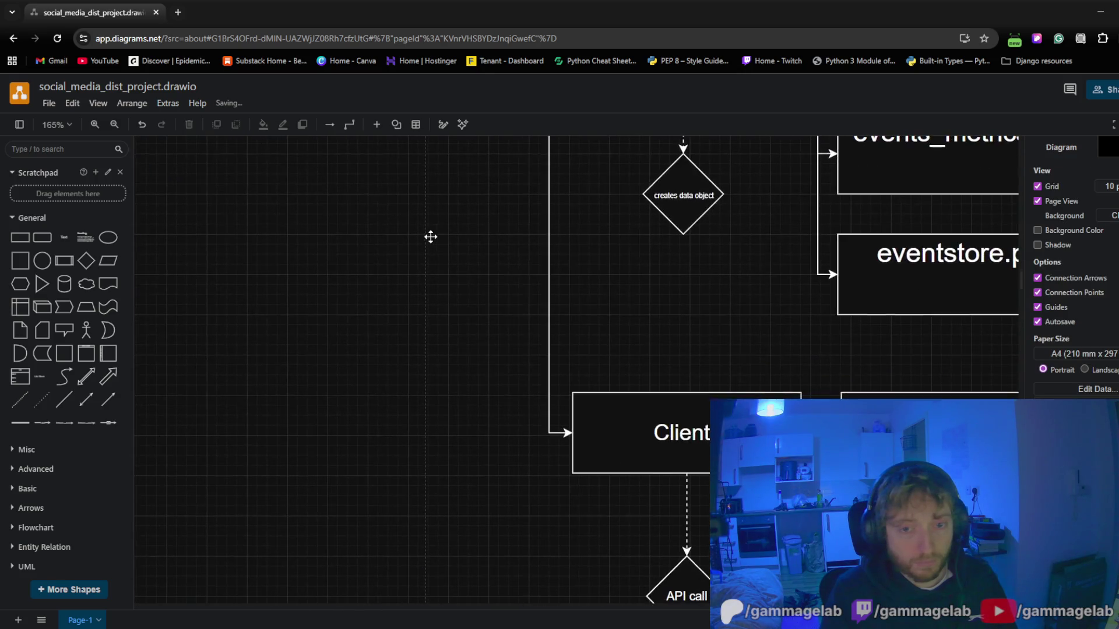
{"action": "scroll", "coordinate": [406, 379], "scroll_direction": "down", "scroll_amount": 2, "text": "ctrl"}
{"action": "scroll", "coordinate": [407, 390], "scroll_direction": "down", "scroll_amount": 1, "text": "ctrl"}
{"action": "mouse_move", "coordinate": [406, 400]}
{"action": "left_mouse_down"}
{"action": "mouse_move", "coordinate": [546, 515]}
{"action": "mouse_move", "coordinate": [548, 472]}
{"action": "left_mouse_up"}
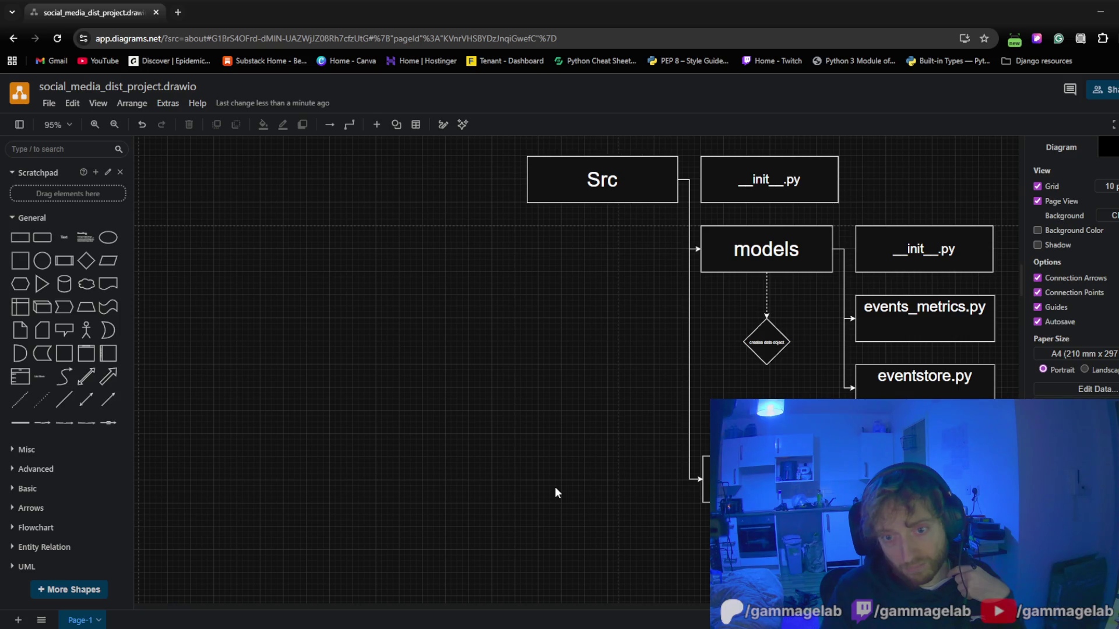
{"action": "scroll", "coordinate": [556, 493], "scroll_direction": "down", "scroll_amount": 2}
Move the models box and its files down below instagram.py
{"action": "left_click_drag", "start_coordinate": [726, 359], "coordinate": [477, 214]}
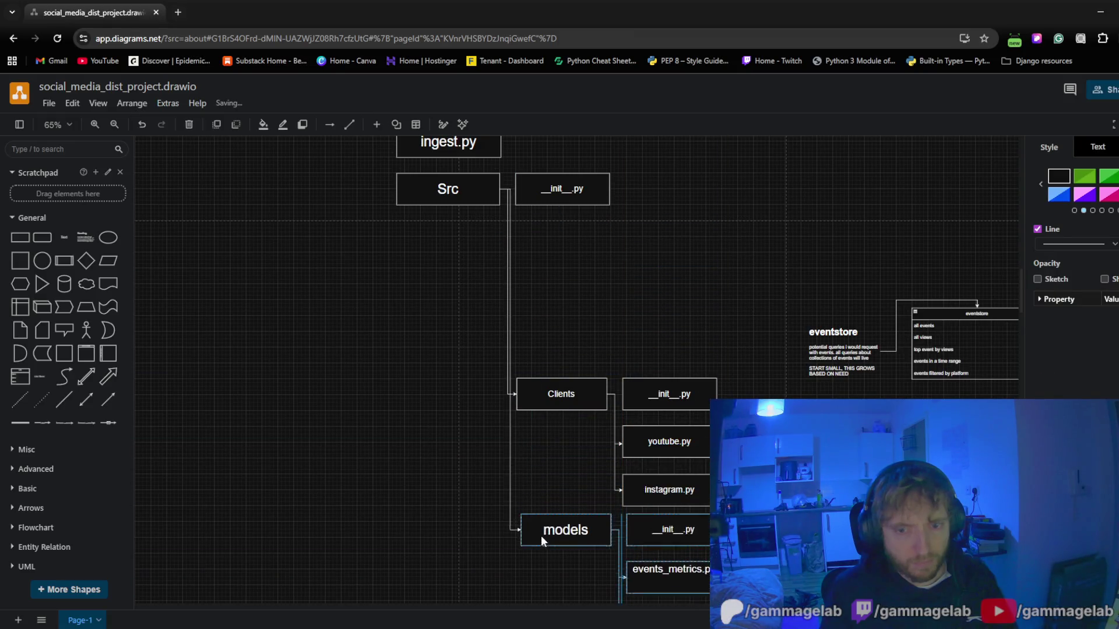
{"action": "left_click_drag", "start_coordinate": [538, 246], "coordinate": [537, 548]}
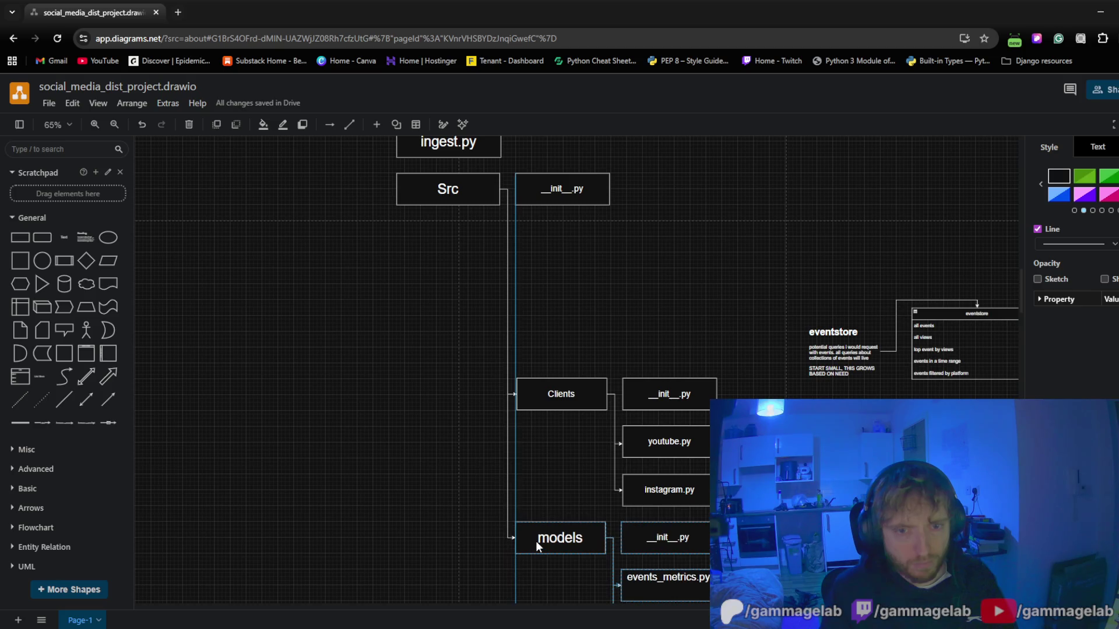
{"action": "left_click_drag", "start_coordinate": [537, 546], "coordinate": [539, 547]}
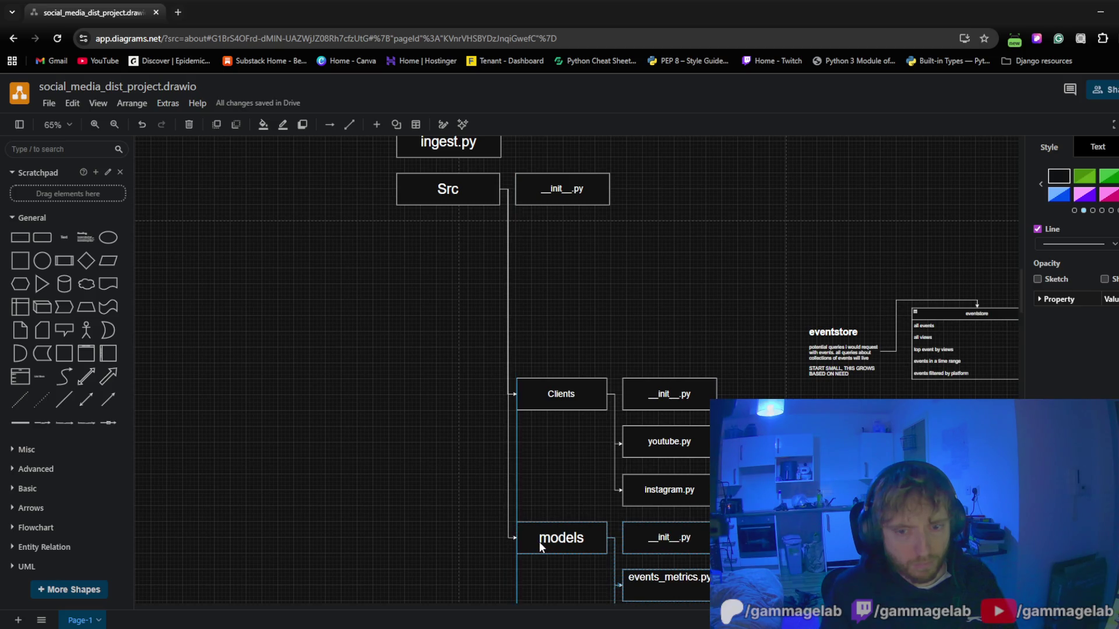
{"action": "left_click", "coordinate": [682, 307]}
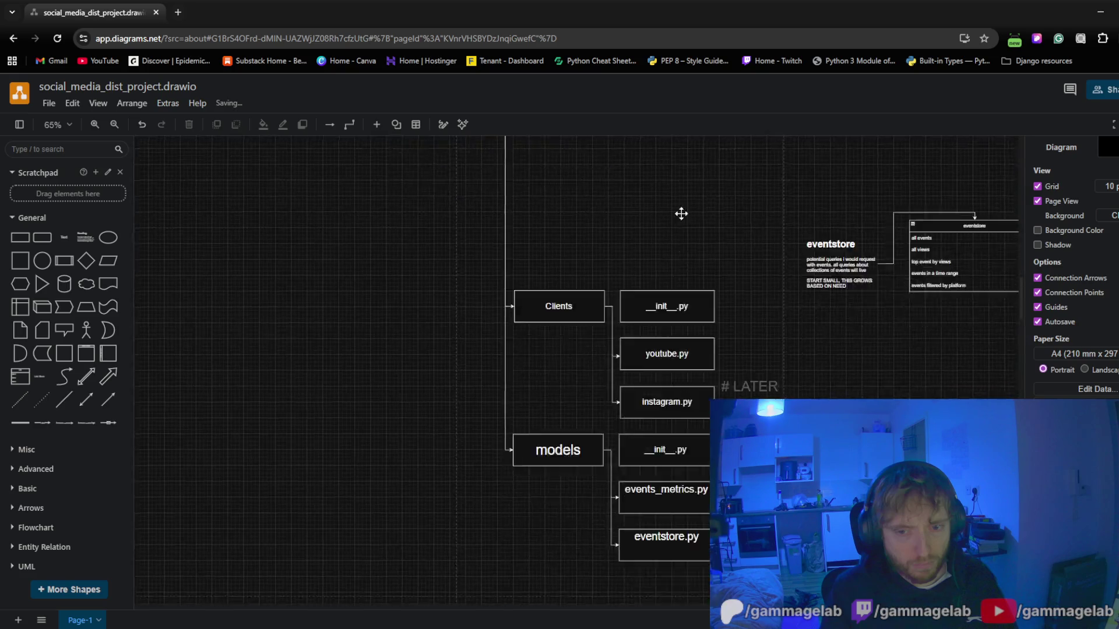
{"action": "scroll", "coordinate": [673, 394], "scroll_direction": "down", "scroll_amount": 2}
{"action": "scroll", "coordinate": [655, 490], "scroll_direction": "down", "scroll_amount": 2}
{"action": "mouse_move", "coordinate": [701, 522]}
{"action": "left_mouse_down"}
{"action": "mouse_move", "coordinate": [560, 411]}
{"action": "mouse_move", "coordinate": [521, 408]}
{"action": "left_mouse_up"}
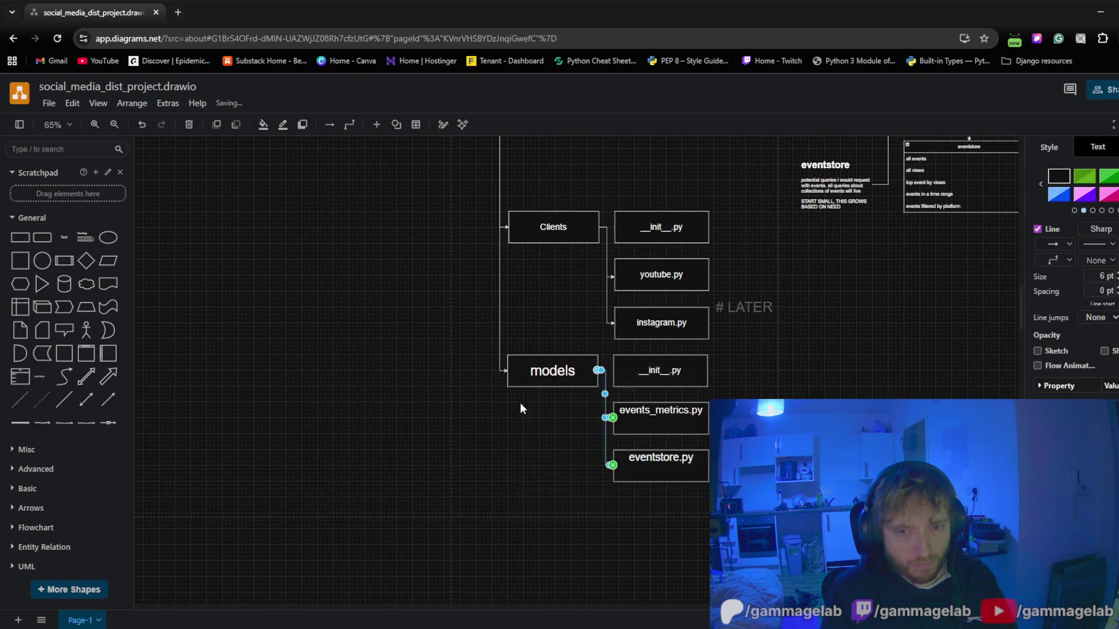
Line the models group up with its neighbours and place # LATER beside instagram.py
{"action": "left_click", "coordinate": [544, 465]}
{"action": "left_click", "coordinate": [678, 473]}
{"action": "left_click", "coordinate": [686, 420], "text": "shift"}
{"action": "left_click", "coordinate": [617, 377], "text": "shift"}
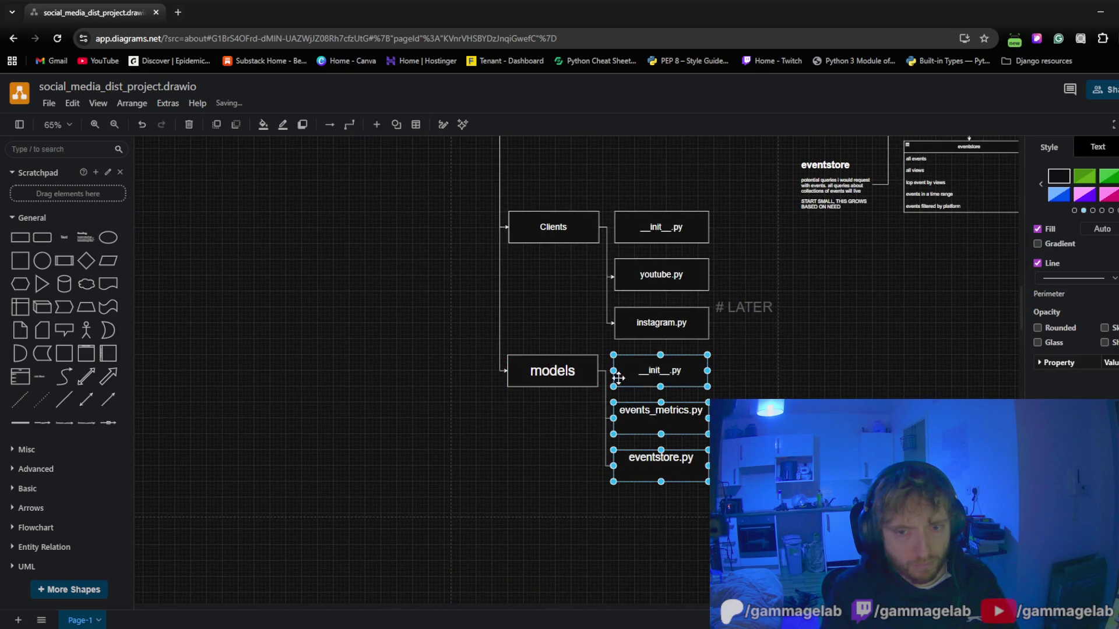
{"action": "left_click_drag", "start_coordinate": [551, 378], "coordinate": [550, 393]}
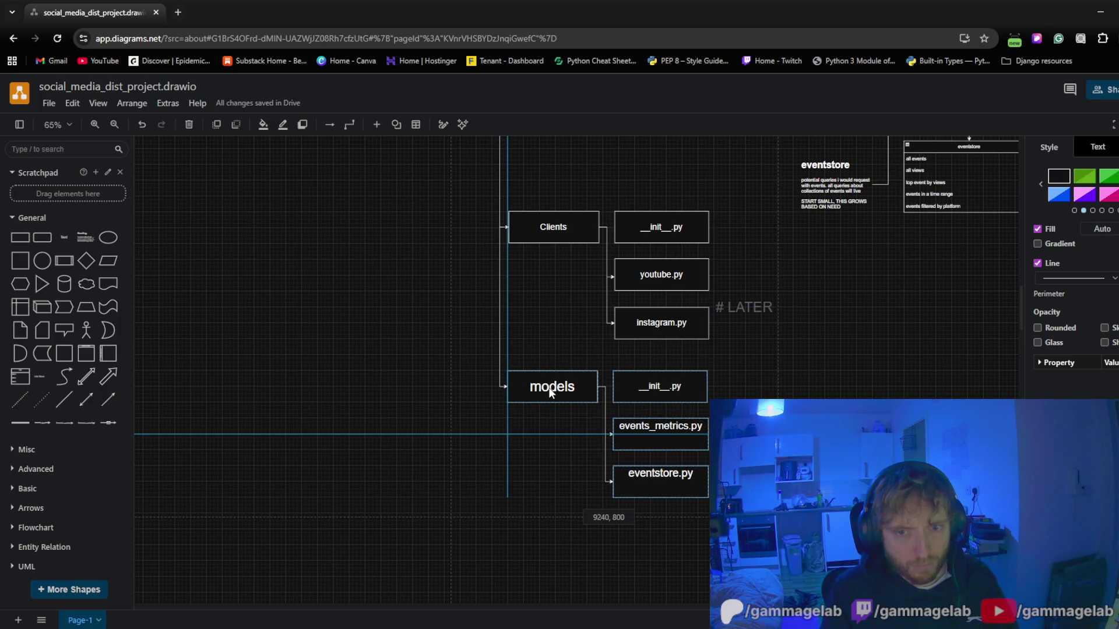
{"action": "left_click_drag", "start_coordinate": [551, 394], "coordinate": [551, 393]}
{"action": "left_click", "coordinate": [575, 338]}
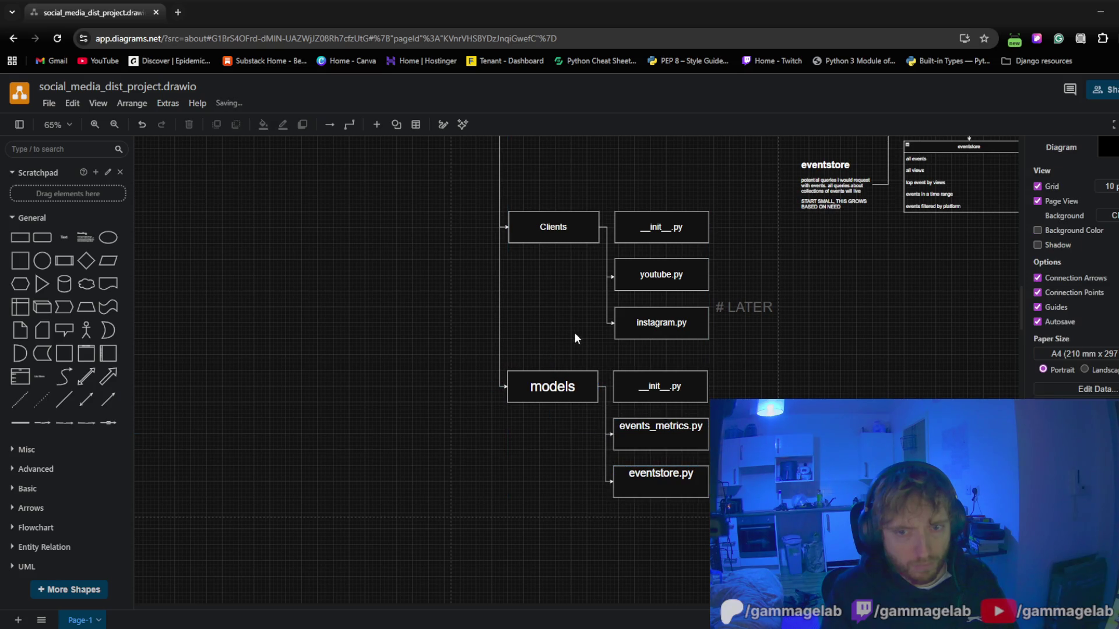
{"action": "left_click_drag", "start_coordinate": [746, 292], "coordinate": [742, 324]}
Move the Clients and models groups up under Src and delete Src's two connectors
{"action": "mouse_move", "coordinate": [776, 544]}
{"action": "left_mouse_down"}
{"action": "mouse_move", "coordinate": [497, 222]}
{"action": "mouse_move", "coordinate": [427, 195]}
{"action": "left_mouse_up"}
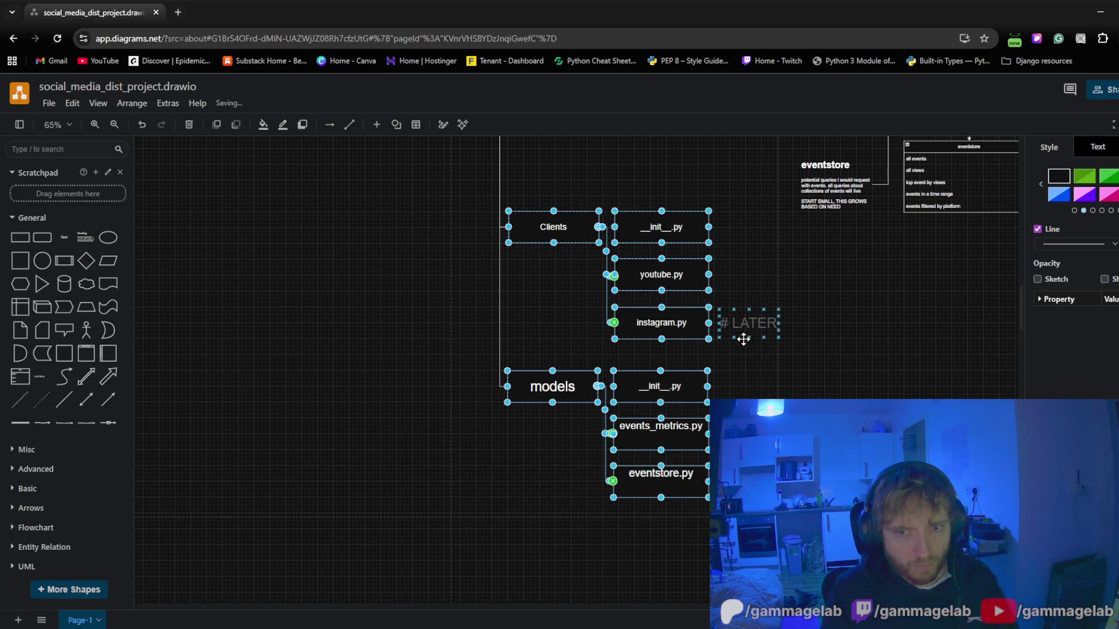
{"action": "scroll", "coordinate": [533, 312], "scroll_direction": "up", "scroll_amount": 5}
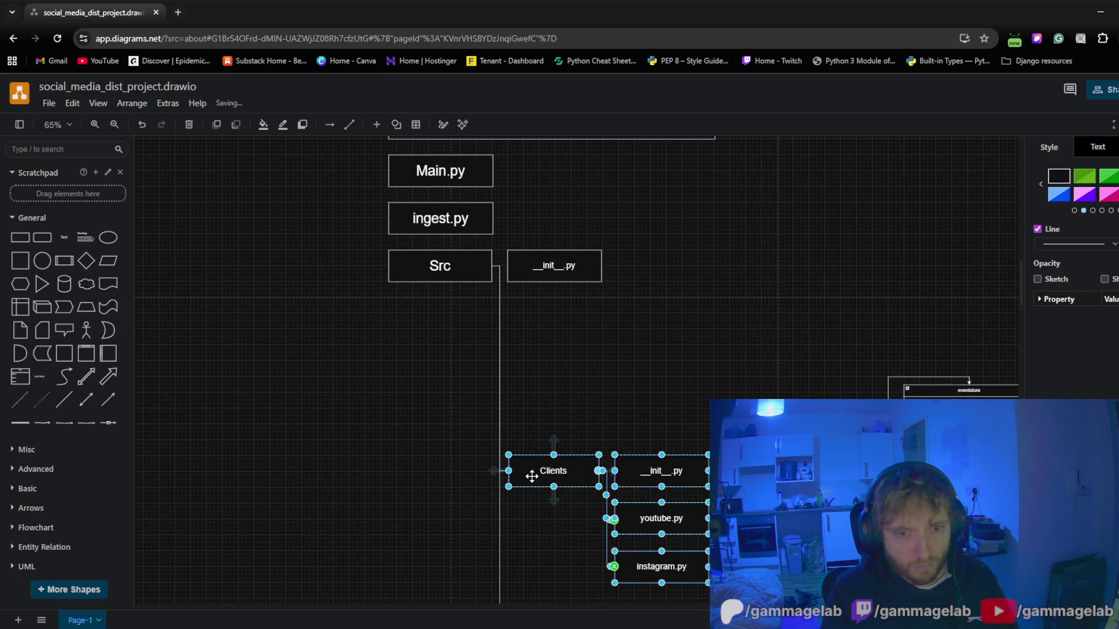
{"action": "left_click_drag", "start_coordinate": [531, 475], "coordinate": [531, 335]}
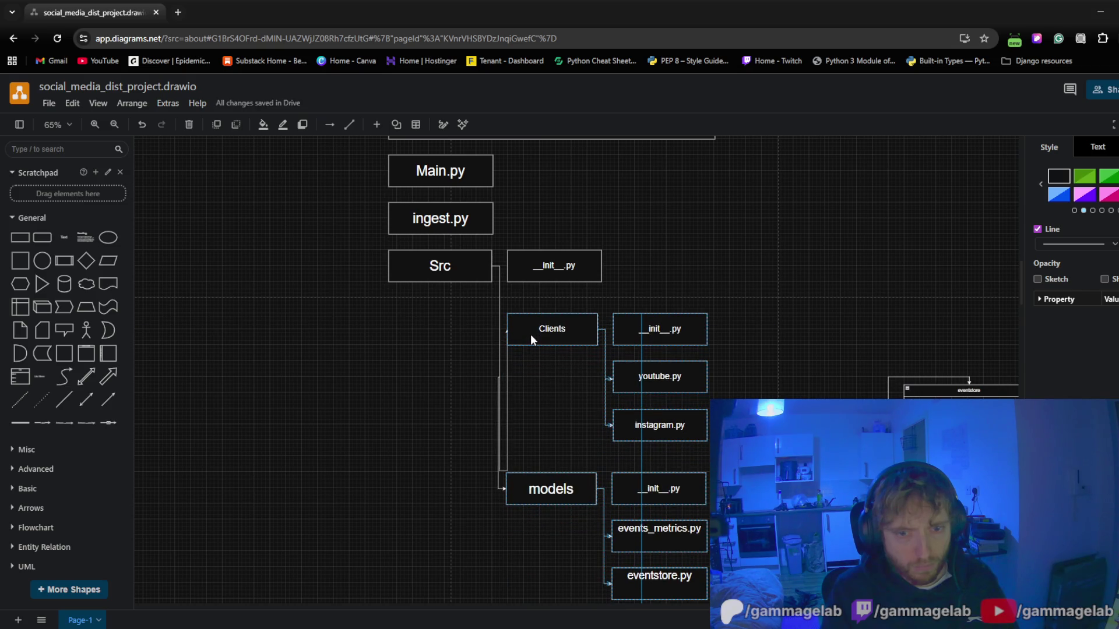
{"action": "left_click", "coordinate": [537, 408]}
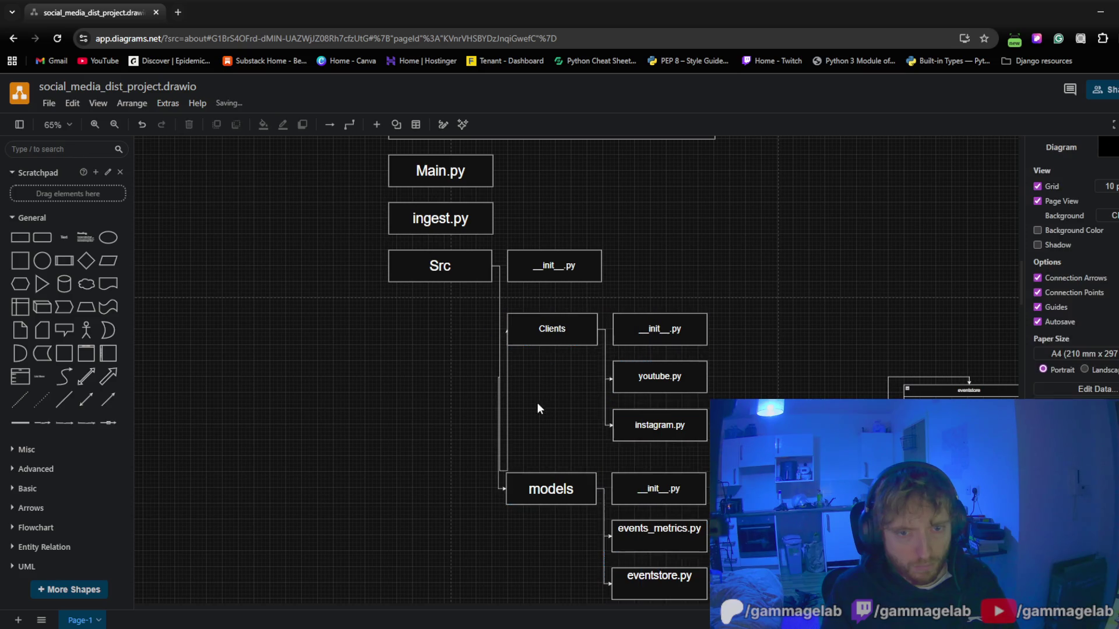
{"action": "left_click", "coordinate": [503, 410]}
{"action": "key", "text": "Delete"}
{"action": "left_click", "coordinate": [499, 437]}
{"action": "key", "text": "Delete"}
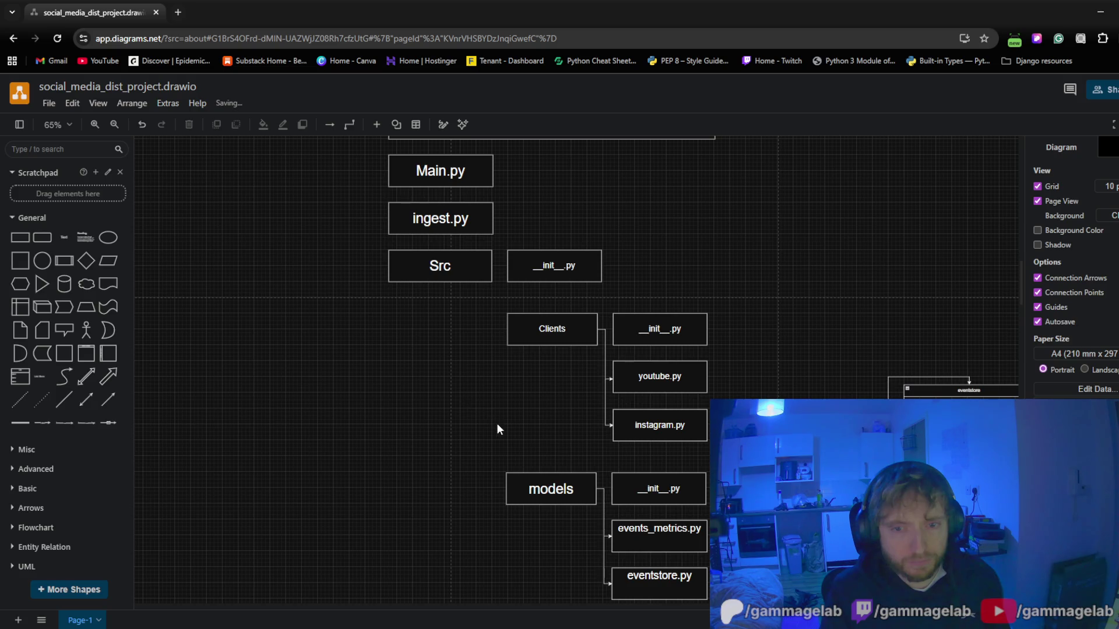
Move the eventstore text, query table and reminder box down beside eventstore.py under models
{"action": "left_click_drag", "start_coordinate": [497, 423], "coordinate": [305, 269]}
{"action": "left_click_drag", "start_coordinate": [979, 394], "coordinate": [626, 221]}
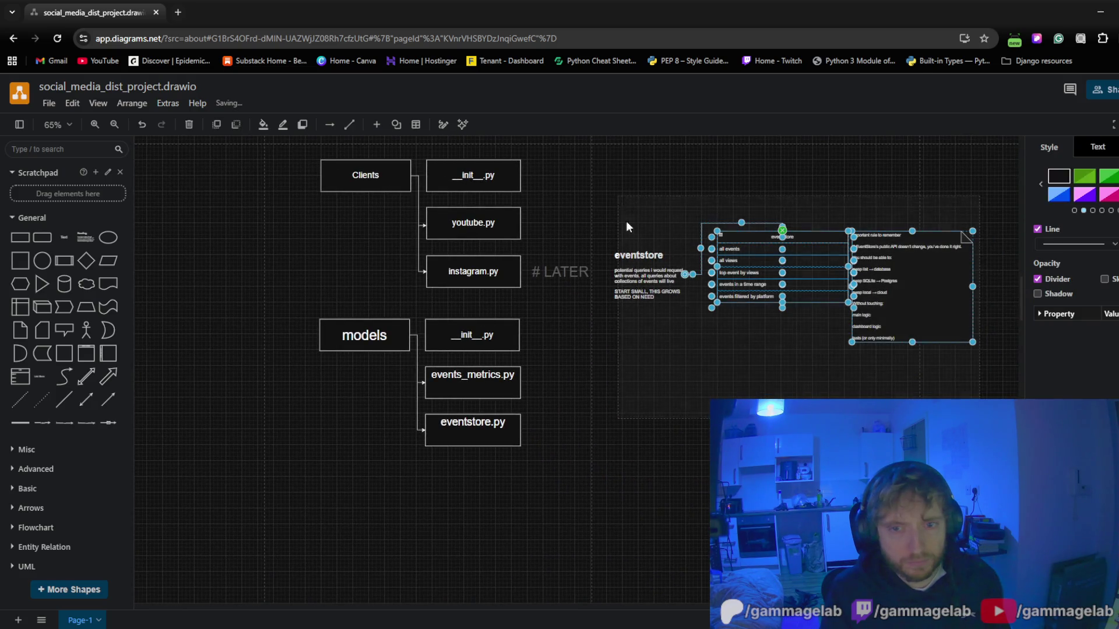
{"action": "left_click", "coordinate": [637, 262]}
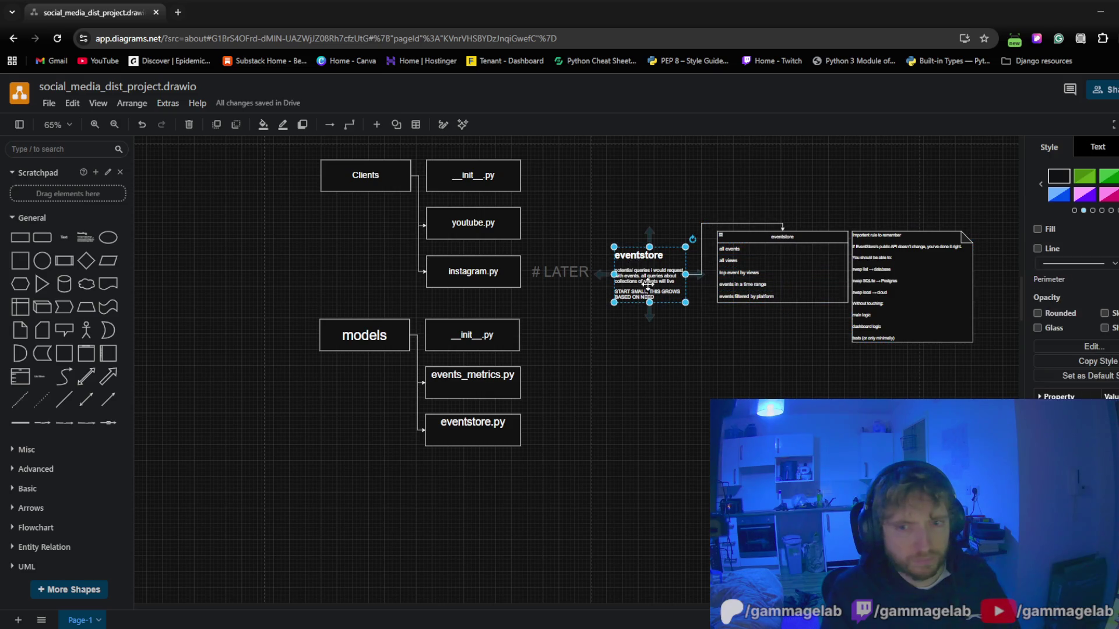
{"action": "left_click", "coordinate": [814, 236], "text": "shift"}
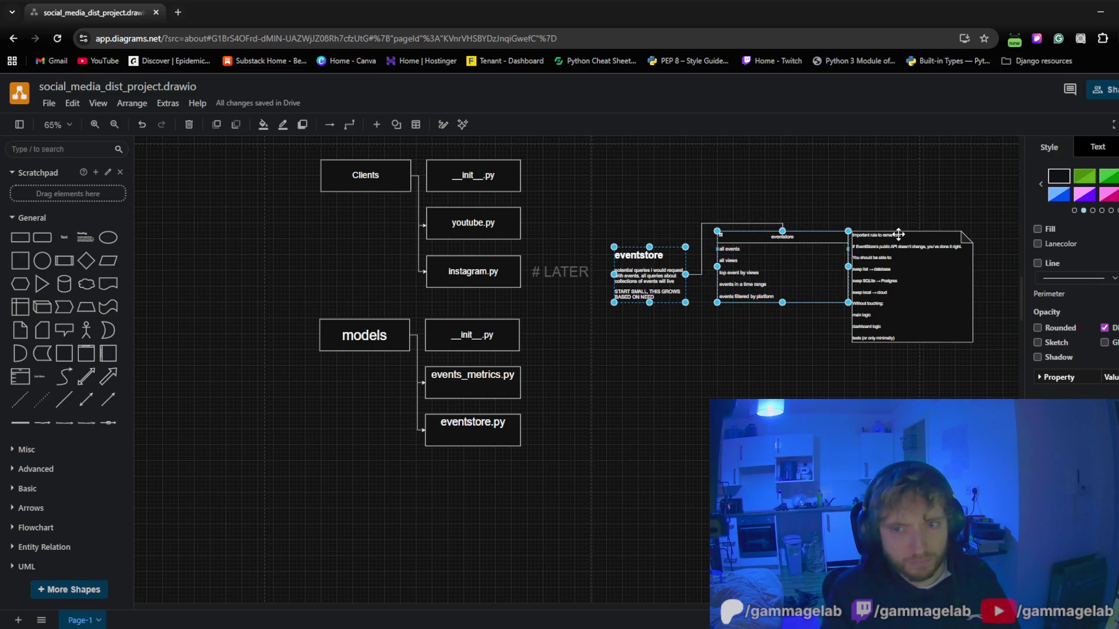
{"action": "left_click", "coordinate": [899, 234], "text": "shift"}
{"action": "mouse_move", "coordinate": [664, 274]}
{"action": "left_mouse_down"}
{"action": "mouse_move", "coordinate": [656, 308]}
{"action": "mouse_move", "coordinate": [589, 399]}
{"action": "left_mouse_up"}
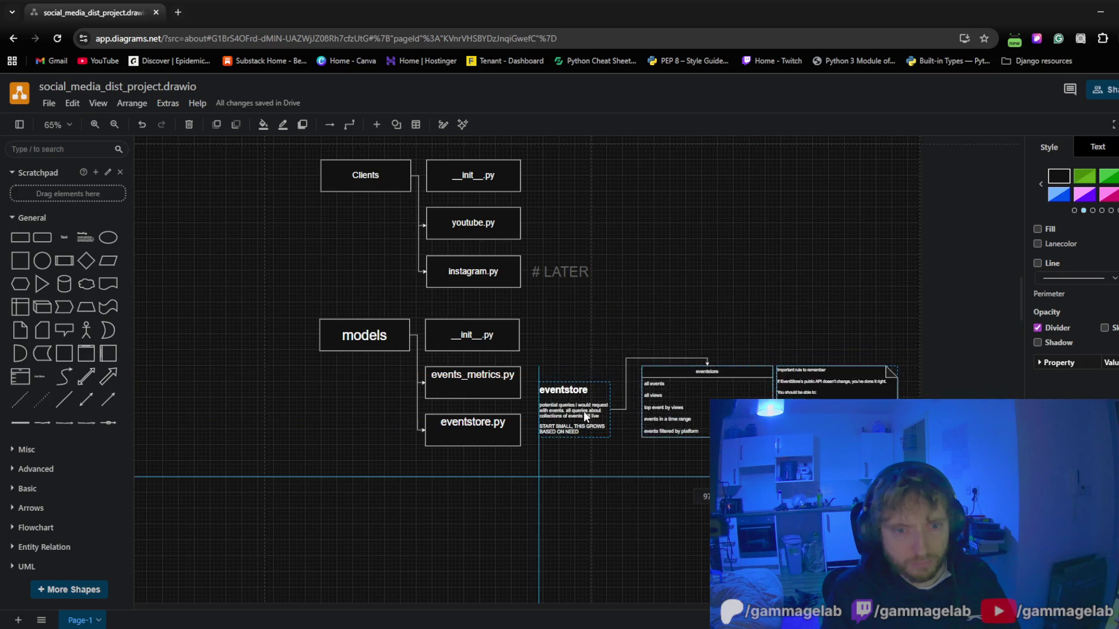
{"action": "left_click", "coordinate": [689, 233]}
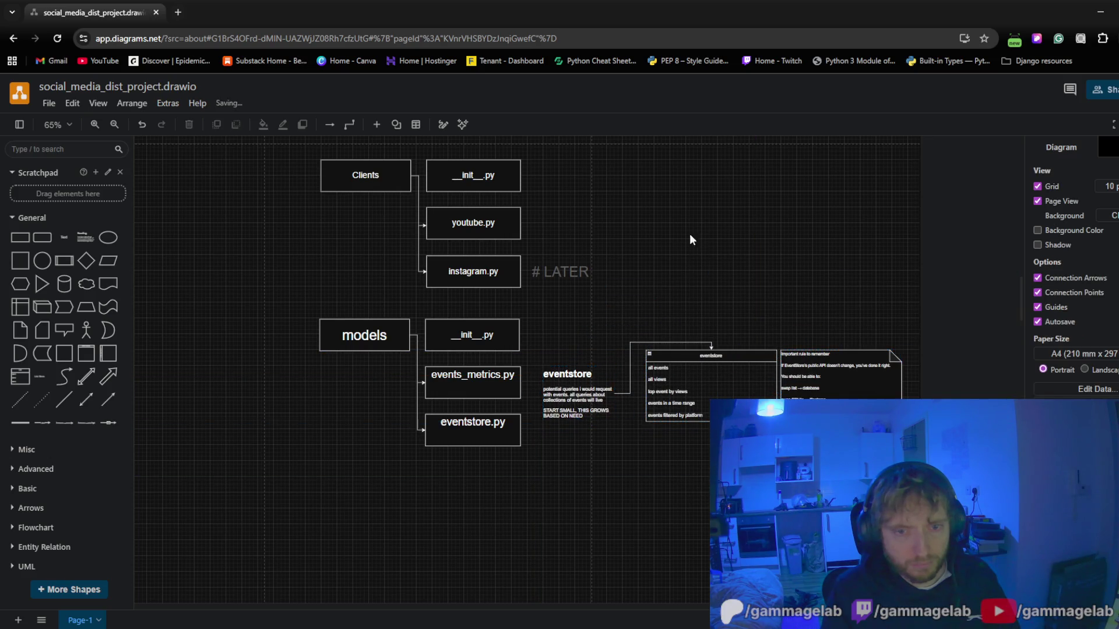
{"action": "scroll", "coordinate": [595, 289], "scroll_direction": "up", "scroll_amount": 3}
{"action": "scroll", "coordinate": [596, 289], "scroll_direction": "left", "scroll_amount": 3}
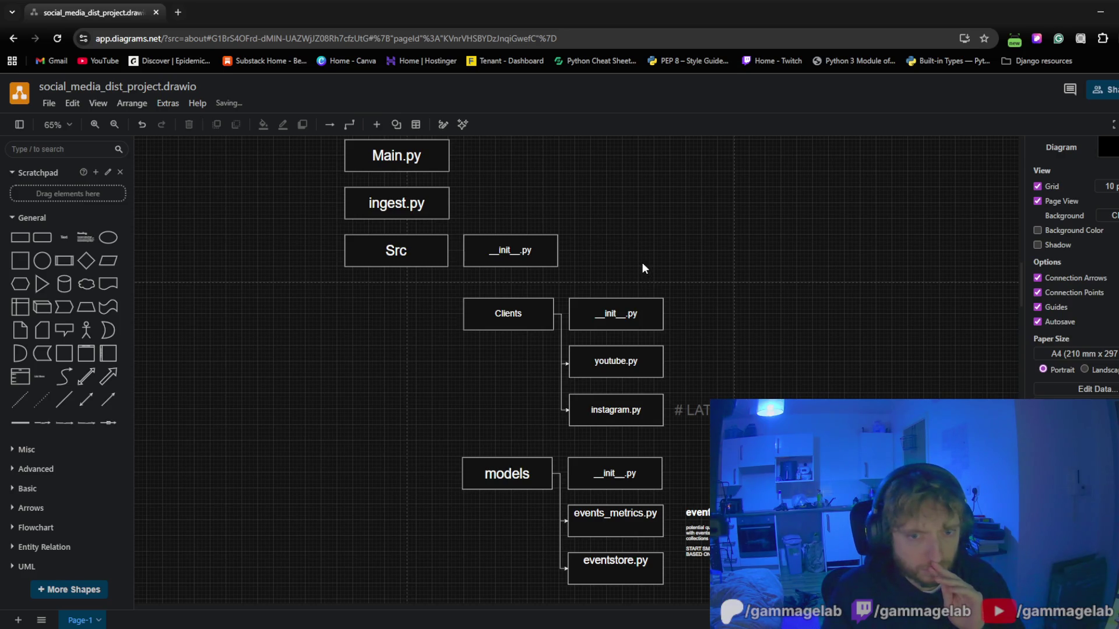
Draw connectors from Src down to Clients and to models along one trunk line
{"action": "left_click_drag", "start_coordinate": [423, 360], "coordinate": [518, 326]}
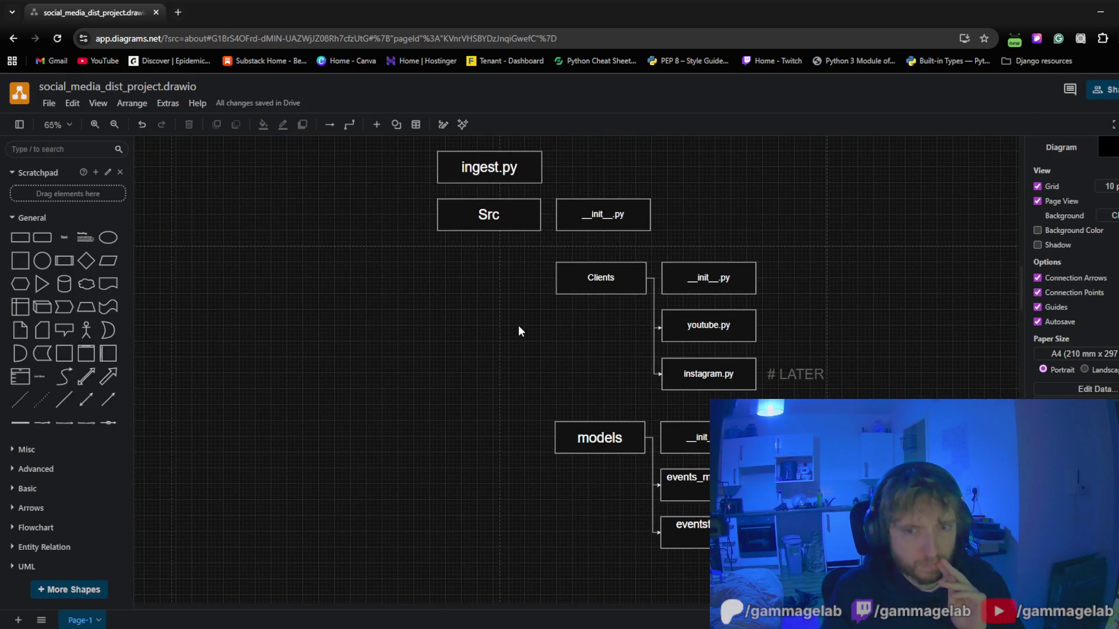
{"action": "left_click", "coordinate": [510, 232]}
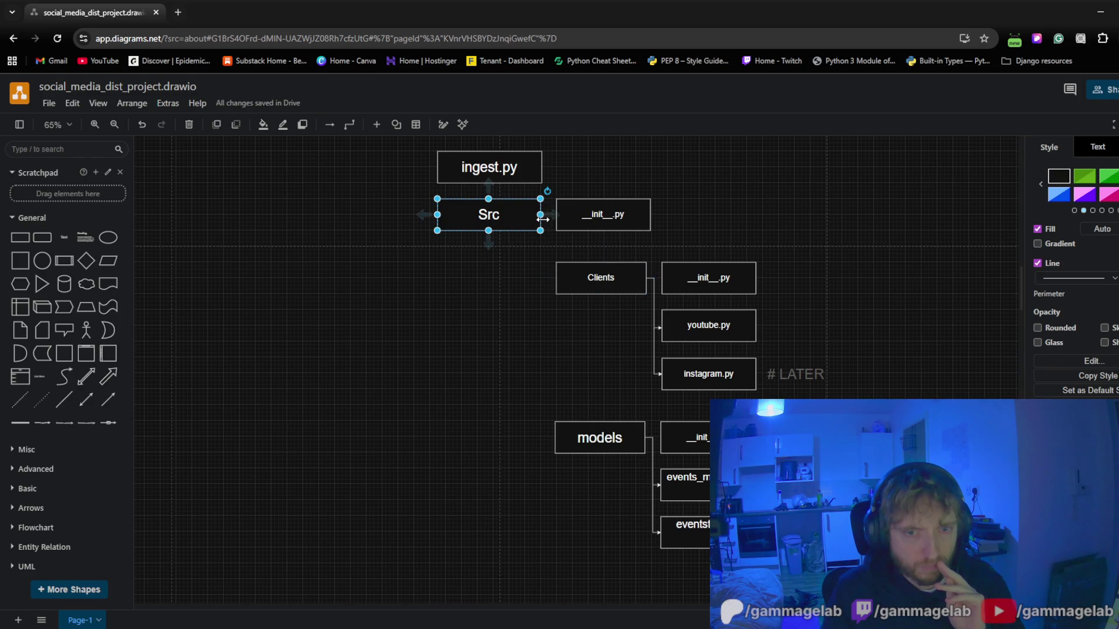
{"action": "mouse_move", "coordinate": [543, 219]}
{"action": "left_click_drag", "start_coordinate": [549, 218], "coordinate": [556, 278]}
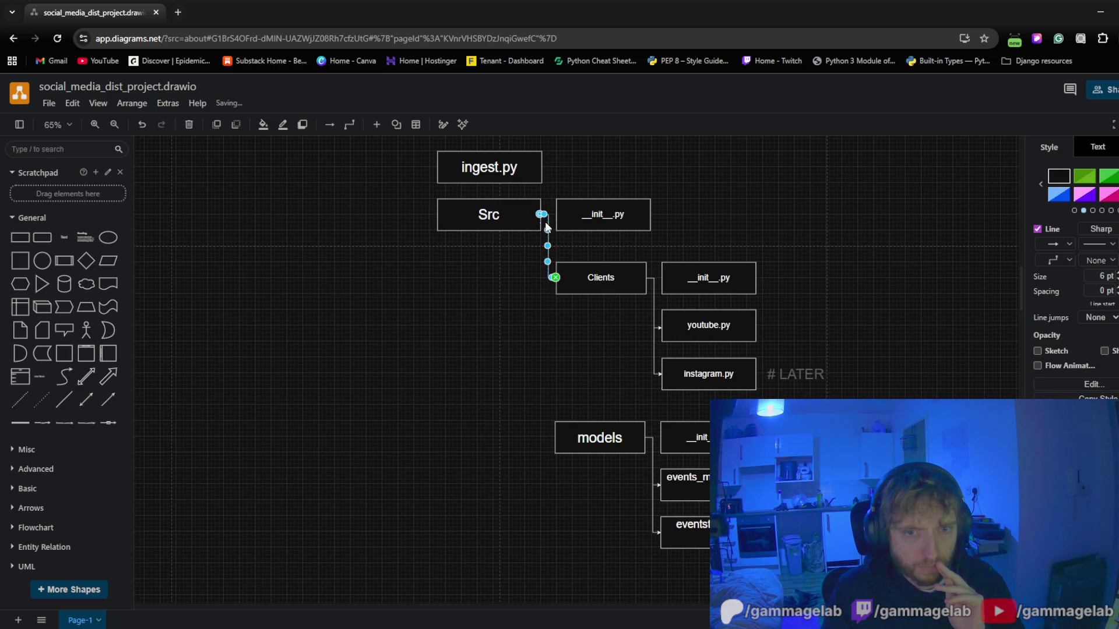
{"action": "left_click", "coordinate": [533, 285]}
{"action": "left_click", "coordinate": [528, 221]}
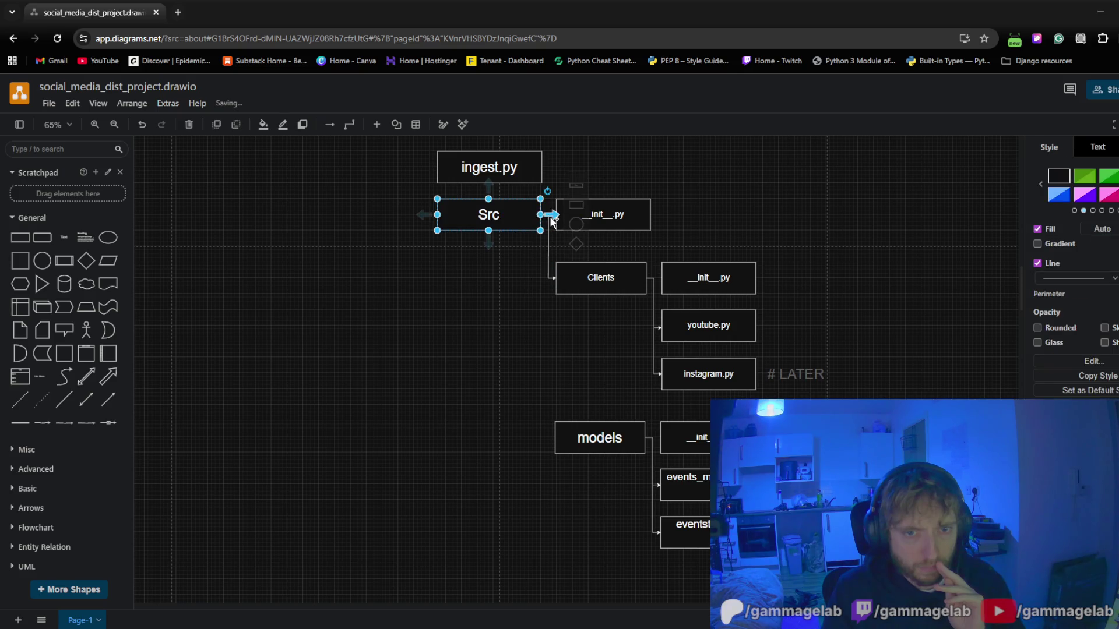
{"action": "left_click_drag", "start_coordinate": [550, 215], "coordinate": [554, 438]}
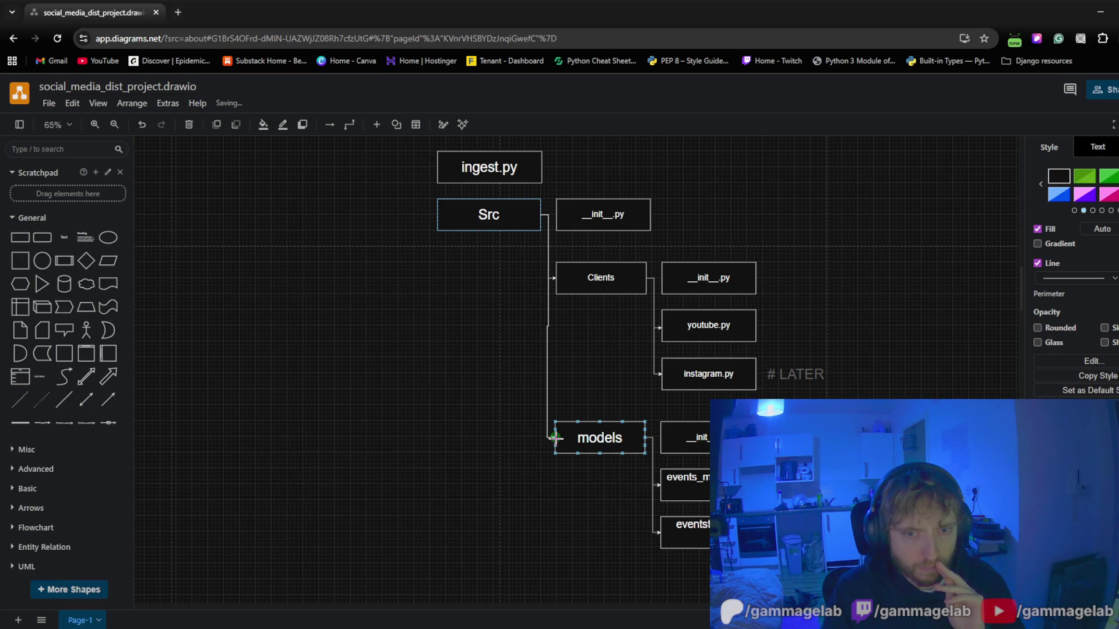
{"action": "left_click_drag", "start_coordinate": [554, 437], "coordinate": [555, 438]}
{"action": "left_click", "coordinate": [540, 490]}
Align models and its three files directly beneath Clients
{"action": "left_click_drag", "start_coordinate": [539, 491], "coordinate": [512, 460]}
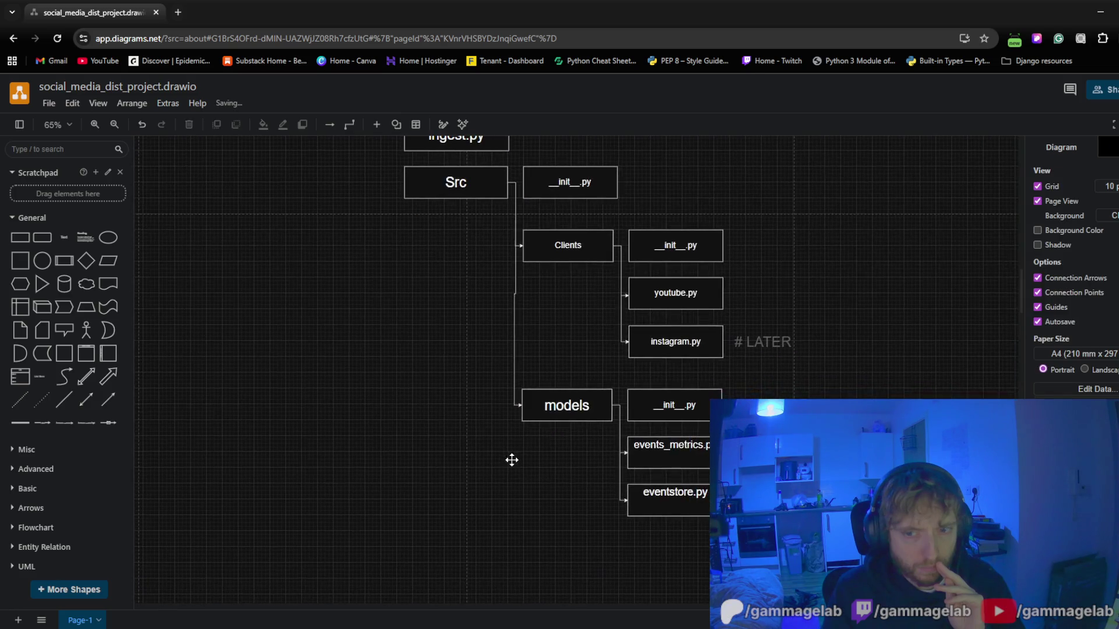
{"action": "left_click_drag", "start_coordinate": [541, 376], "coordinate": [730, 535]}
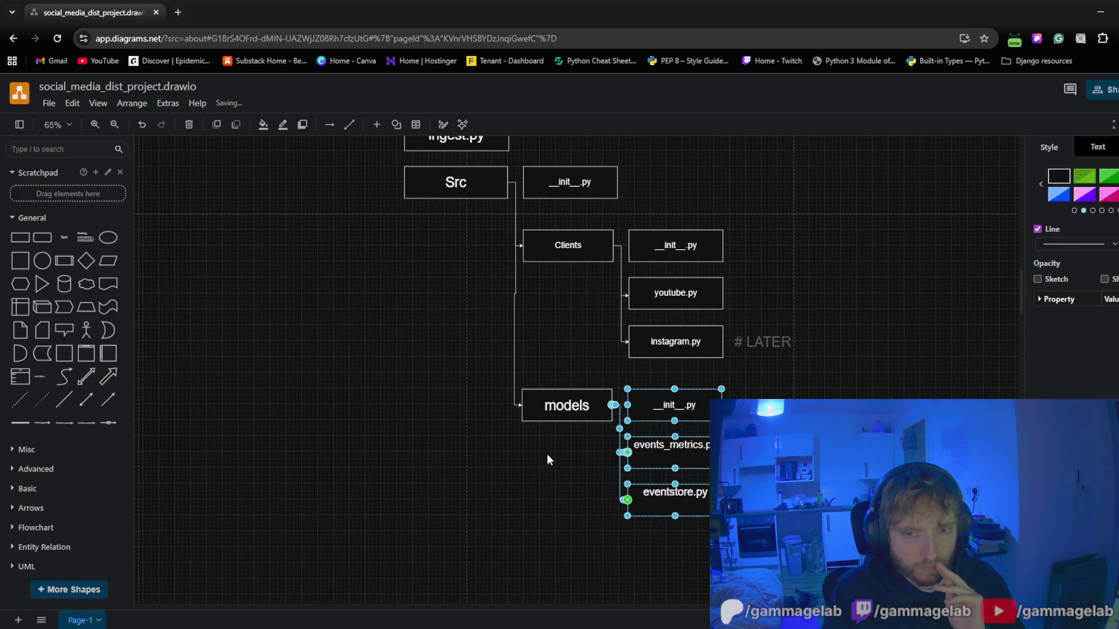
{"action": "left_click", "coordinate": [537, 411], "text": "shift"}
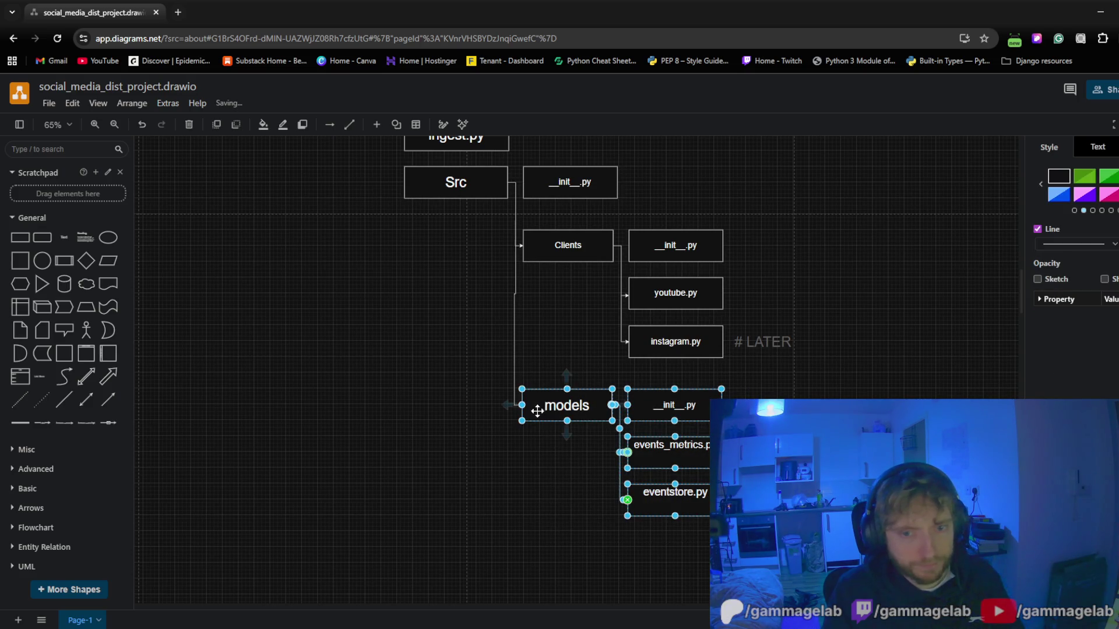
{"action": "left_click_drag", "start_coordinate": [537, 408], "coordinate": [540, 409]}
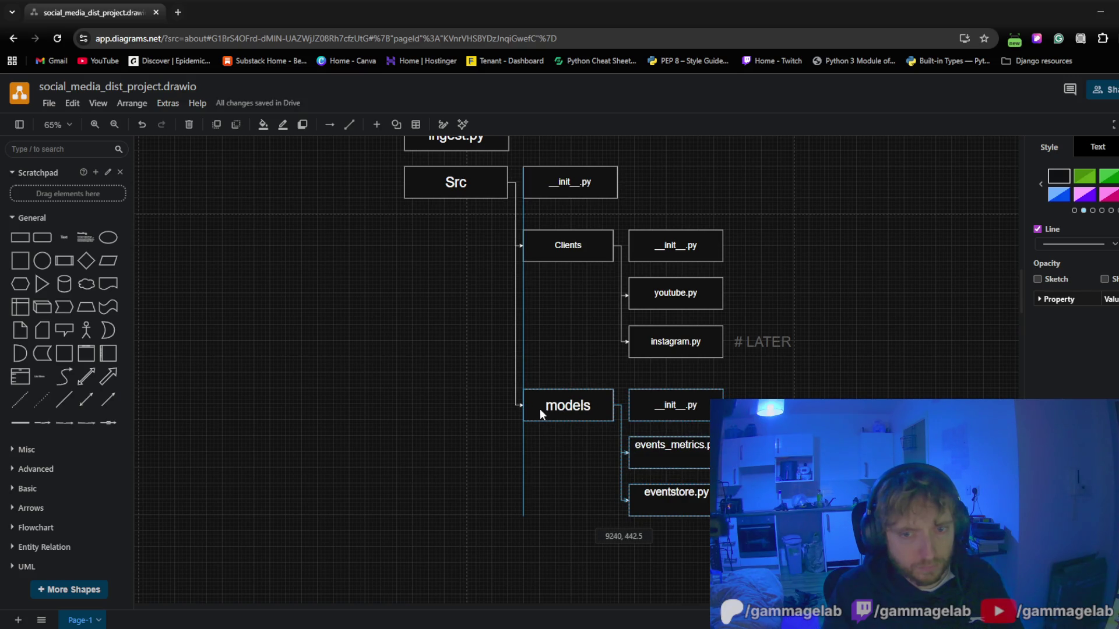
{"action": "left_click_drag", "start_coordinate": [539, 408], "coordinate": [539, 408]}
{"action": "left_click", "coordinate": [371, 394]}
{"action": "left_click_drag", "start_coordinate": [373, 413], "coordinate": [344, 505]}
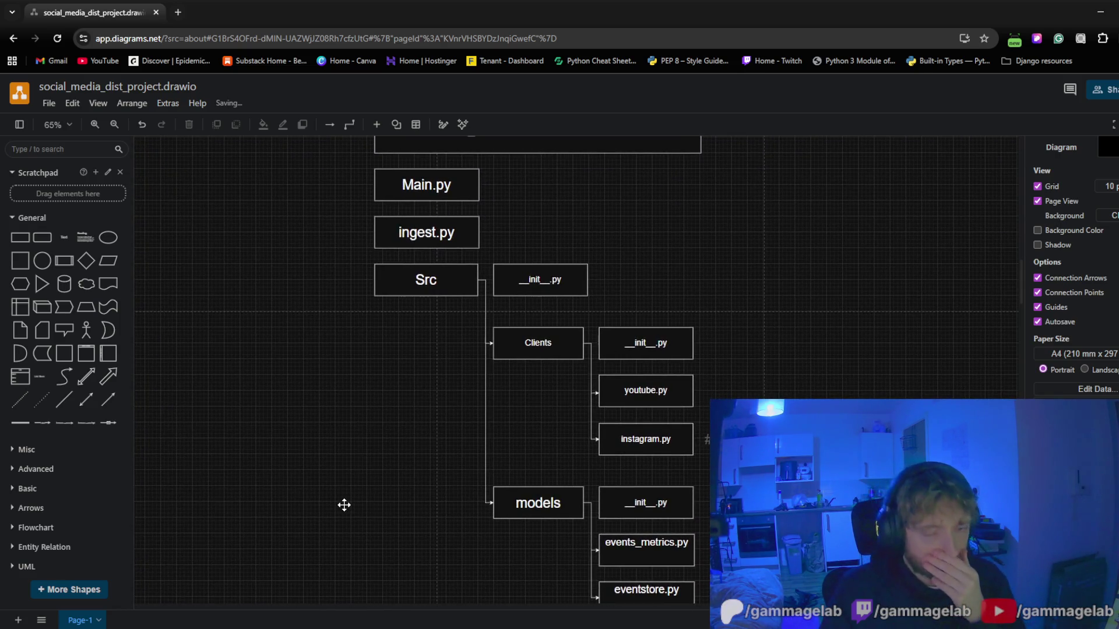
{"action": "mouse_move", "coordinate": [344, 504]}
{"action": "left_mouse_down"}
{"action": "mouse_move", "coordinate": [379, 485]}
{"action": "mouse_move", "coordinate": [399, 453]}
{"action": "left_mouse_up"}
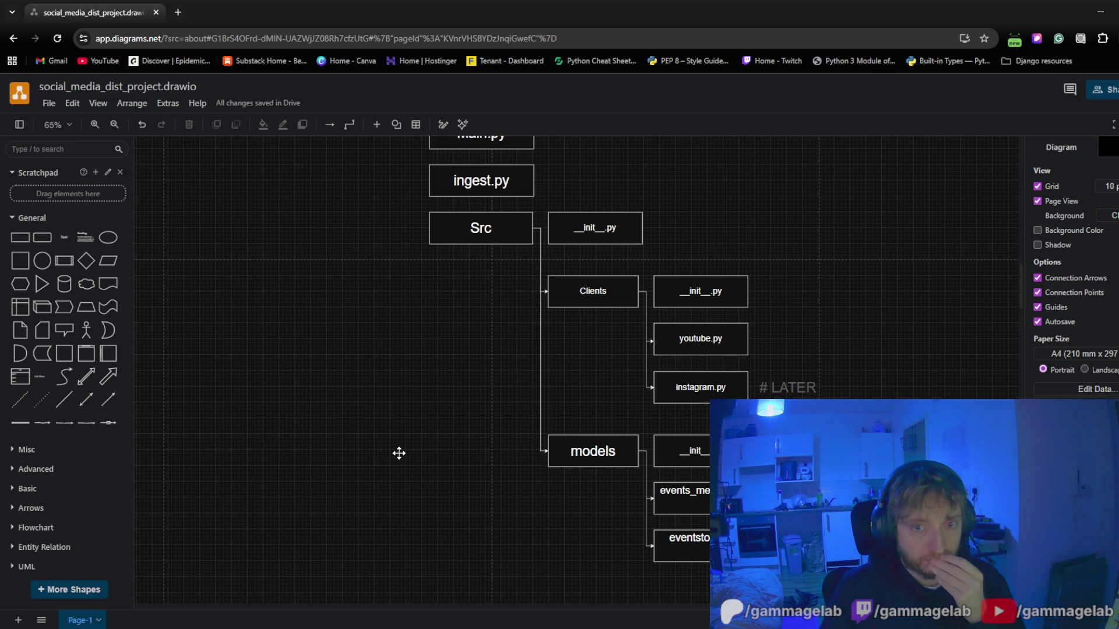
{"action": "left_click_drag", "start_coordinate": [398, 454], "coordinate": [445, 465]}
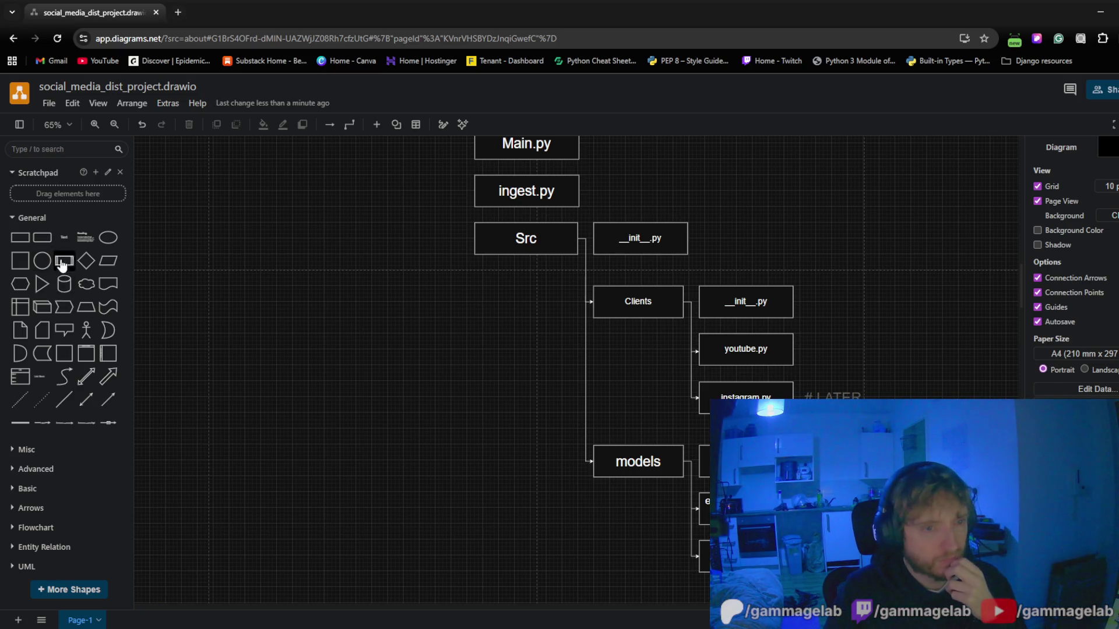
Place a Rhombus from the General palette left of the tree, level with Clients
{"action": "mouse_move", "coordinate": [86, 260]}
{"action": "left_mouse_down"}
{"action": "mouse_move", "coordinate": [467, 364]}
{"action": "mouse_move", "coordinate": [490, 348]}
{"action": "left_mouse_up"}
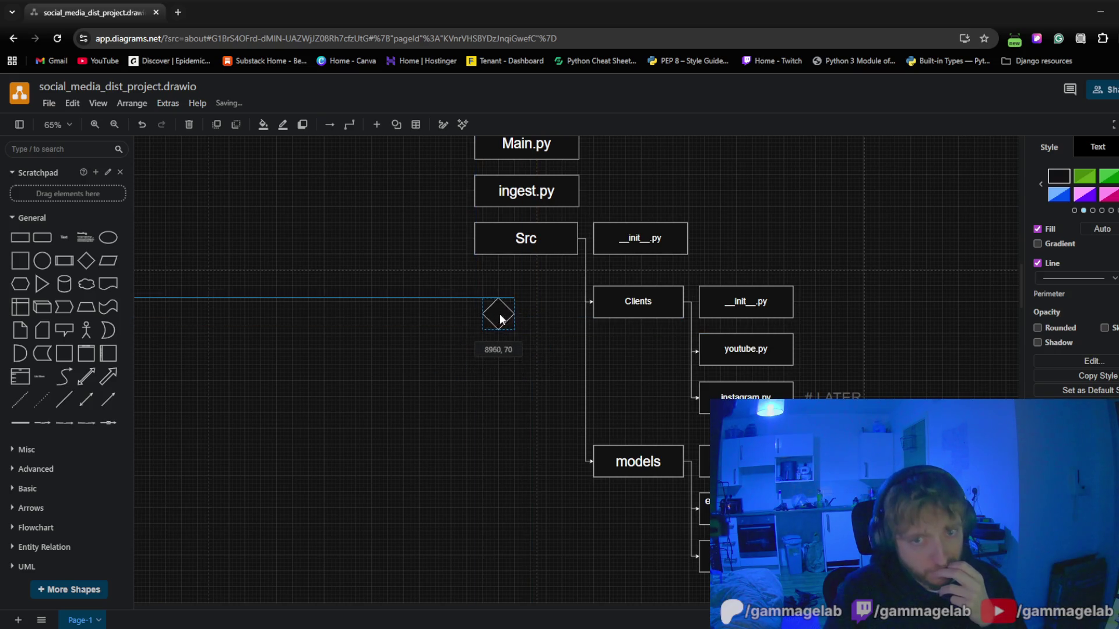
{"action": "left_click_drag", "start_coordinate": [491, 348], "coordinate": [599, 308]}
{"action": "mouse_move", "coordinate": [609, 306]}
{"action": "left_mouse_down"}
{"action": "mouse_move", "coordinate": [436, 186]}
{"action": "mouse_move", "coordinate": [555, 302]}
{"action": "left_mouse_up"}
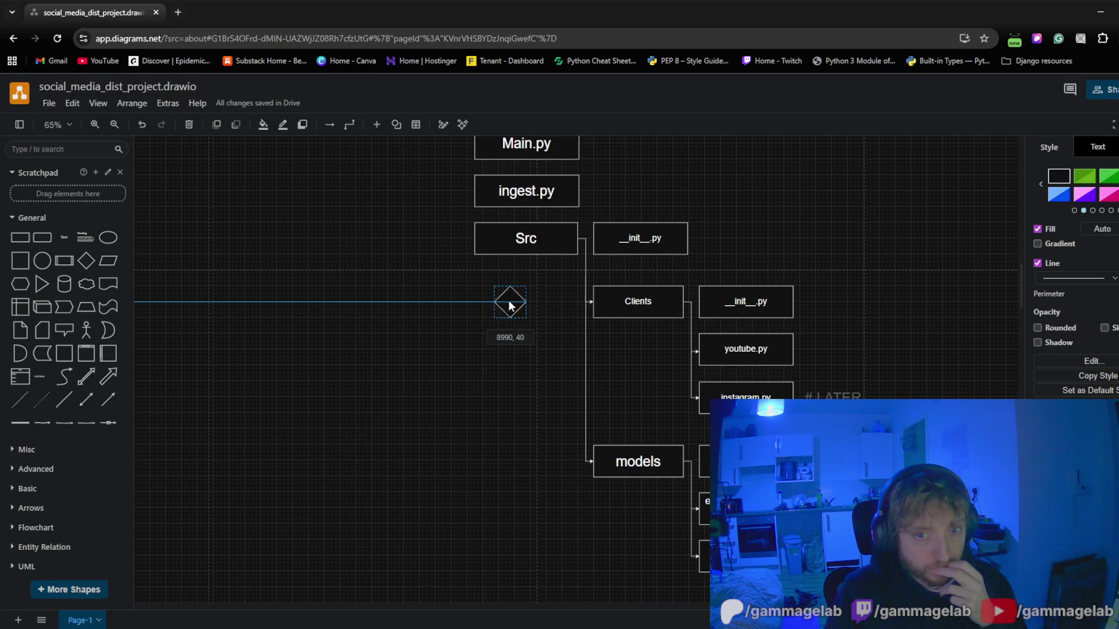
{"action": "left_click_drag", "start_coordinate": [556, 302], "coordinate": [436, 300]}
{"action": "left_click", "coordinate": [417, 383]}
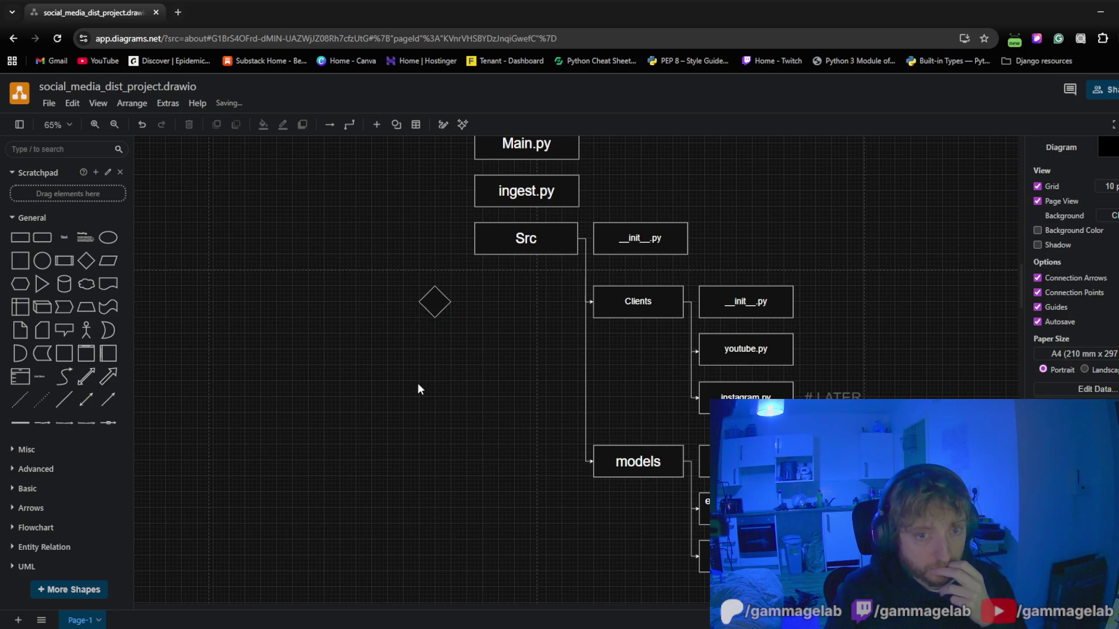
Duplicate the diamond and drop the copy lower, level with models
{"action": "left_click", "coordinate": [434, 300]}
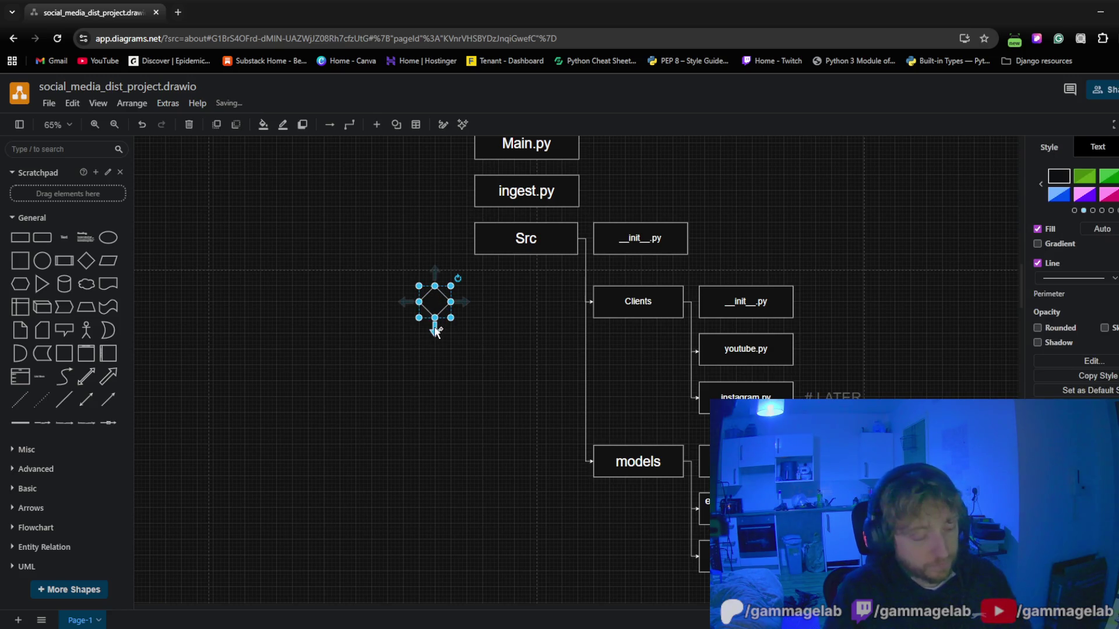
{"action": "key", "text": "ctrl+c"}
{"action": "left_click", "coordinate": [423, 426]}
{"action": "key", "text": "ctrl+v"}
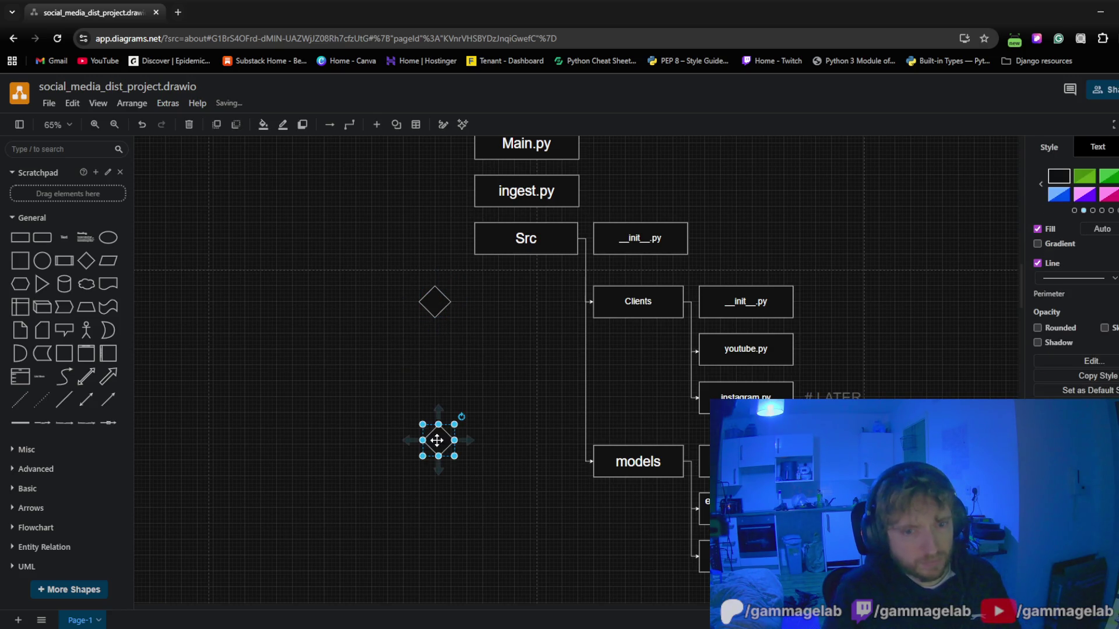
{"action": "mouse_move", "coordinate": [439, 439]}
{"action": "left_mouse_down"}
{"action": "mouse_move", "coordinate": [442, 472]}
{"action": "mouse_move", "coordinate": [433, 468]}
{"action": "left_mouse_up"}
{"action": "left_click", "coordinate": [384, 379]}
{"action": "scroll", "coordinate": [370, 270], "scroll_direction": "up", "scroll_amount": 1}
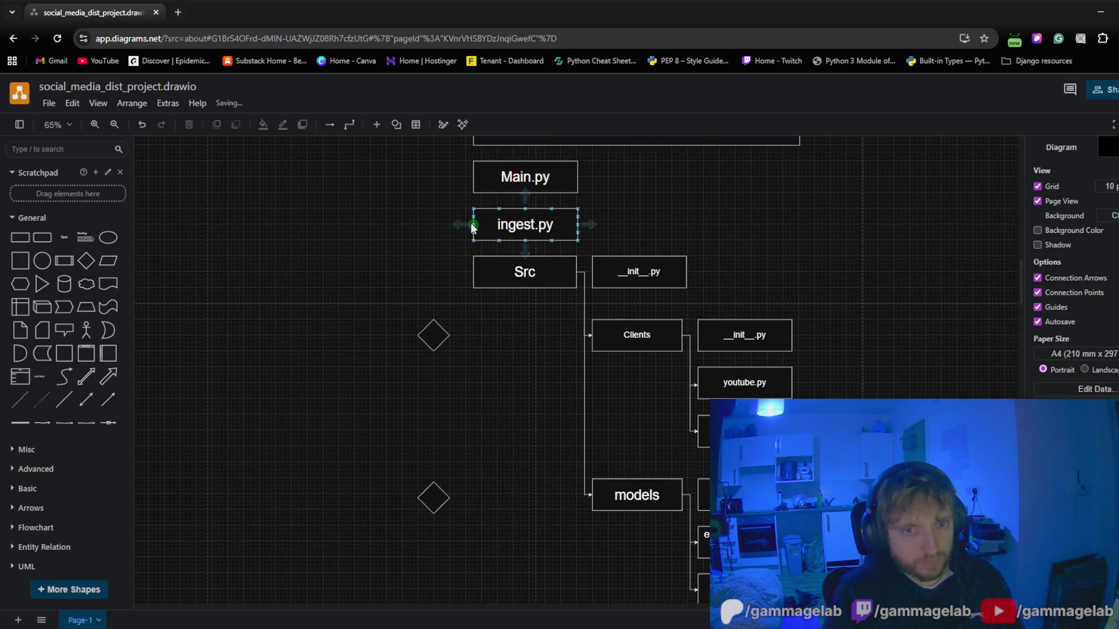
{"action": "mouse_move", "coordinate": [460, 225]}
{"action": "left_mouse_down"}
{"action": "mouse_move", "coordinate": [421, 269]}
{"action": "mouse_move", "coordinate": [433, 324]}
{"action": "left_mouse_up"}
Attach the ingest.py connector to the upper diamond and give it a dotted pattern
{"action": "left_click", "coordinate": [358, 327]}
{"action": "left_click", "coordinate": [434, 225]}
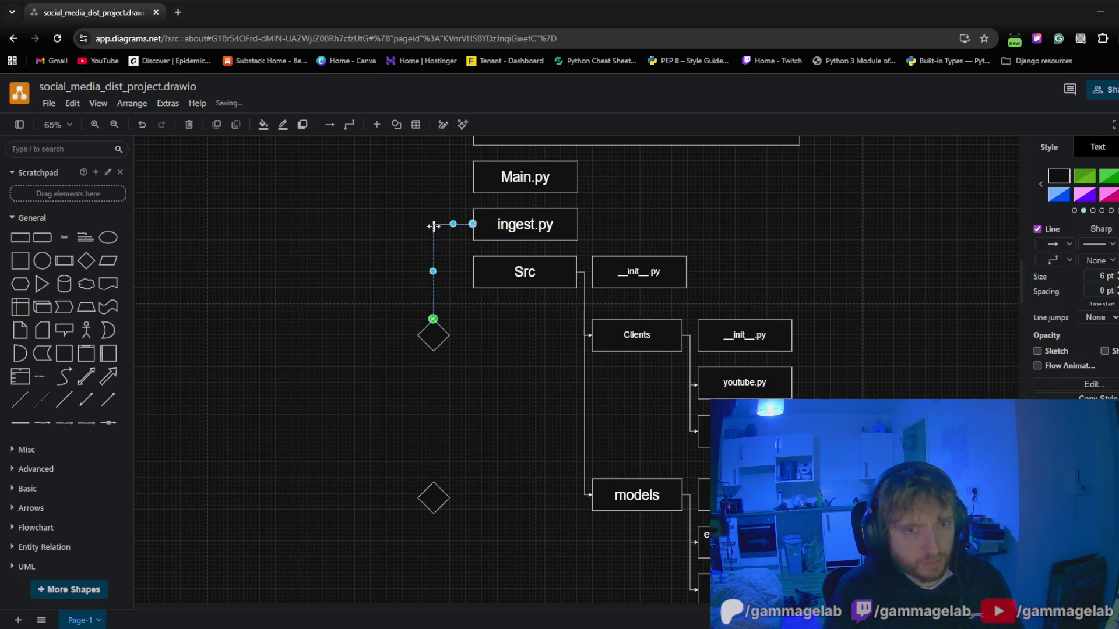
{"action": "left_click", "coordinate": [1104, 244]}
{"action": "left_click", "coordinate": [1104, 288]}
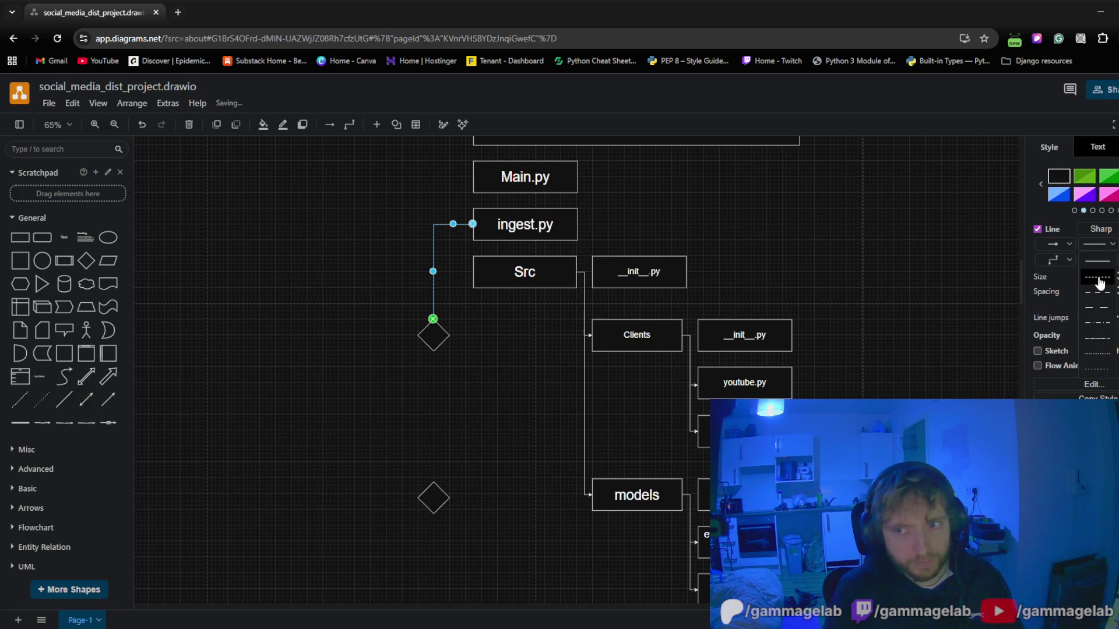
{"action": "left_click", "coordinate": [499, 399]}
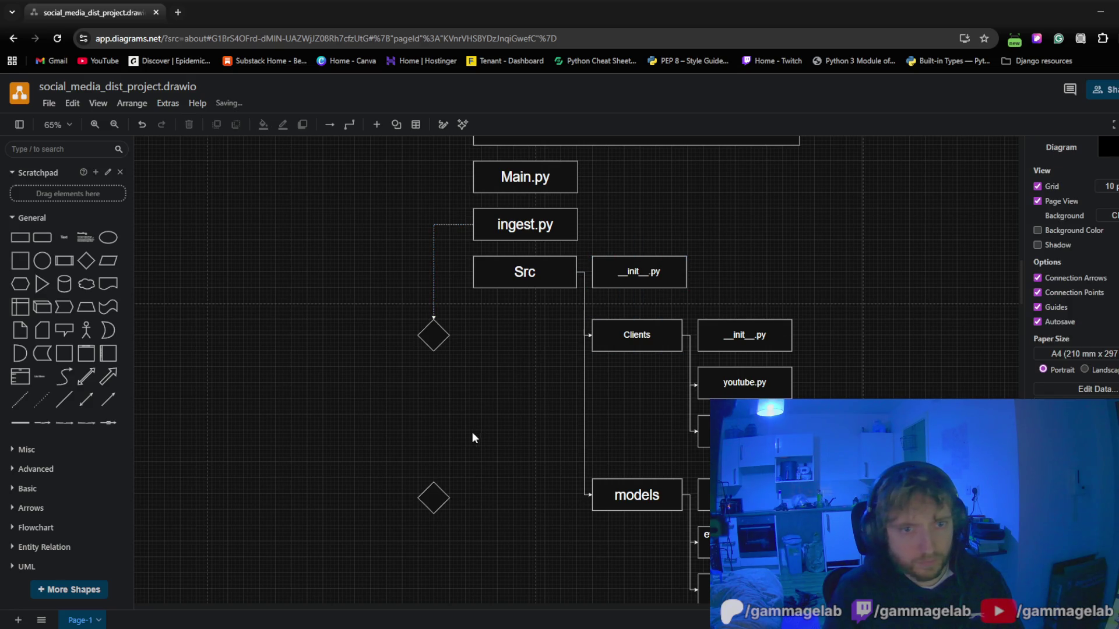
Nudge the upper diamond back into alignment under the connector
{"action": "left_click", "coordinate": [430, 339]}
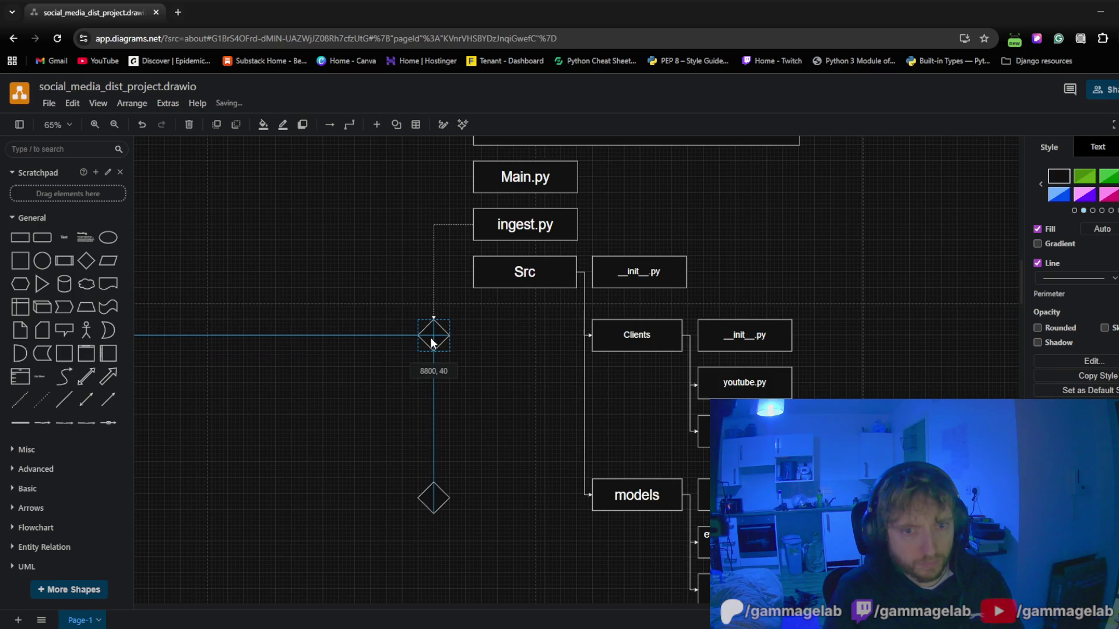
{"action": "left_click_drag", "start_coordinate": [430, 338], "coordinate": [433, 336]}
{"action": "left_click", "coordinate": [508, 407]}
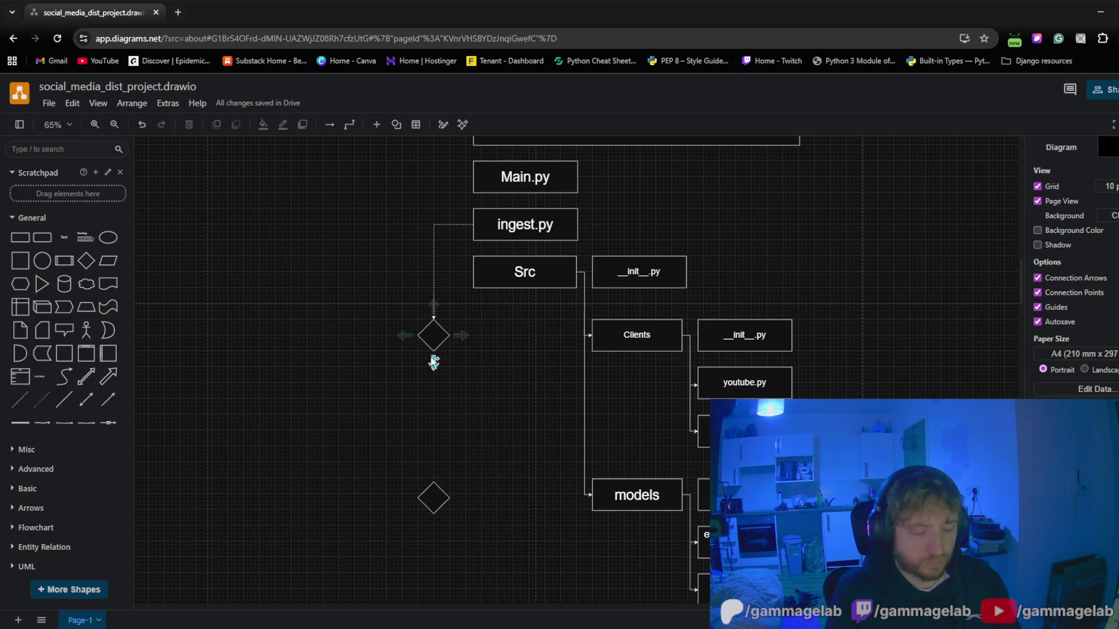
{"action": "left_click", "coordinate": [434, 376]}
{"action": "scroll", "coordinate": [440, 400], "scroll_direction": "up", "scroll_amount": 5}
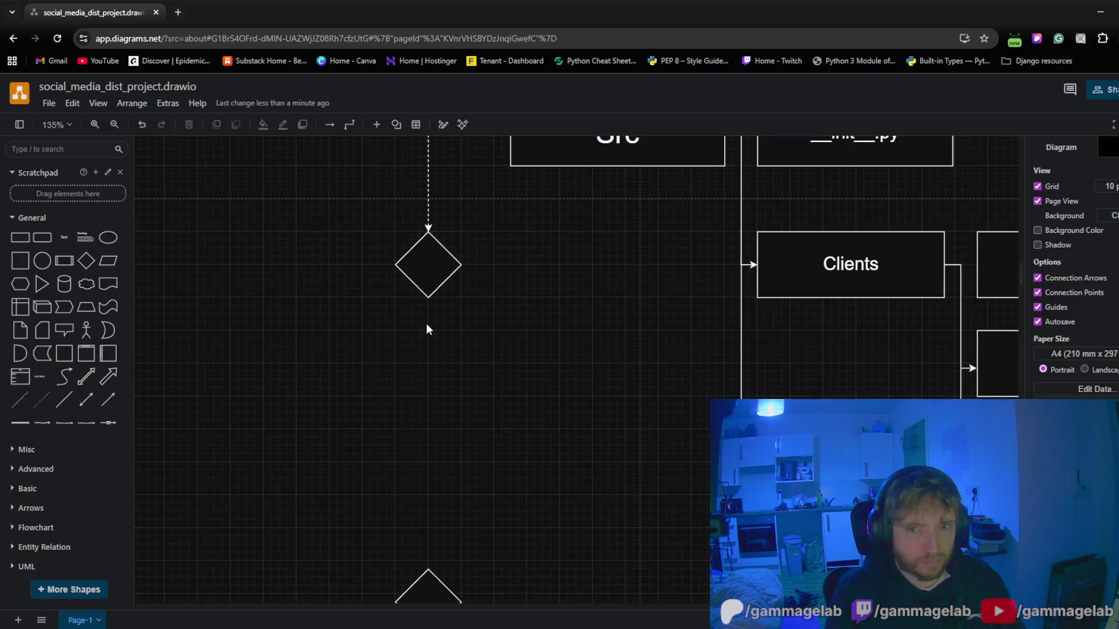
Label the upper diamond 'calls the api'
{"action": "double_click", "coordinate": [429, 264]}
{"action": "type", "text": "calls ("}
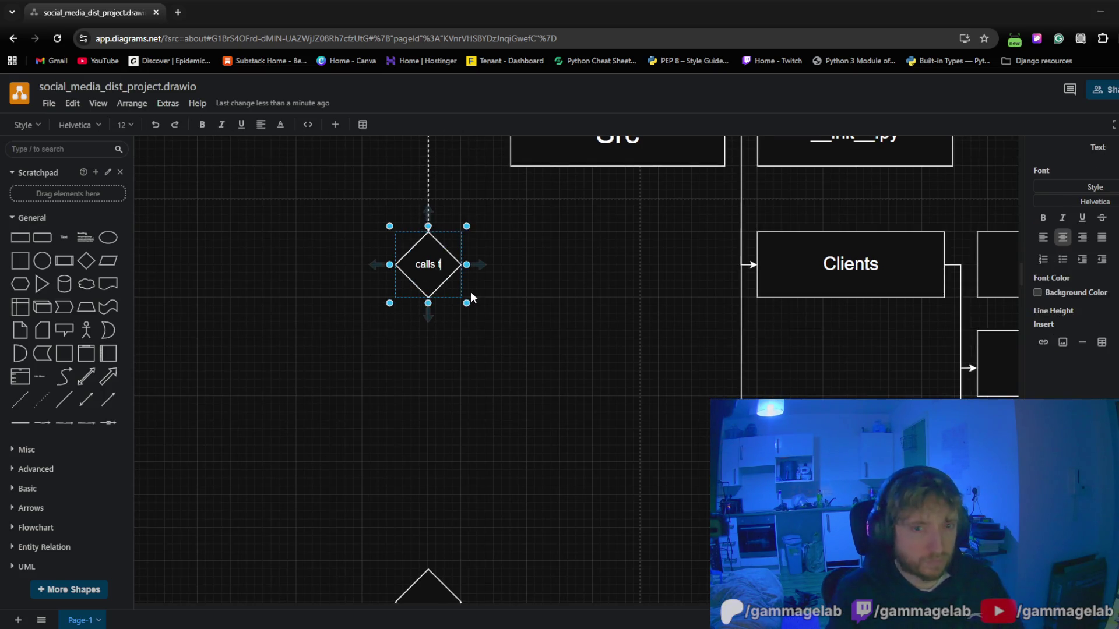
{"action": "type", "text": " the capi"}
{"action": "key", "text": "BackSpace"}
{"action": "key", "text": "BackSpace"}
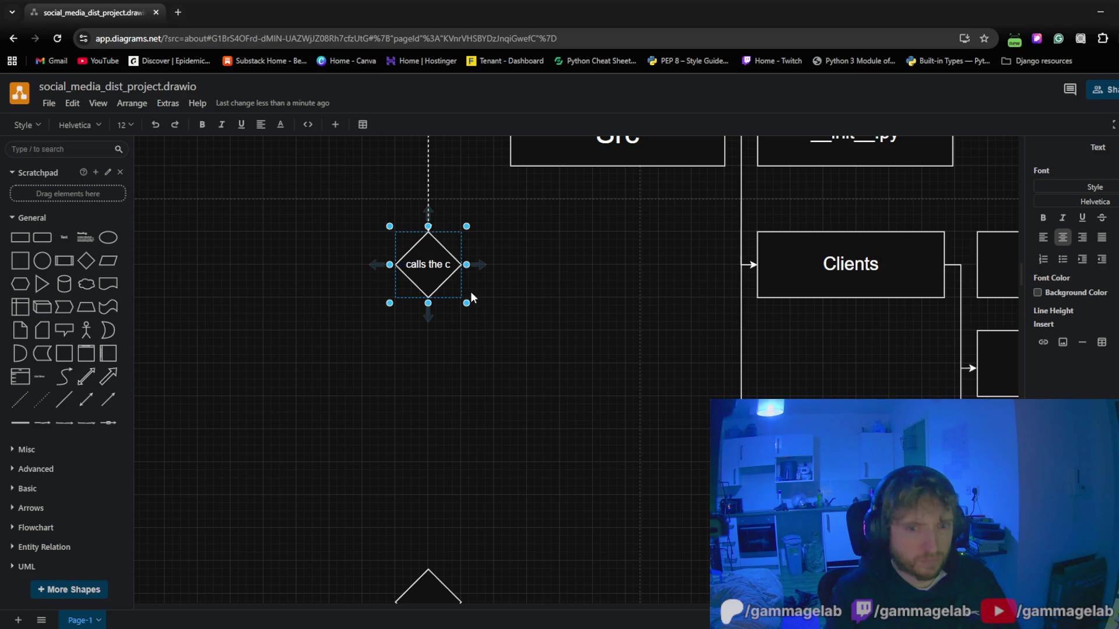
{"action": "key", "text": "BackSpace"}
{"action": "type", "text": "api"}
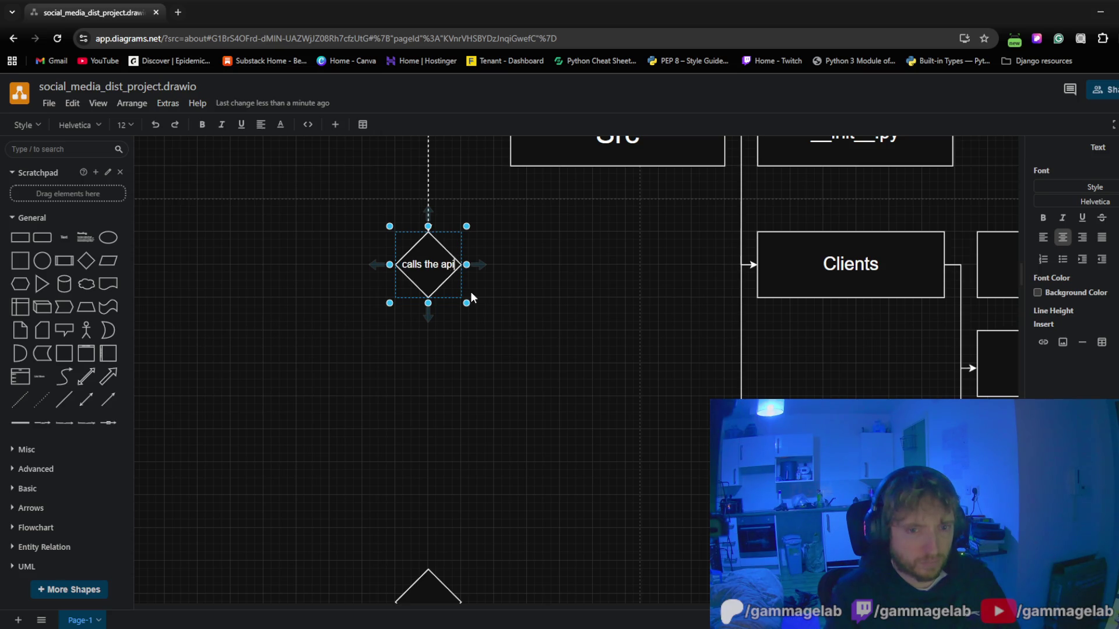
{"action": "left_click", "coordinate": [537, 319]}
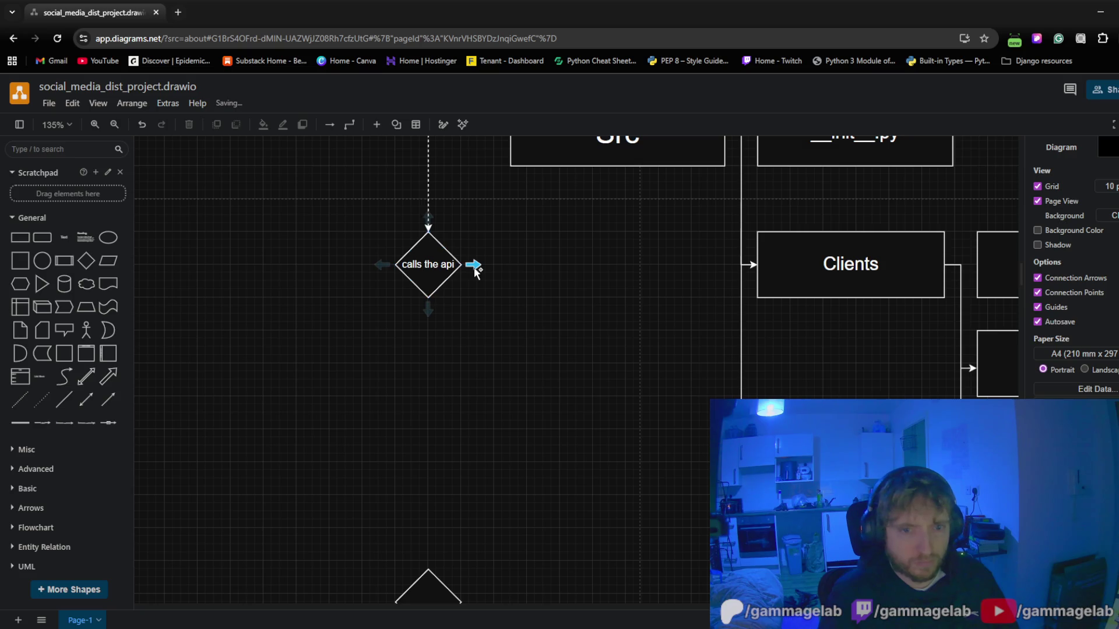
Draw a connector from the 'calls the api' diamond to Clients and make it dashed
{"action": "mouse_move", "coordinate": [479, 266]}
{"action": "left_mouse_down"}
{"action": "mouse_move", "coordinate": [865, 302]}
{"action": "mouse_move", "coordinate": [757, 264]}
{"action": "left_mouse_up"}
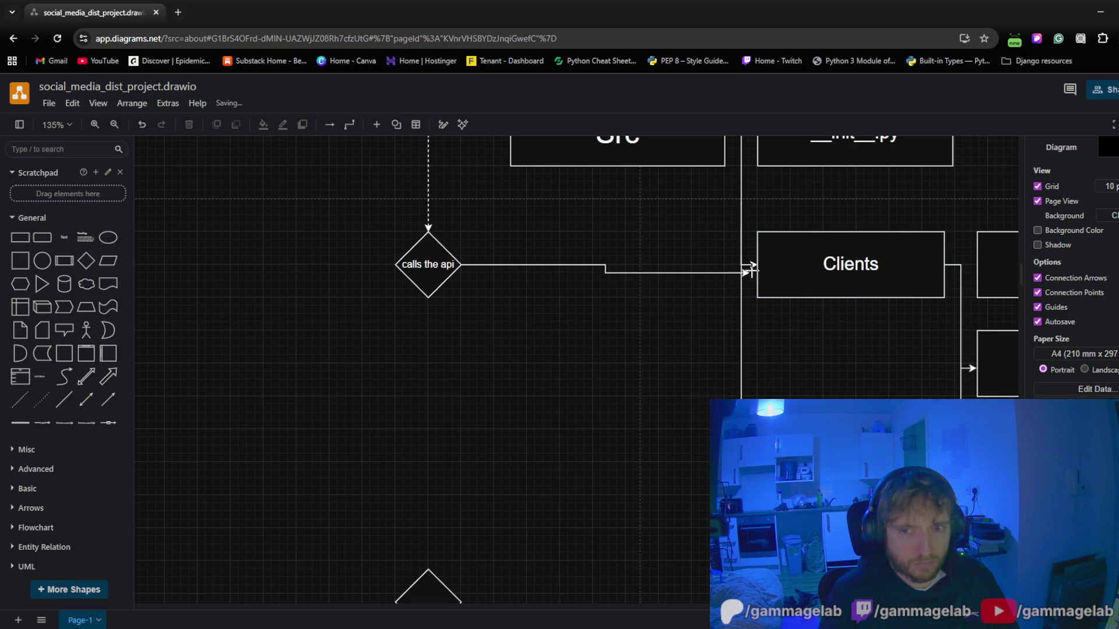
{"action": "left_click", "coordinate": [545, 317]}
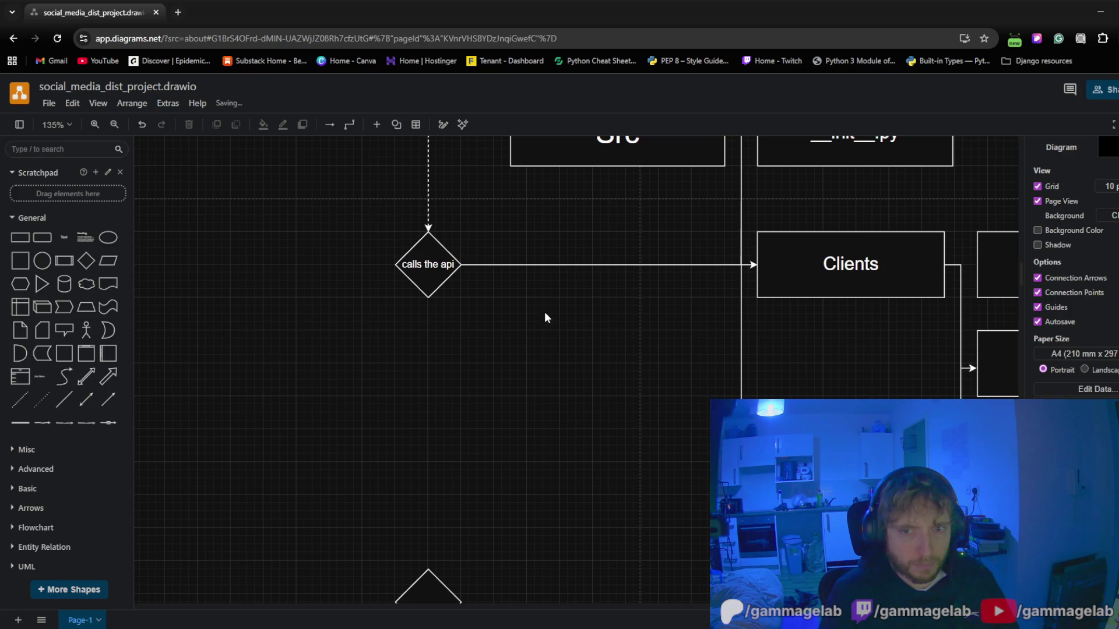
{"action": "left_click", "coordinate": [539, 264]}
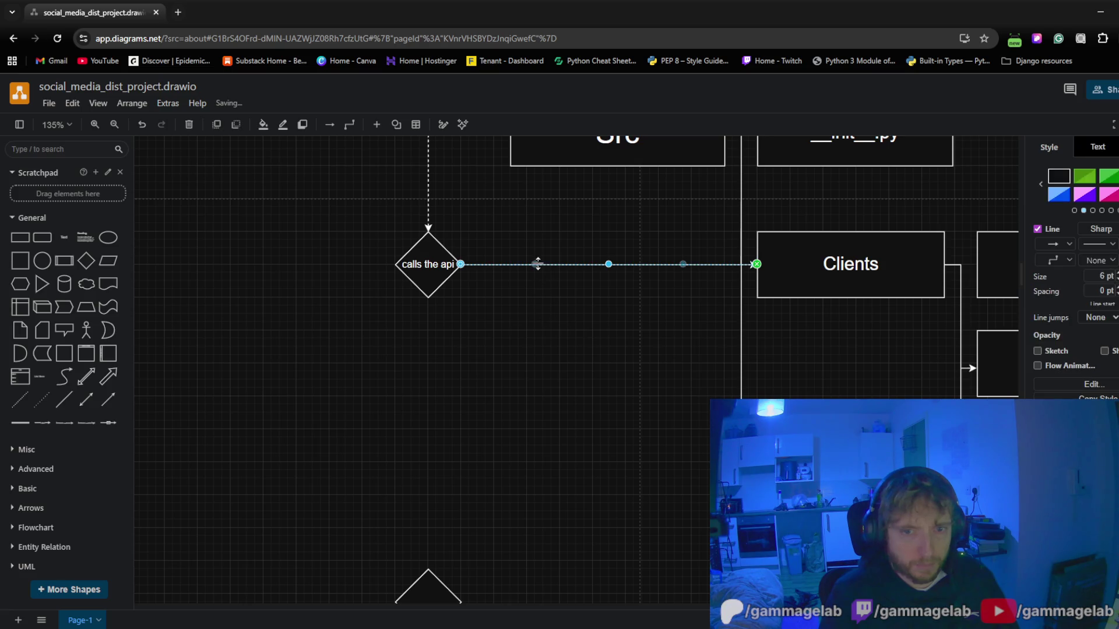
{"action": "left_click", "coordinate": [1097, 243]}
{"action": "left_click", "coordinate": [1091, 289]}
{"action": "left_click", "coordinate": [559, 369]}
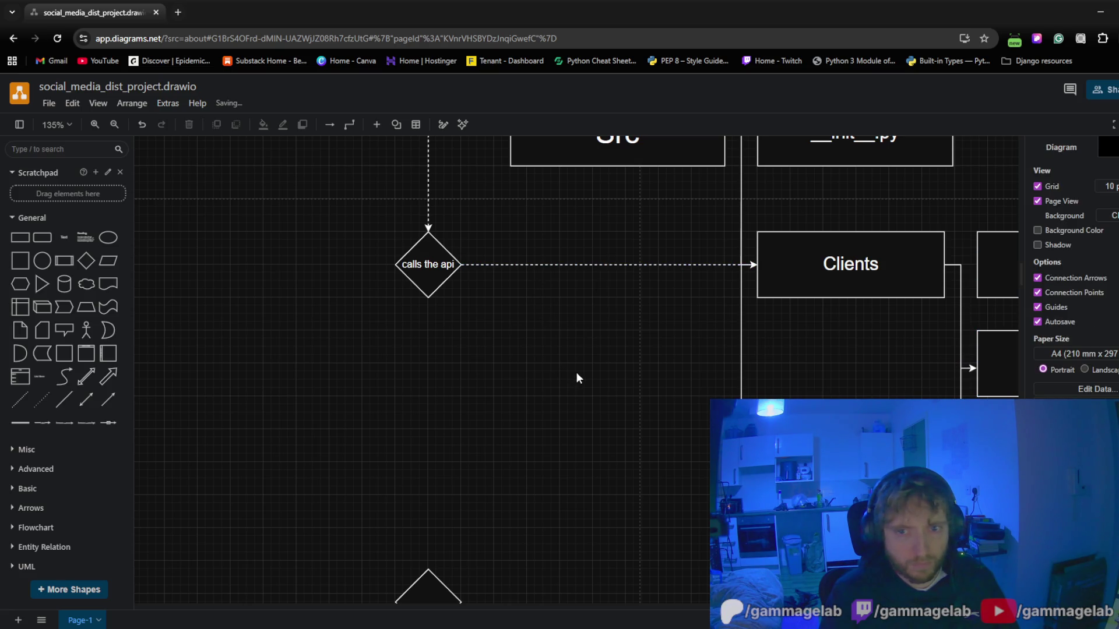
{"action": "mouse_move", "coordinate": [576, 371]}
{"action": "left_mouse_down"}
{"action": "mouse_move", "coordinate": [538, 454]}
{"action": "mouse_move", "coordinate": [615, 314]}
{"action": "left_mouse_up"}
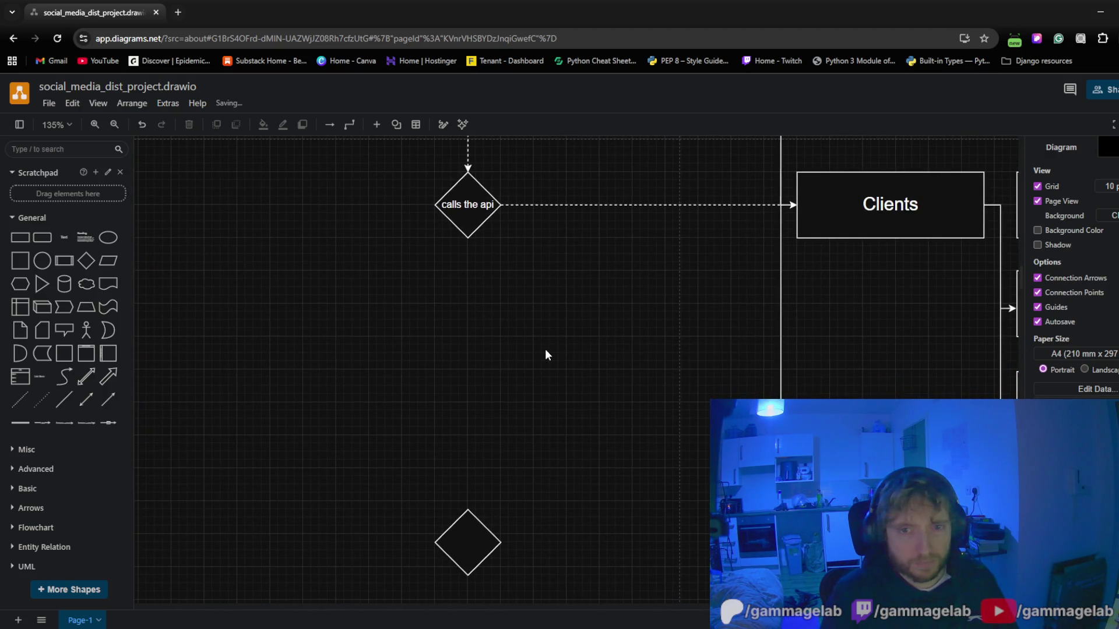
{"action": "left_click_drag", "start_coordinate": [544, 353], "coordinate": [590, 386]}
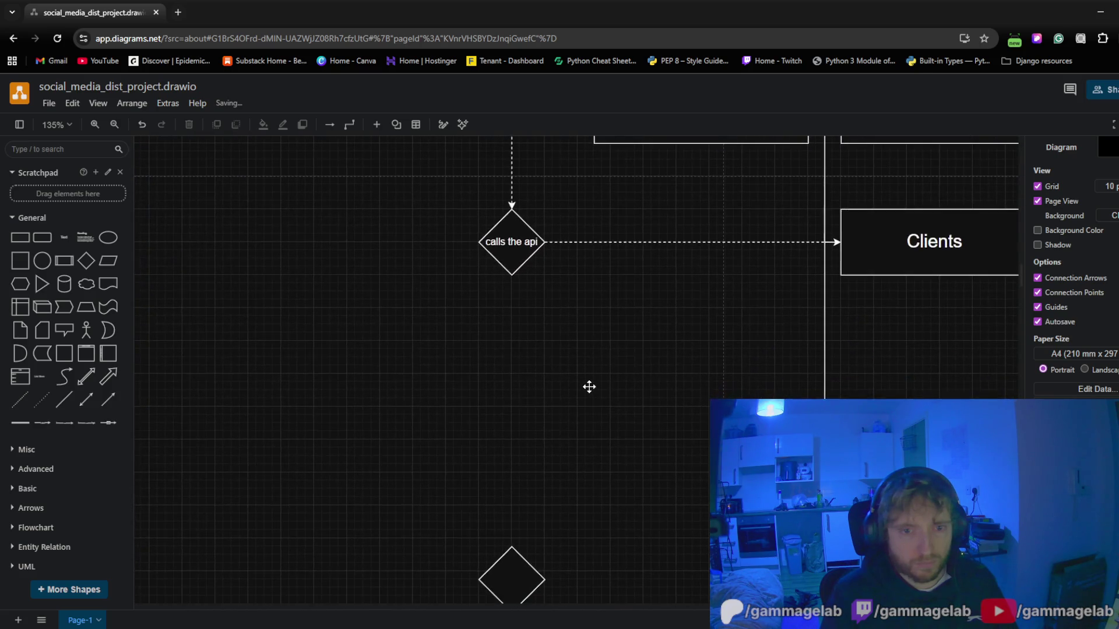
{"action": "scroll", "coordinate": [584, 376], "scroll_direction": "down", "scroll_amount": 3, "text": "ctrl"}
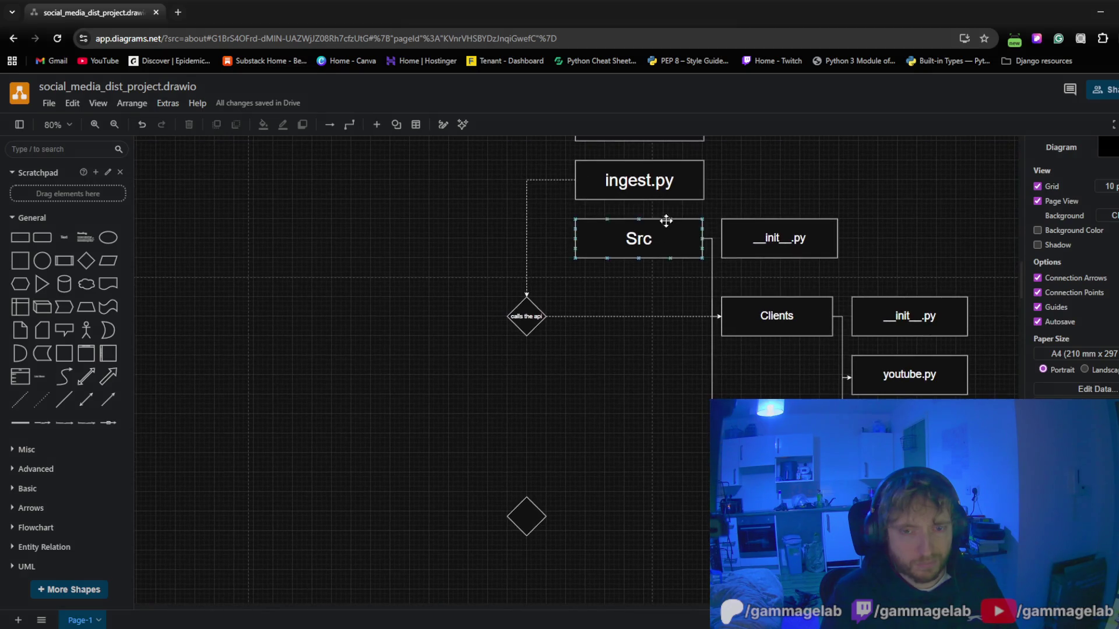
Pan across the project tree to bring instagram.py and the LATER note into view
{"action": "left_click", "coordinate": [669, 182]}
{"action": "left_click", "coordinate": [886, 314]}
{"action": "left_click_drag", "start_coordinate": [575, 412], "coordinate": [577, 389]}
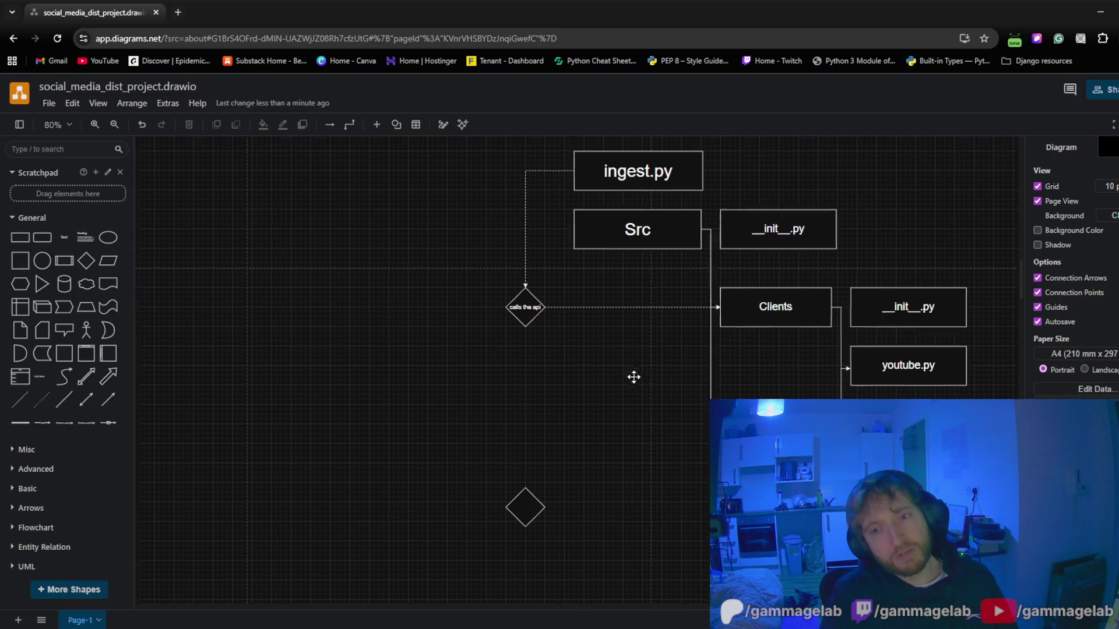
{"action": "mouse_move", "coordinate": [632, 375]}
{"action": "left_mouse_down"}
{"action": "mouse_move", "coordinate": [563, 465]}
{"action": "mouse_move", "coordinate": [535, 354]}
{"action": "mouse_move", "coordinate": [524, 387]}
{"action": "mouse_move", "coordinate": [507, 350]}
{"action": "left_mouse_up"}
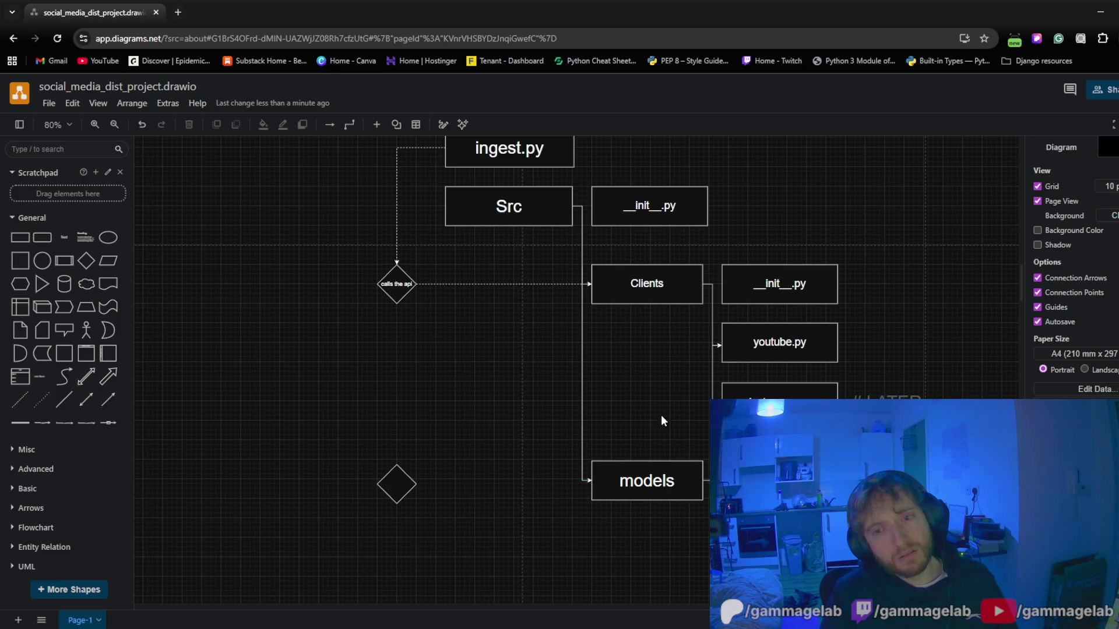
{"action": "left_click_drag", "start_coordinate": [662, 416], "coordinate": [662, 397]}
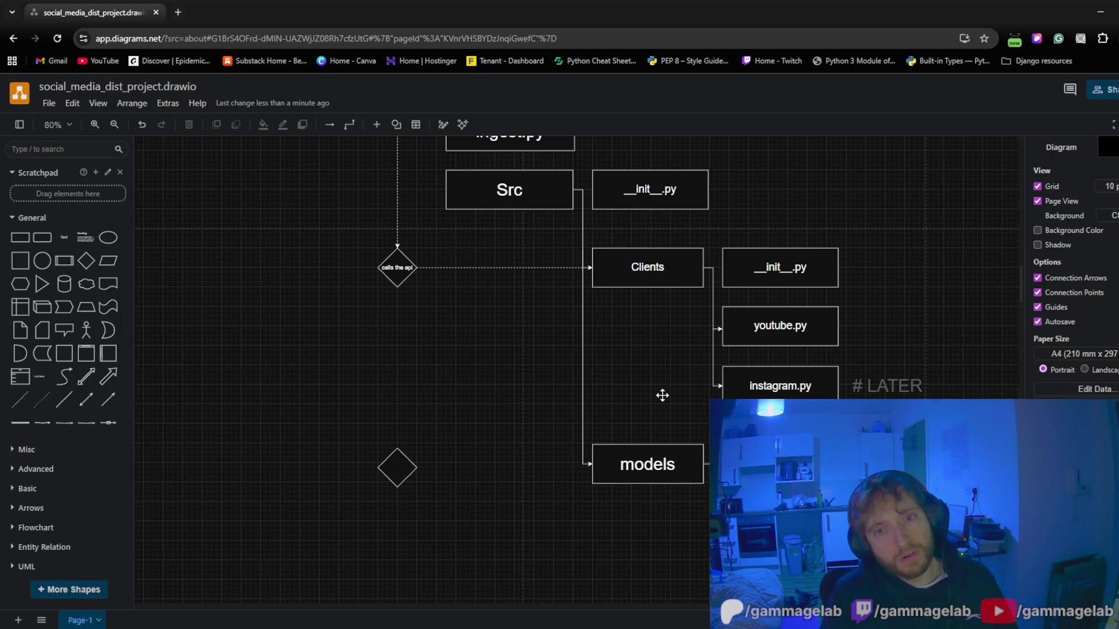
{"action": "scroll", "coordinate": [481, 333], "scroll_direction": "left", "scroll_amount": 2}
{"action": "scroll", "coordinate": [481, 332], "scroll_direction": "down", "scroll_amount": 1}
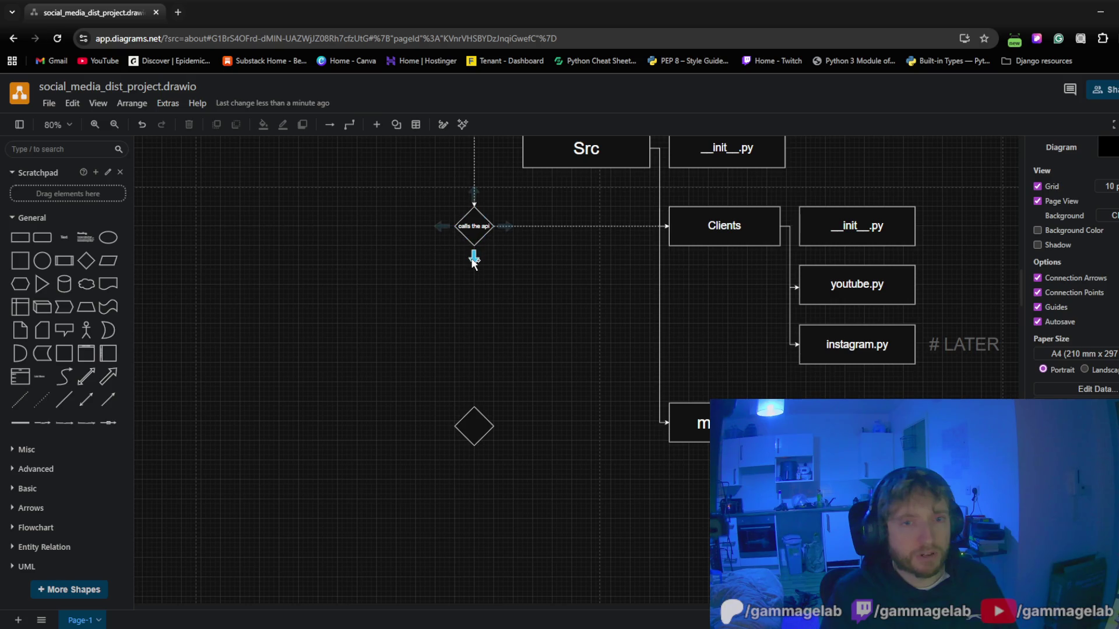
Connect the 'calls the api' diamond down to the lower blank diamond and start editing its label
{"action": "mouse_move", "coordinate": [473, 257]}
{"action": "left_click_drag", "start_coordinate": [472, 260], "coordinate": [463, 423]}
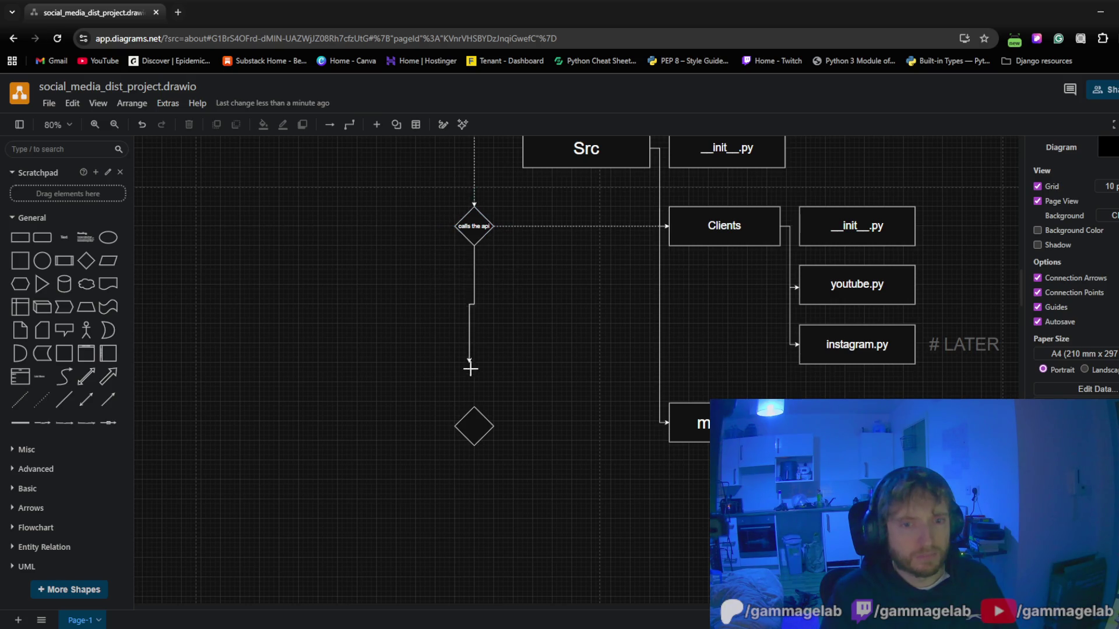
{"action": "left_click_drag", "start_coordinate": [408, 446], "coordinate": [427, 416]}
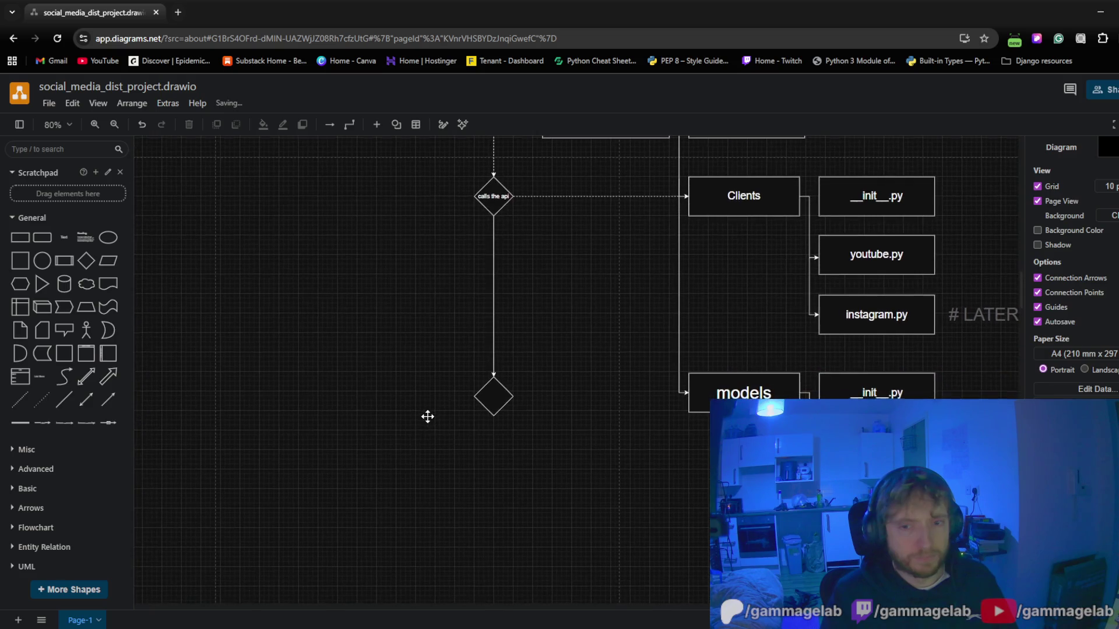
{"action": "scroll", "coordinate": [462, 421], "scroll_direction": "up", "scroll_amount": 3, "text": "ctrl"}
{"action": "mouse_move", "coordinate": [645, 352]}
{"action": "left_mouse_down"}
{"action": "mouse_move", "coordinate": [509, 584]}
{"action": "mouse_move", "coordinate": [615, 376]}
{"action": "left_mouse_up"}
{"action": "mouse_move", "coordinate": [470, 406]}
{"action": "left_mouse_down"}
{"action": "mouse_move", "coordinate": [557, 490]}
{"action": "mouse_move", "coordinate": [599, 292]}
{"action": "left_mouse_up"}
{"action": "left_click", "coordinate": [459, 377]}
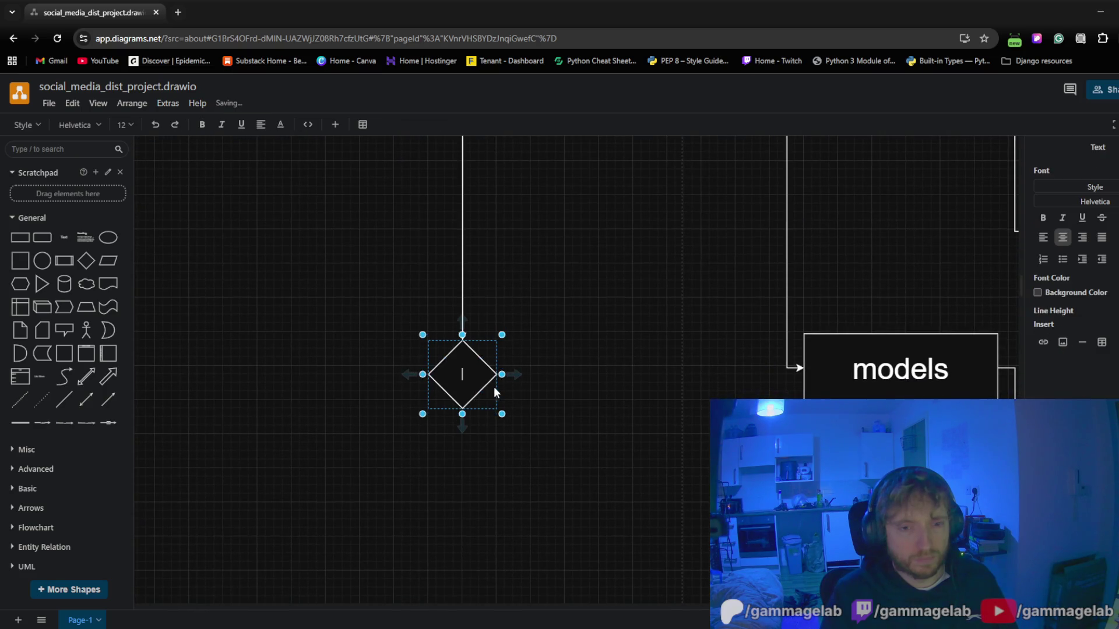
{"action": "left_click", "coordinate": [587, 350]}
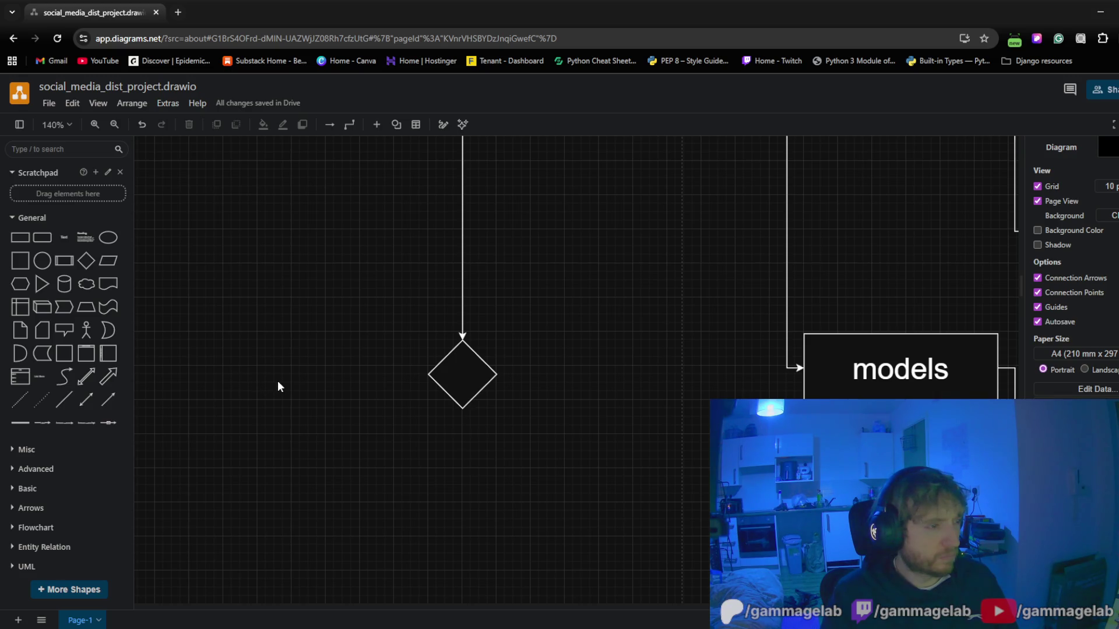
{"action": "double_click", "coordinate": [466, 376]}
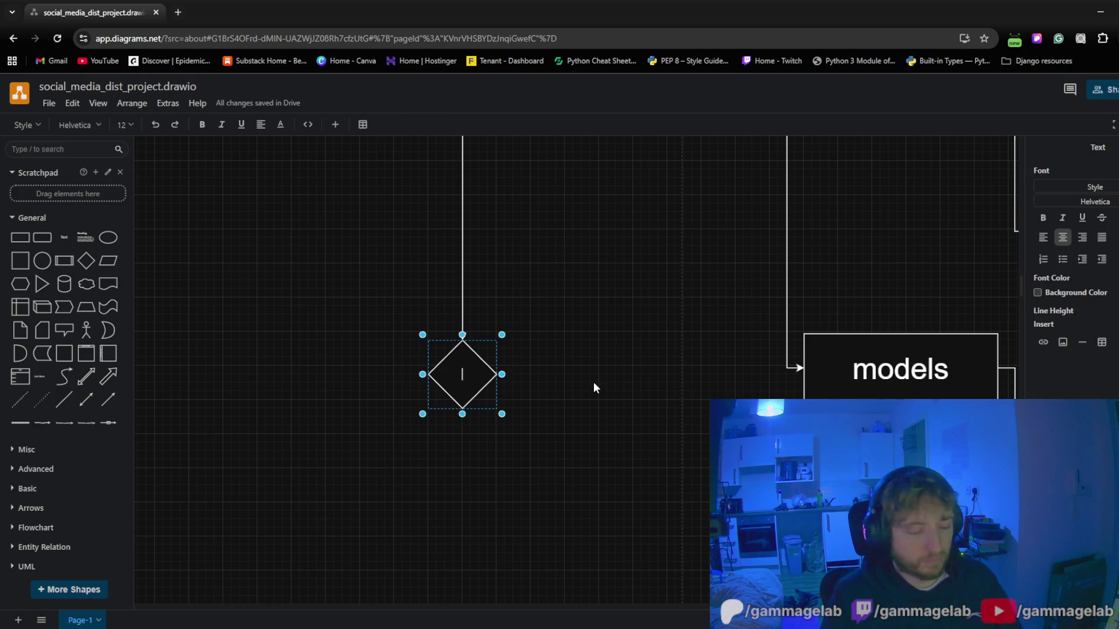
{"action": "type", "text": "create an obj"}
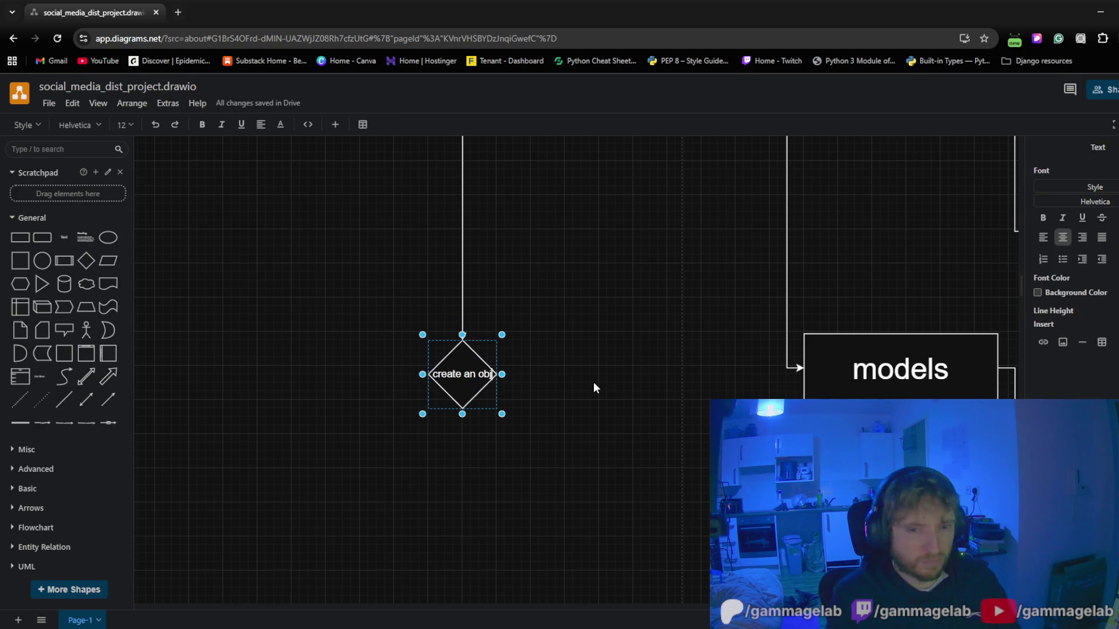
{"action": "type", "text": "ect with that dat"}
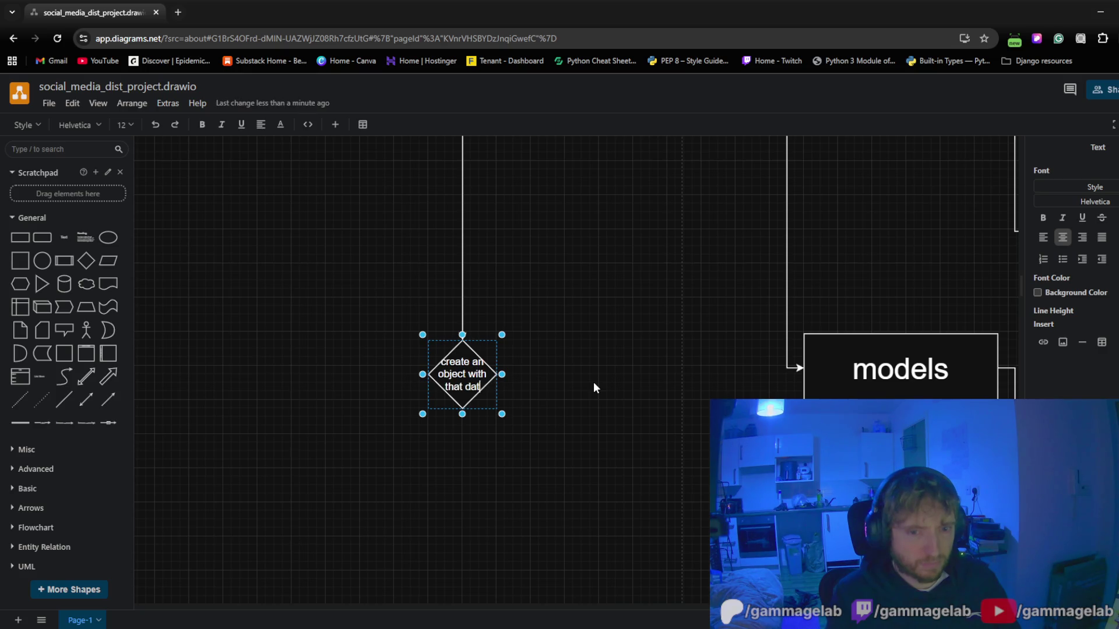
{"action": "type", "text": "a"}
Label the diamond 'create an object with that data', shrinking then restoring its font size
{"action": "left_click", "coordinate": [536, 417]}
{"action": "left_click", "coordinate": [458, 402]}
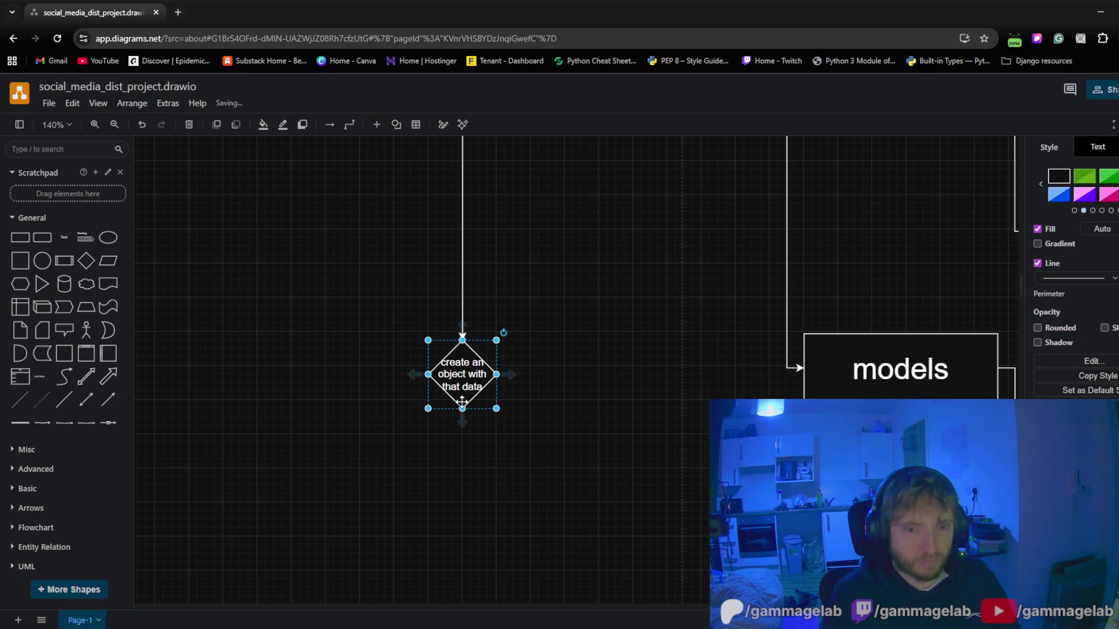
{"action": "double_click", "coordinate": [460, 386]}
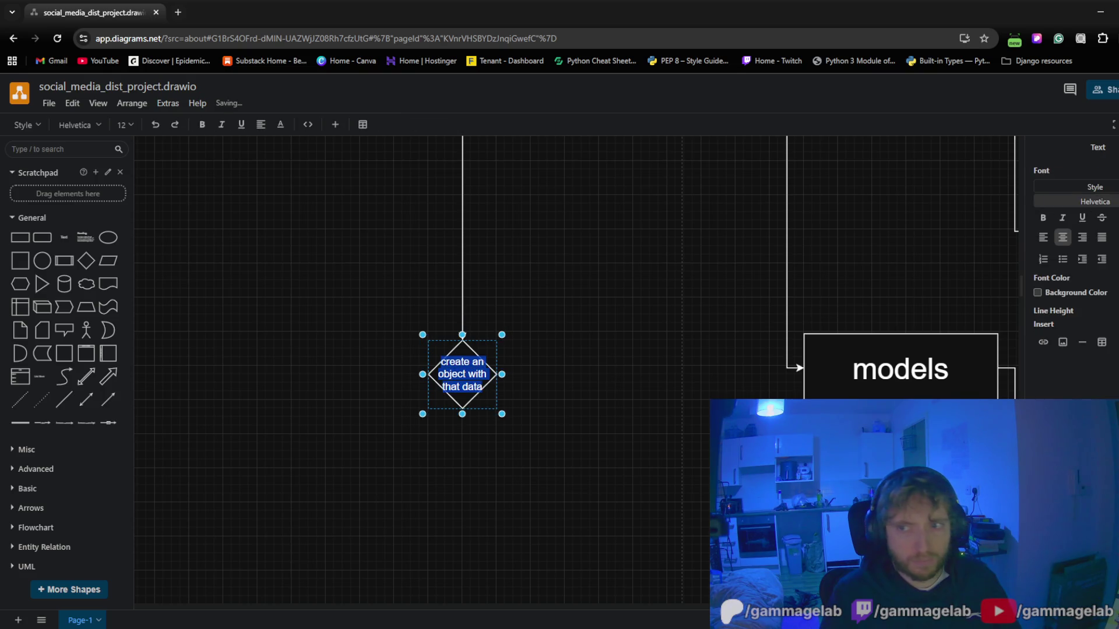
{"action": "key", "text": "ctrl+shift+comma"}
{"action": "key", "text": "ctrl+shift+comma"}
{"action": "key", "text": "ctrl+shift+comma"}
{"action": "key", "text": "ctrl+shift+comma"}
{"action": "key", "text": "ctrl+shift+comma"}
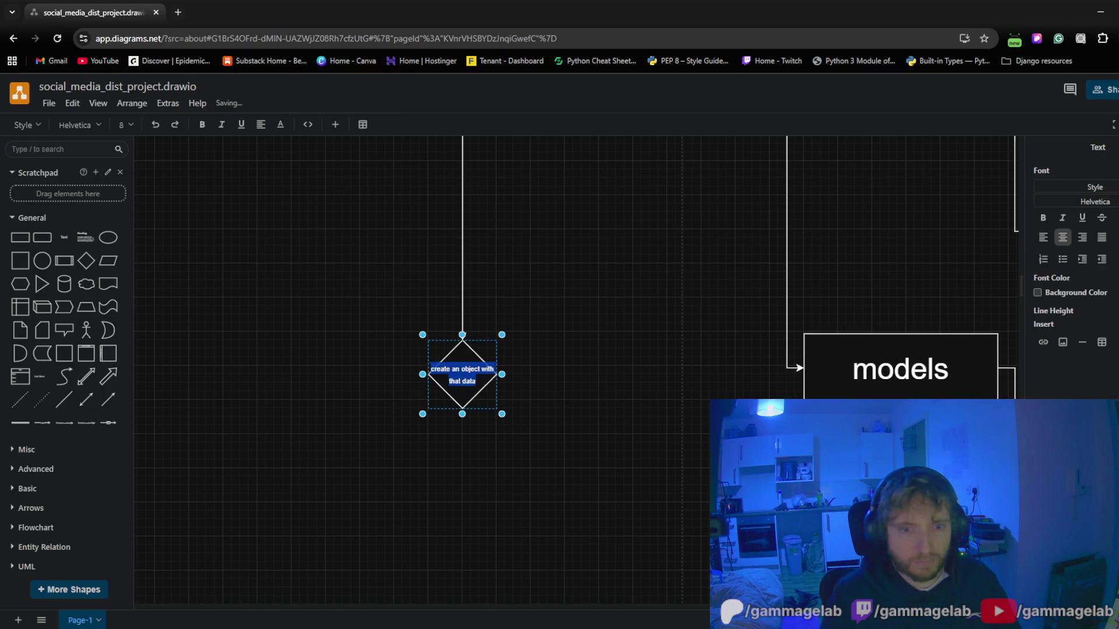
{"action": "key", "text": "ctrl+shift+comma"}
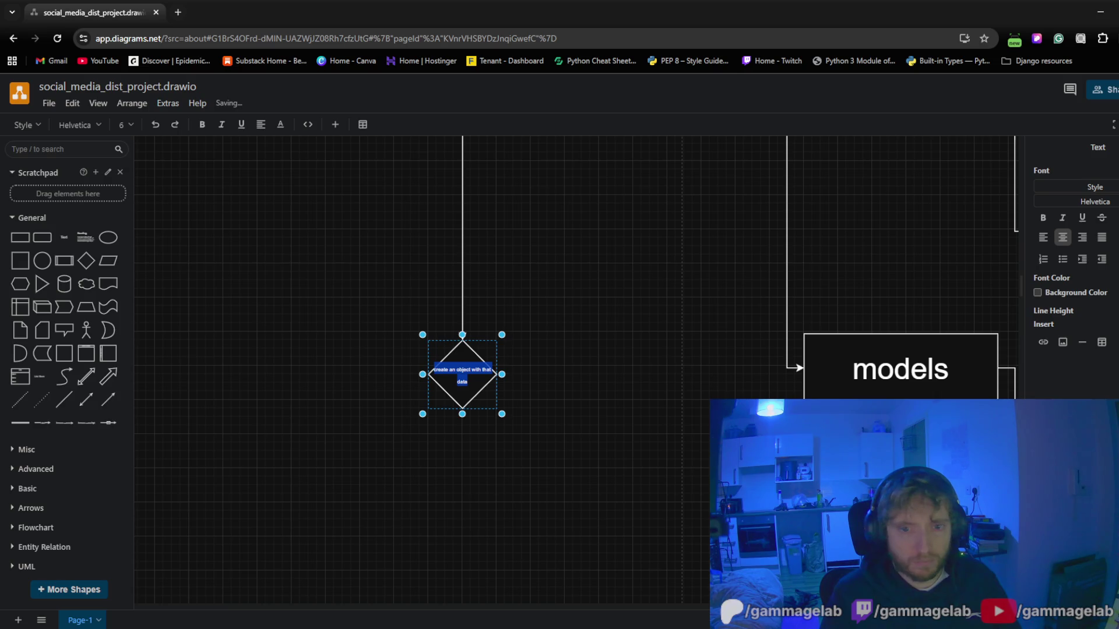
{"action": "key", "text": "ctrl+shift+period"}
{"action": "key", "text": "ctrl+shift+period"}
{"action": "key", "text": "ctrl+shift+period"}
{"action": "key", "text": "ctrl+shift+period"}
{"action": "key", "text": "ctrl+shift+period"}
{"action": "left_click", "coordinate": [669, 299]}
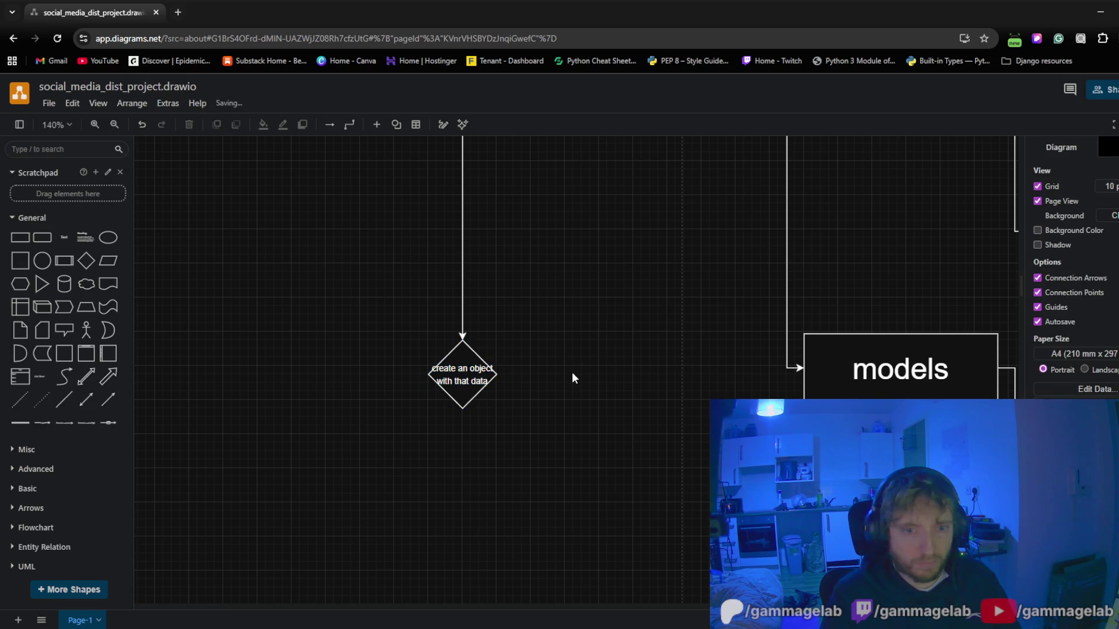
Enlarge the labelled diamond and align it under the incoming arrow
{"action": "left_click", "coordinate": [462, 401]}
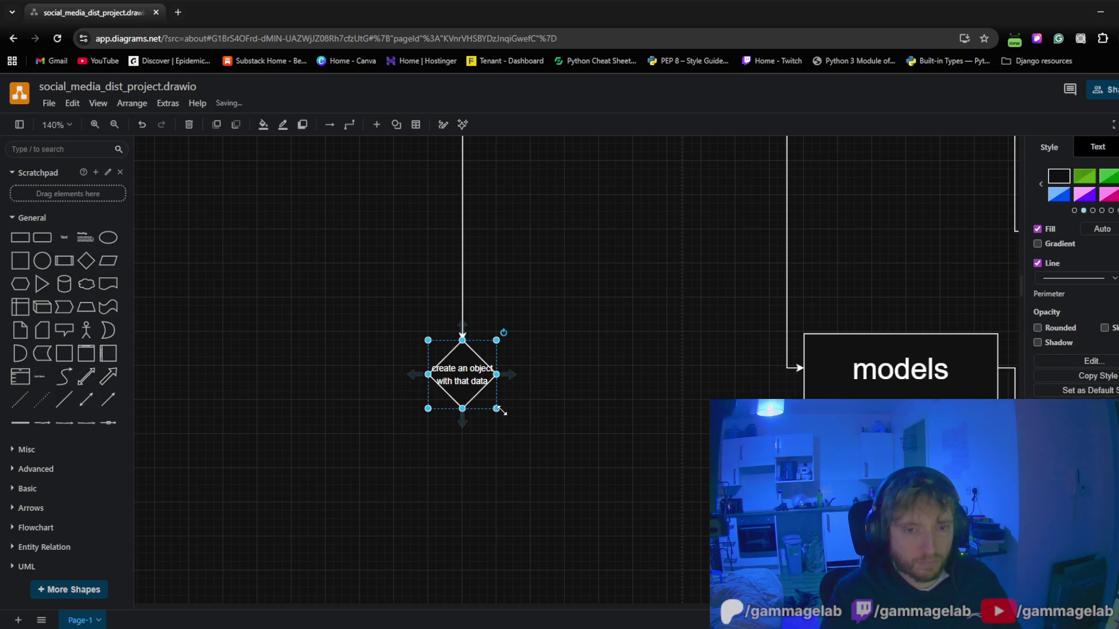
{"action": "left_click_drag", "start_coordinate": [498, 411], "coordinate": [521, 435]}
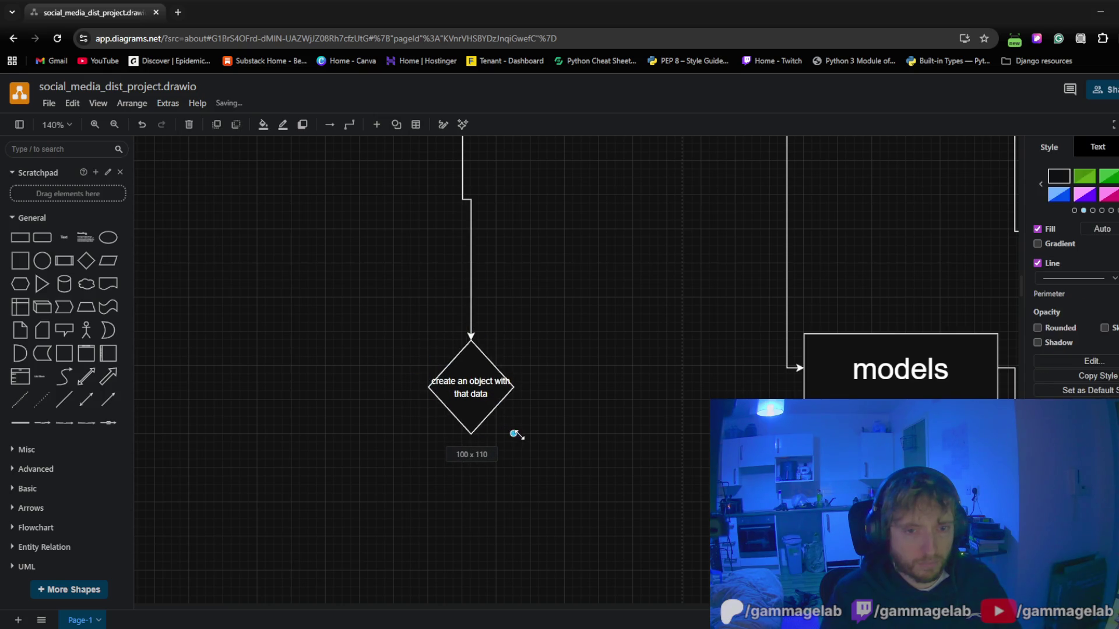
{"action": "left_click_drag", "start_coordinate": [475, 380], "coordinate": [464, 376]}
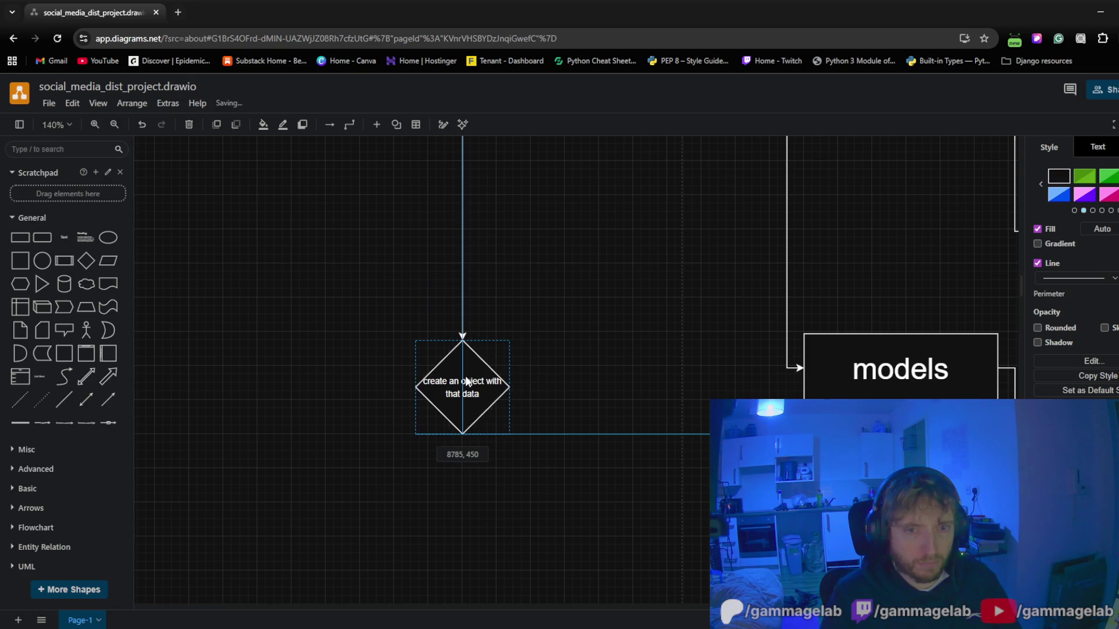
{"action": "left_click", "coordinate": [590, 271]}
{"action": "scroll", "coordinate": [570, 469], "scroll_direction": "up", "scroll_amount": 3}
{"action": "scroll", "coordinate": [568, 490], "scroll_direction": "up", "scroll_amount": 2}
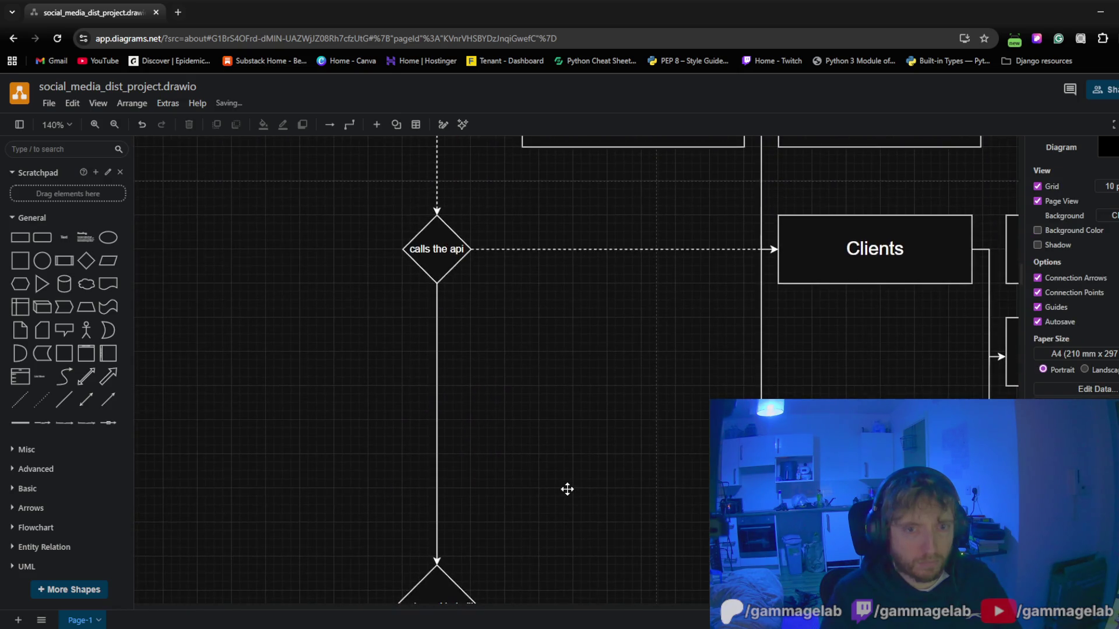
{"action": "scroll", "coordinate": [585, 316], "scroll_direction": "down", "scroll_amount": 4}
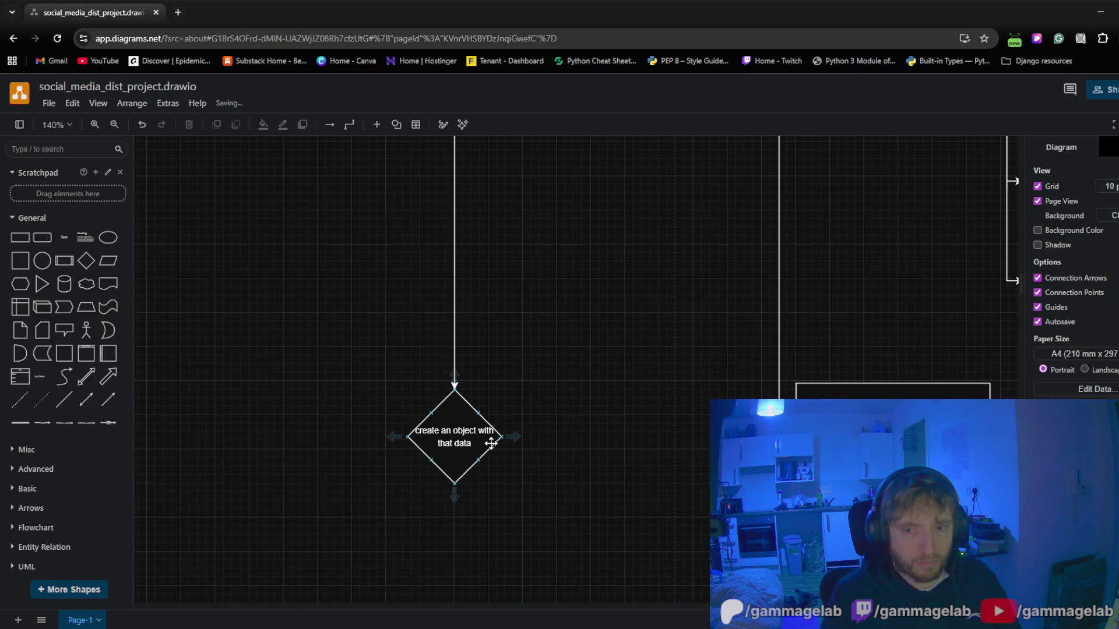
Move the diamond upward and give its connector from 'calls the api' a dashed line pattern
{"action": "left_click_drag", "start_coordinate": [443, 421], "coordinate": [448, 407]}
{"action": "left_click", "coordinate": [610, 368]}
{"action": "scroll", "coordinate": [574, 403], "scroll_direction": "up", "scroll_amount": 3}
{"action": "left_click", "coordinate": [426, 359]}
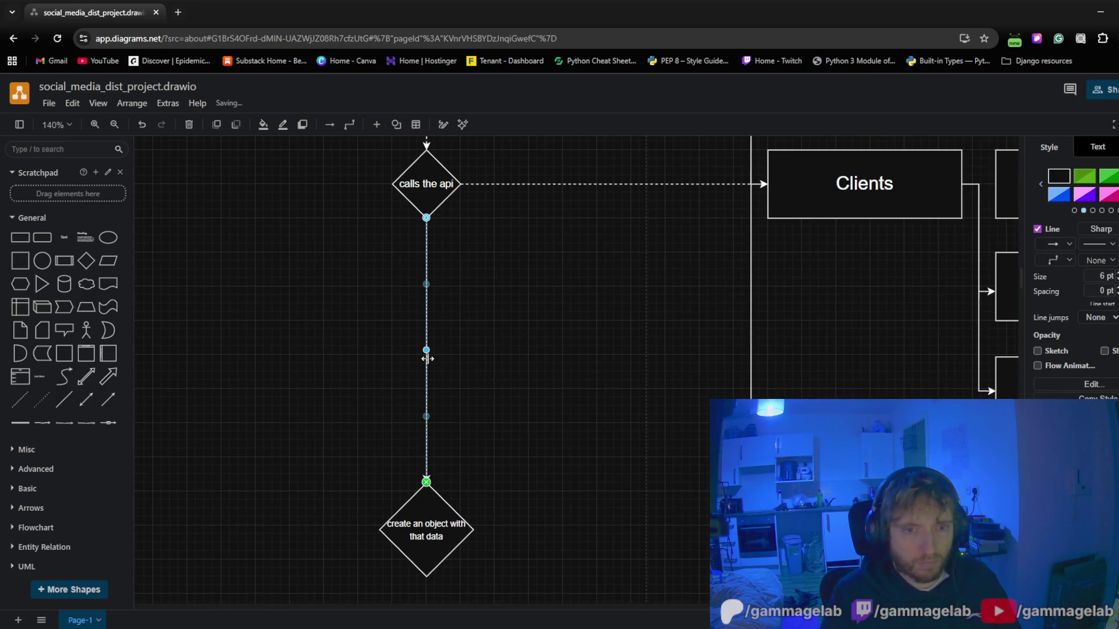
{"action": "left_click", "coordinate": [1097, 244]}
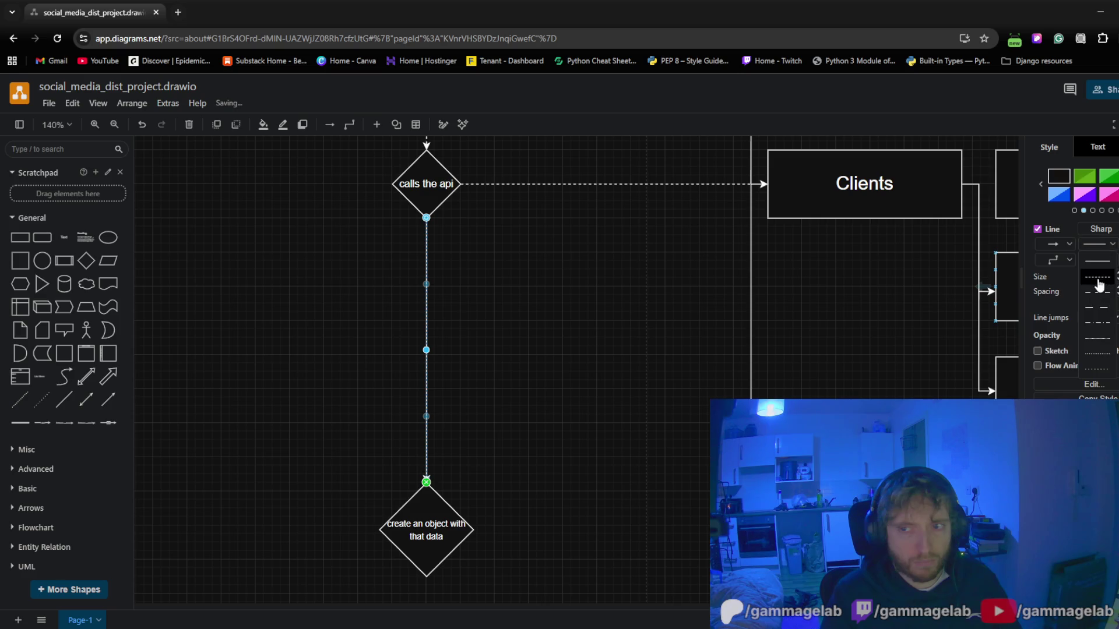
{"action": "left_click", "coordinate": [1094, 276]}
{"action": "left_click", "coordinate": [536, 384]}
{"action": "scroll", "coordinate": [560, 367], "scroll_direction": "down", "scroll_amount": 2}
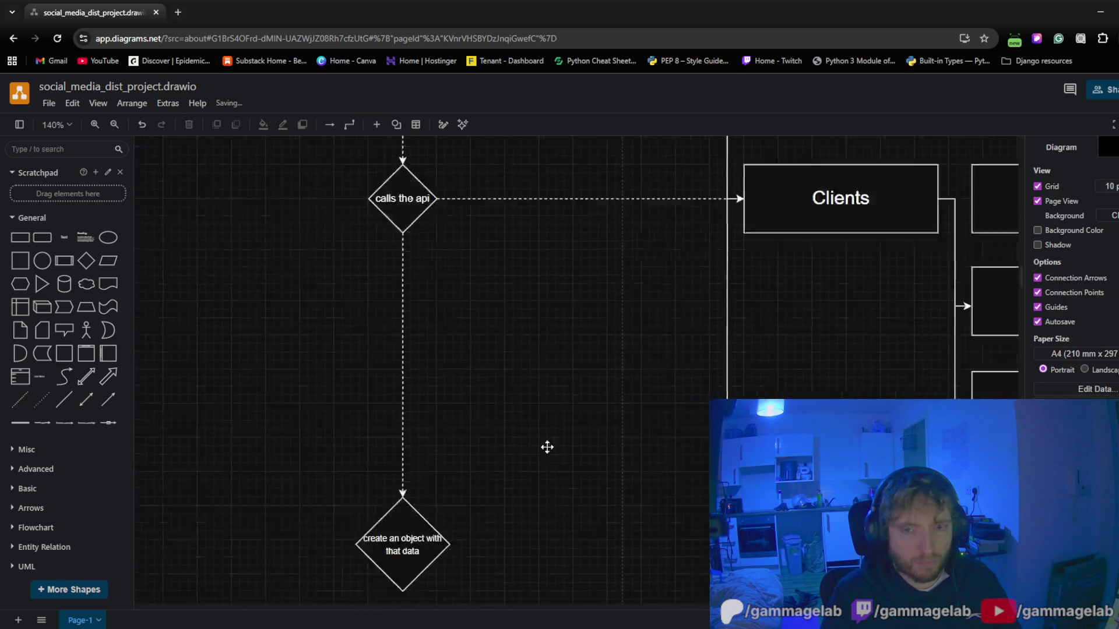
{"action": "scroll", "coordinate": [546, 446], "scroll_direction": "up", "scroll_amount": 4}
Draw a connector from the diamond rightward toward models
{"action": "mouse_move", "coordinate": [538, 487]}
{"action": "left_mouse_down"}
{"action": "mouse_move", "coordinate": [560, 335]}
{"action": "mouse_move", "coordinate": [539, 469]}
{"action": "mouse_move", "coordinate": [558, 348]}
{"action": "left_mouse_up"}
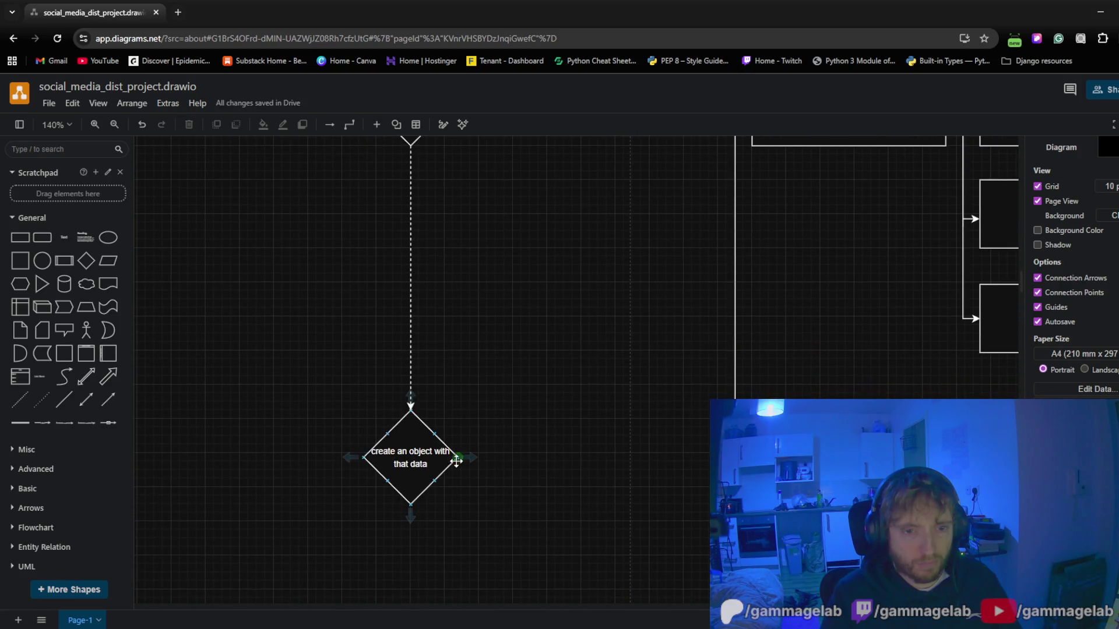
{"action": "left_click_drag", "start_coordinate": [456, 457], "coordinate": [787, 455]}
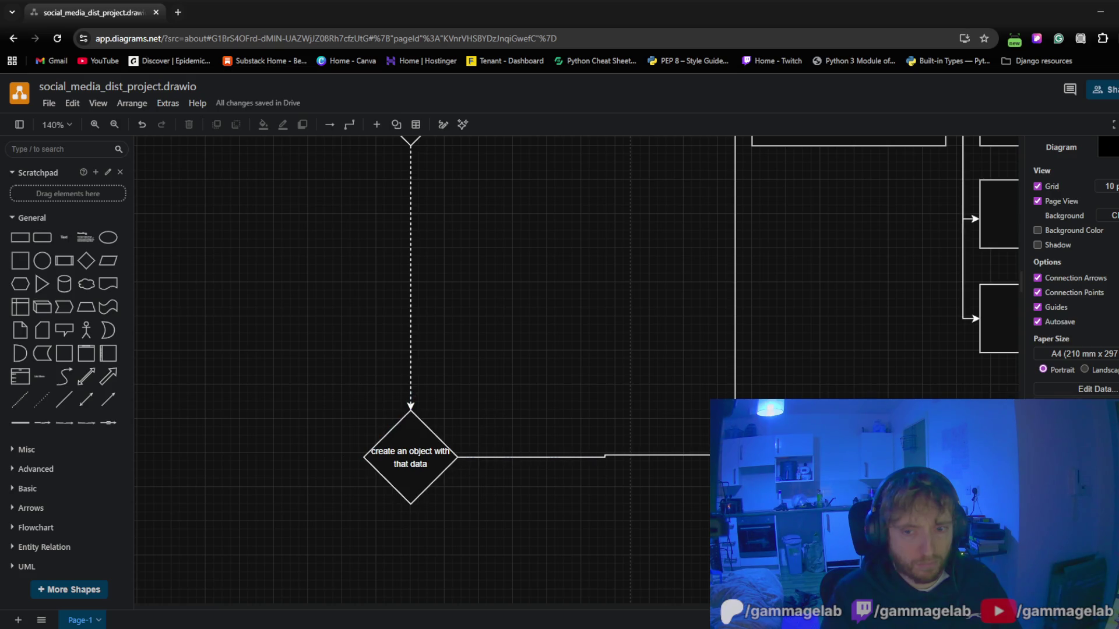
{"action": "left_click", "coordinate": [1098, 244]}
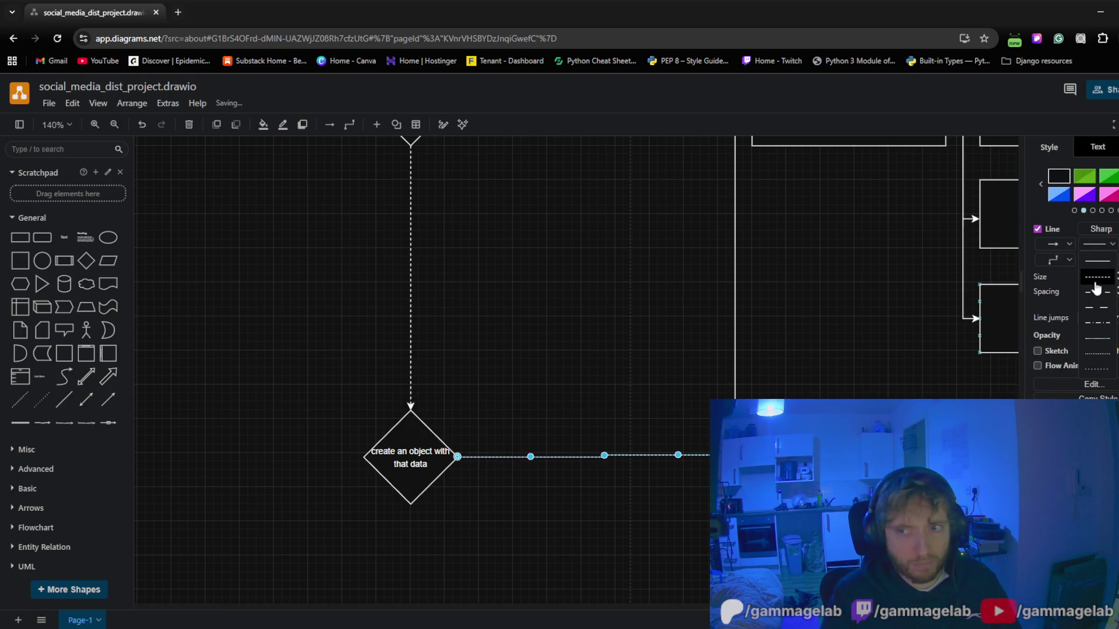
{"action": "left_click", "coordinate": [1096, 289]}
{"action": "left_click", "coordinate": [566, 342]}
{"action": "left_click", "coordinate": [407, 437]}
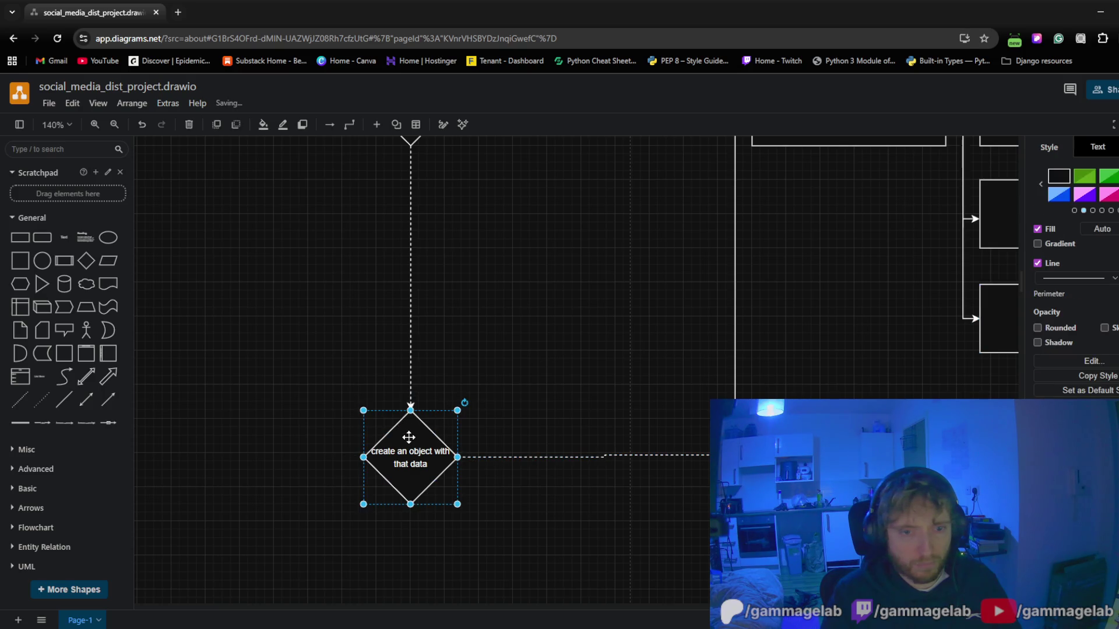
{"action": "left_click", "coordinate": [602, 333]}
{"action": "scroll", "coordinate": [599, 306], "scroll_direction": "up", "scroll_amount": 2}
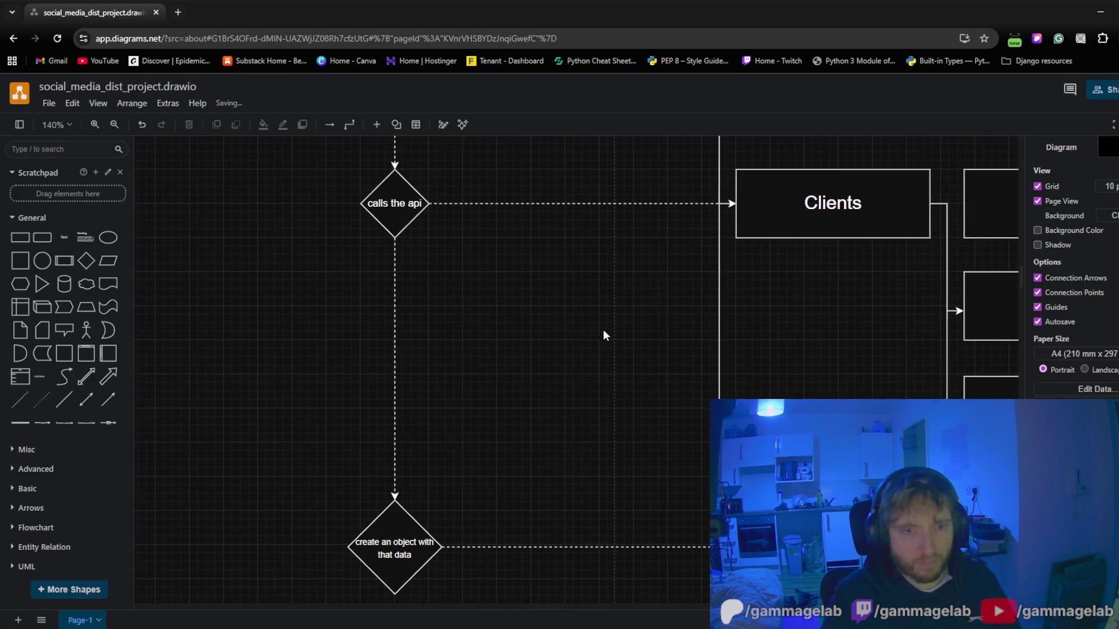
{"action": "scroll", "coordinate": [609, 323], "scroll_direction": "down", "scroll_amount": 1, "text": "ctrl"}
{"action": "scroll", "coordinate": [551, 350], "scroll_direction": "down", "scroll_amount": 1}
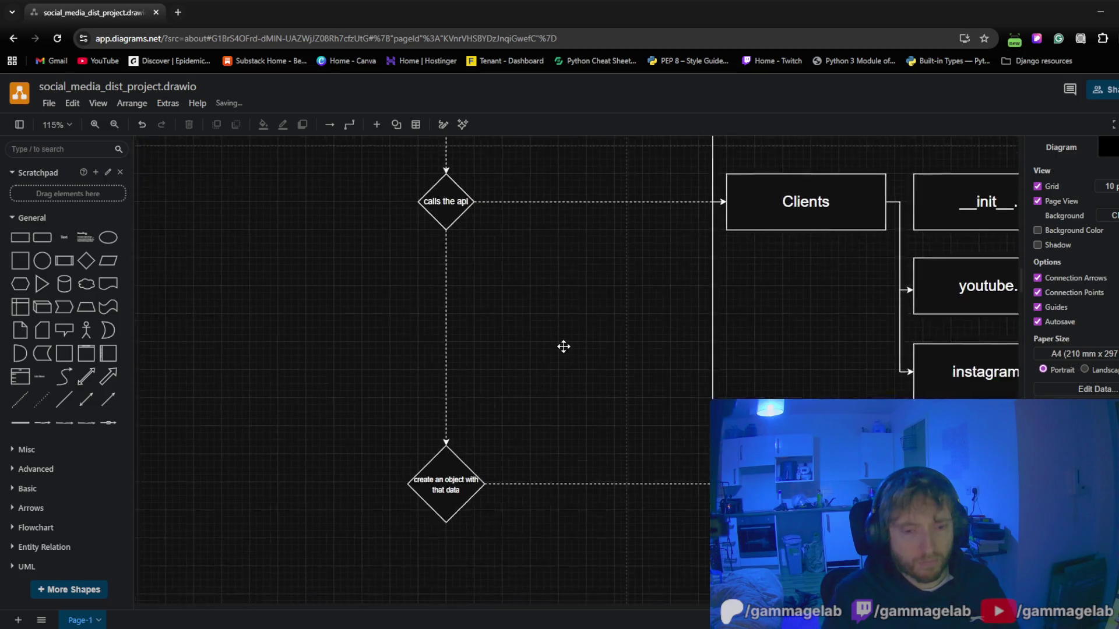
{"action": "left_click_drag", "start_coordinate": [564, 346], "coordinate": [562, 317]}
{"action": "scroll", "coordinate": [563, 317], "scroll_direction": "down", "scroll_amount": 3, "text": "ctrl"}
{"action": "left_click_drag", "start_coordinate": [532, 464], "coordinate": [469, 508]}
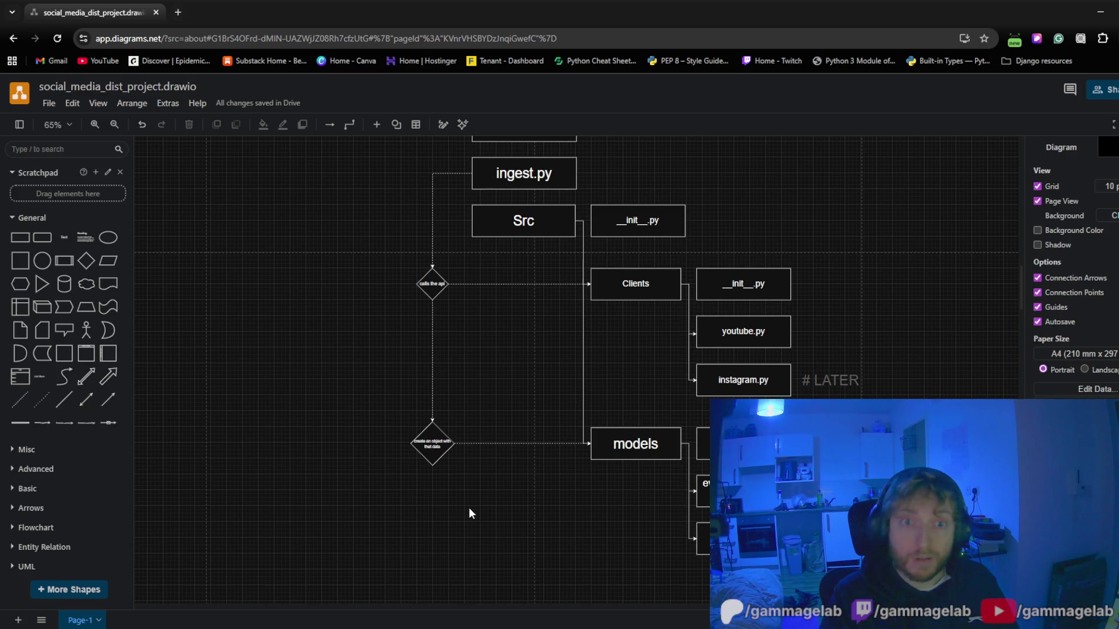
{"action": "scroll", "coordinate": [503, 402], "scroll_direction": "up", "scroll_amount": 5}
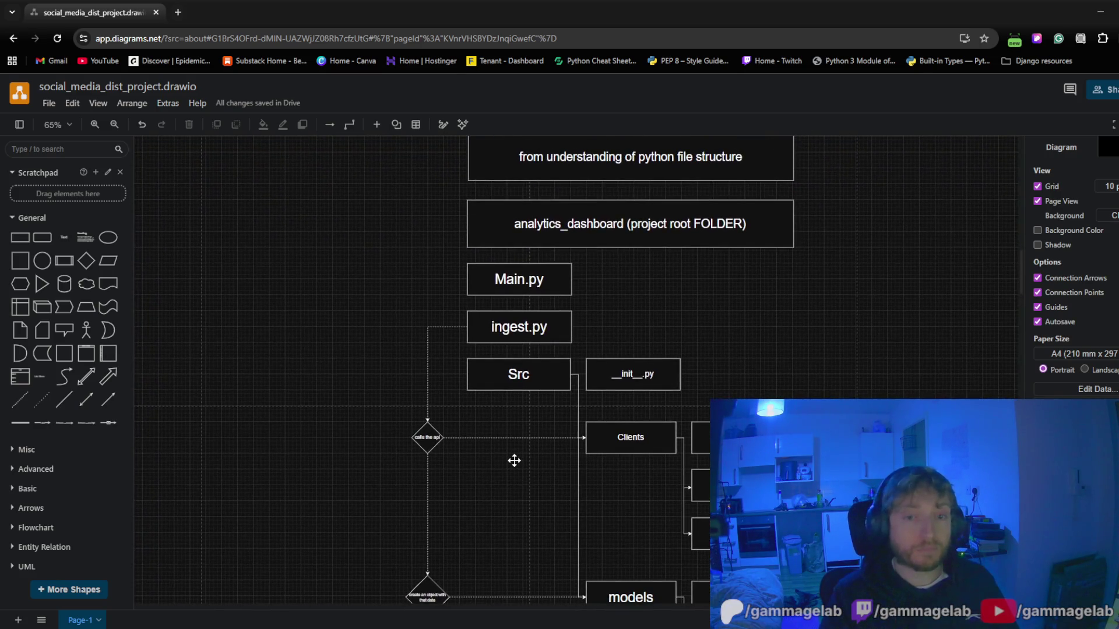
{"action": "left_click_drag", "start_coordinate": [502, 490], "coordinate": [522, 420]}
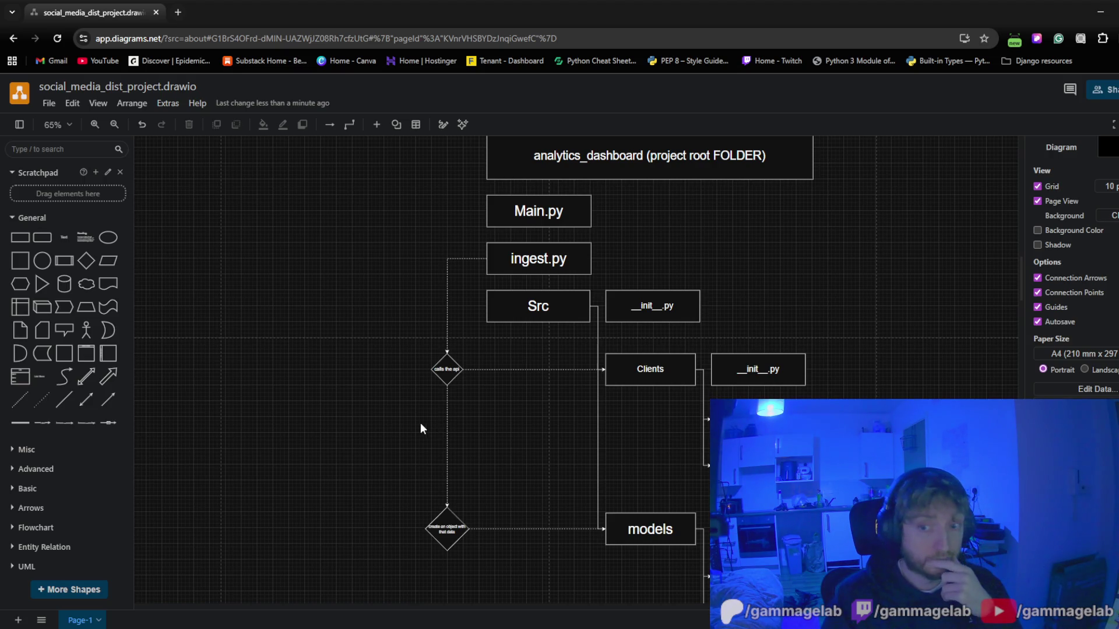
{"action": "scroll", "coordinate": [374, 429], "scroll_direction": "down", "scroll_amount": 2}
{"action": "scroll", "coordinate": [375, 429], "scroll_direction": "down", "scroll_amount": 2}
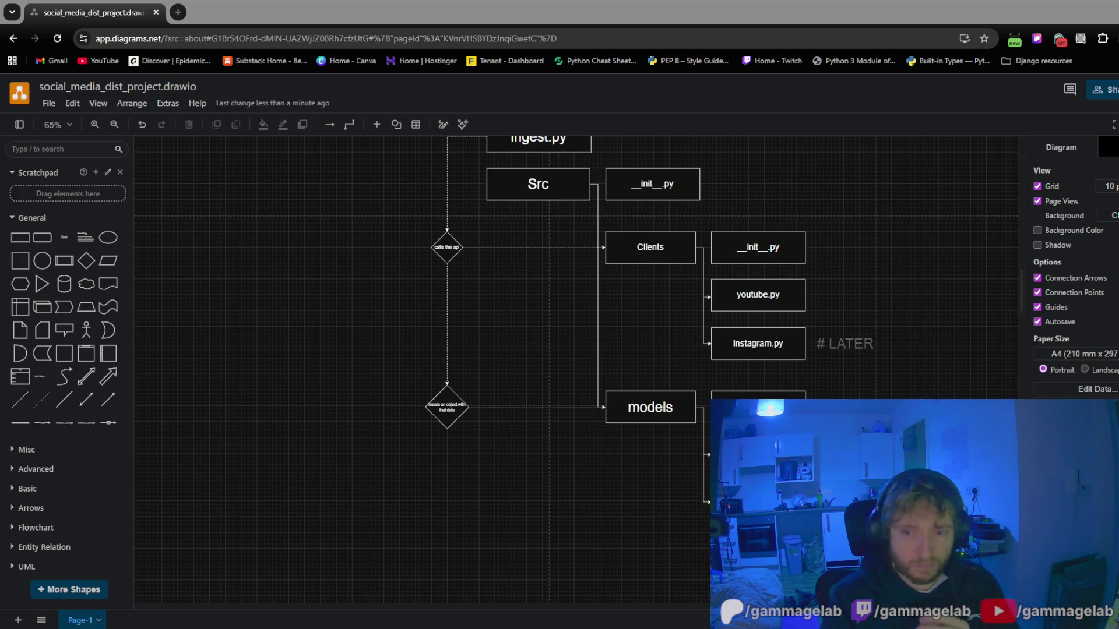
{"action": "mouse_move", "coordinate": [370, 257]}
{"action": "left_mouse_down"}
{"action": "mouse_move", "coordinate": [256, 403]}
{"action": "mouse_move", "coordinate": [243, 348]}
{"action": "mouse_move", "coordinate": [200, 306]}
{"action": "left_mouse_up"}
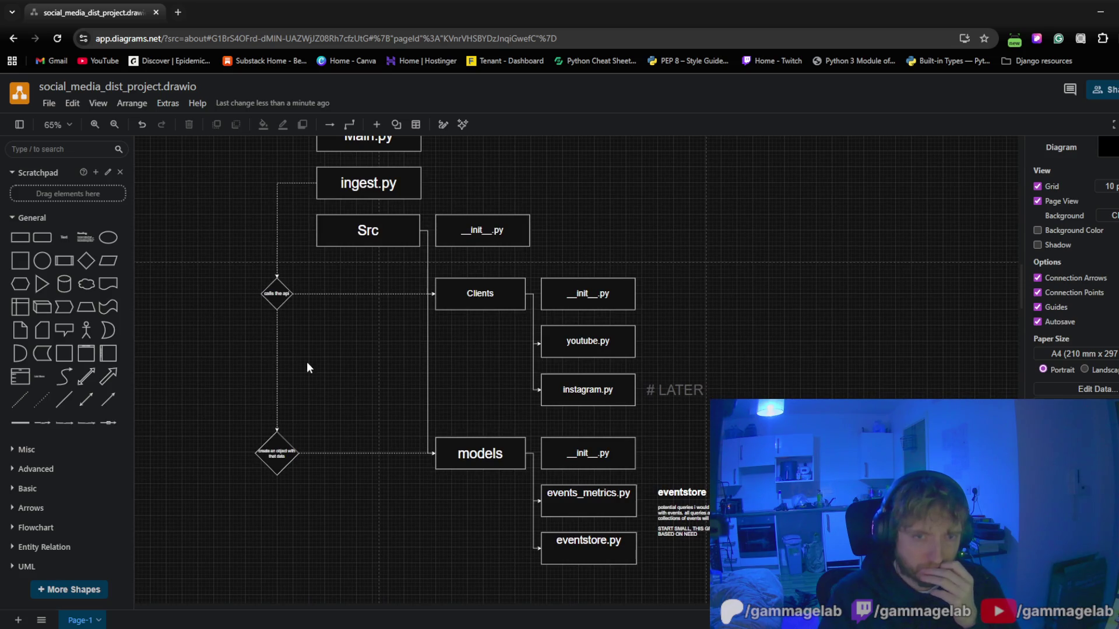
{"action": "mouse_move", "coordinate": [306, 363]}
{"action": "left_mouse_down"}
{"action": "mouse_move", "coordinate": [334, 476]}
{"action": "mouse_move", "coordinate": [340, 442]}
{"action": "left_mouse_up"}
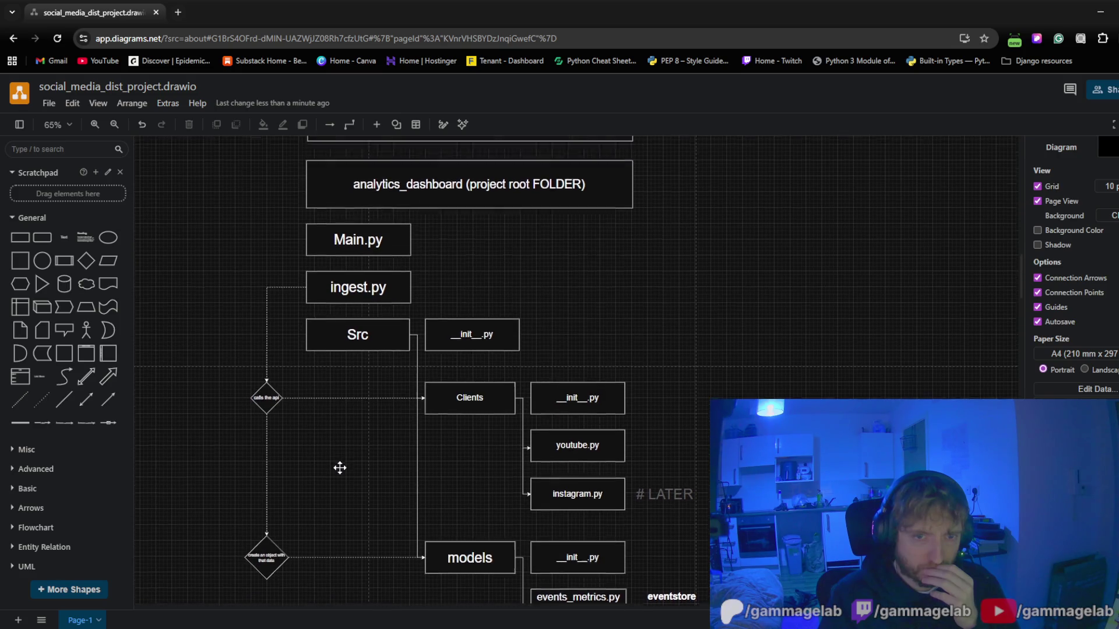
{"action": "mouse_move", "coordinate": [341, 442]}
{"action": "left_mouse_down"}
{"action": "mouse_move", "coordinate": [345, 343]}
{"action": "mouse_move", "coordinate": [306, 292]}
{"action": "mouse_move", "coordinate": [327, 430]}
{"action": "left_mouse_up"}
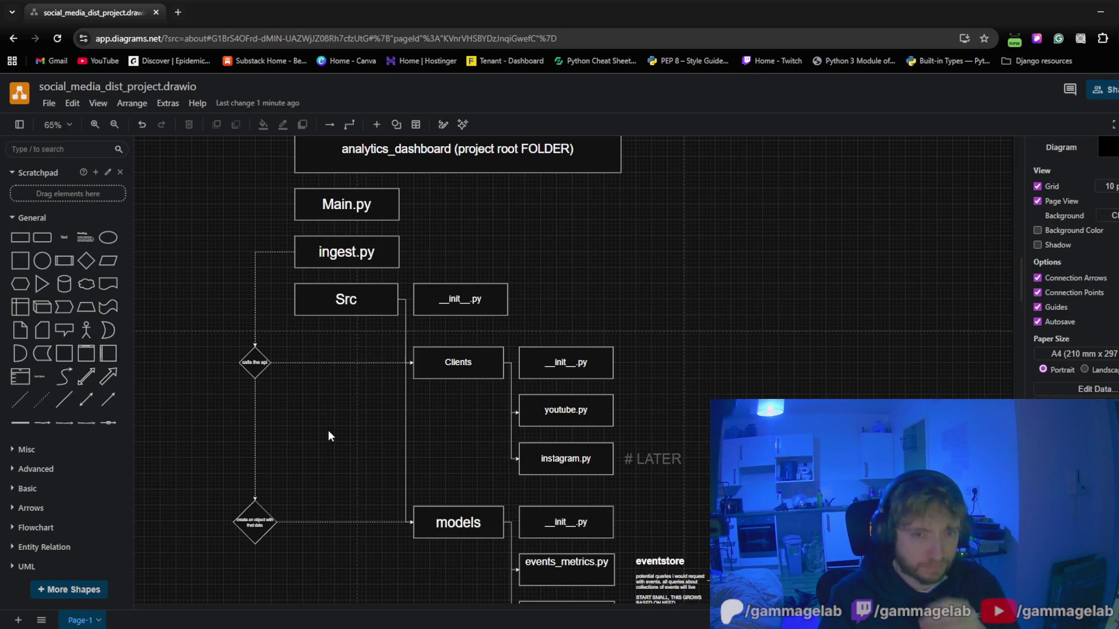
{"action": "left_click_drag", "start_coordinate": [327, 421], "coordinate": [315, 472]}
{"action": "scroll", "coordinate": [334, 440], "scroll_direction": "down", "scroll_amount": 2}
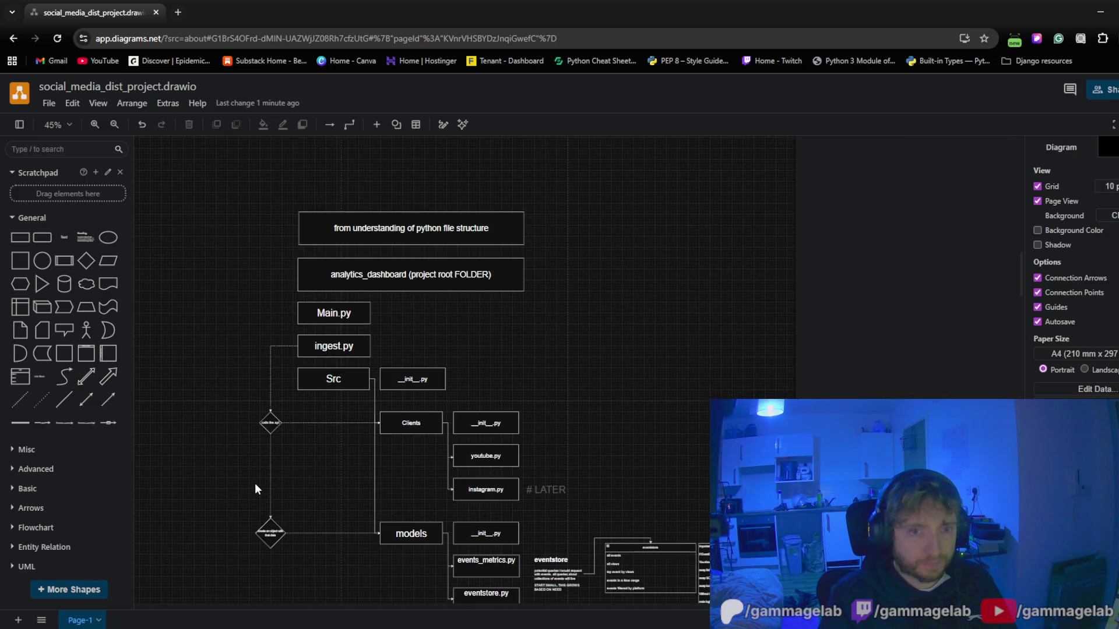
{"action": "scroll", "coordinate": [263, 403], "scroll_direction": "down", "scroll_amount": 3}
{"action": "mouse_move", "coordinate": [223, 165]}
{"action": "left_mouse_down"}
{"action": "mouse_move", "coordinate": [471, 404]}
{"action": "mouse_move", "coordinate": [842, 549]}
{"action": "left_mouse_up"}
Select the file tree from Main.py down and move it right beside the analytics_dashboard root box
{"action": "left_click_drag", "start_coordinate": [694, 288], "coordinate": [665, 446]}
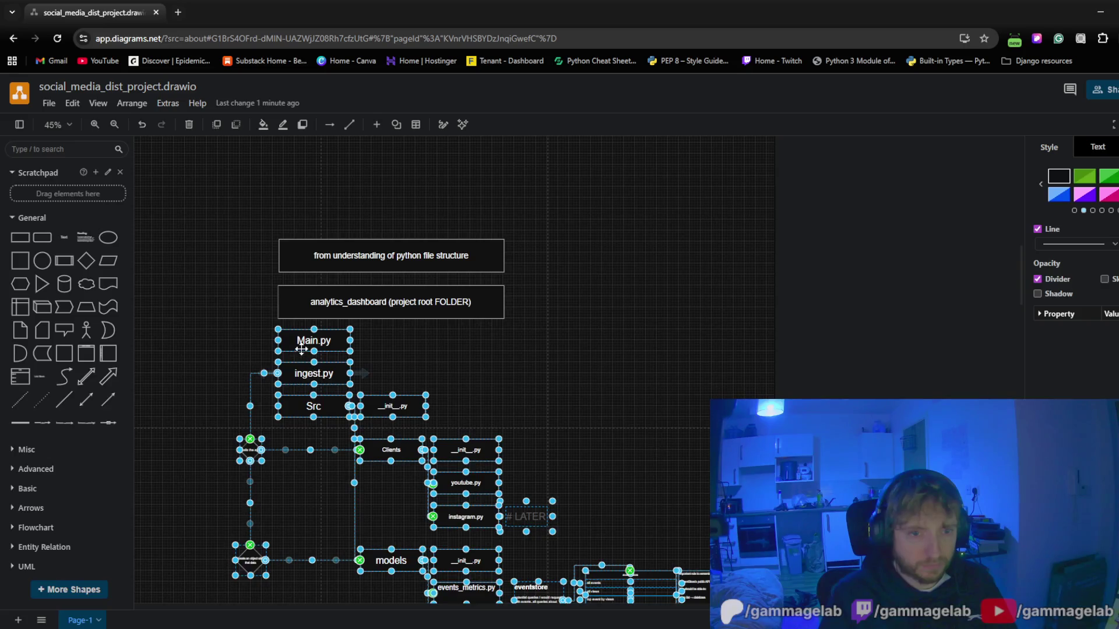
{"action": "mouse_move", "coordinate": [299, 347]}
{"action": "left_mouse_down"}
{"action": "mouse_move", "coordinate": [461, 387]}
{"action": "mouse_move", "coordinate": [312, 341]}
{"action": "mouse_move", "coordinate": [576, 303]}
{"action": "left_mouse_up"}
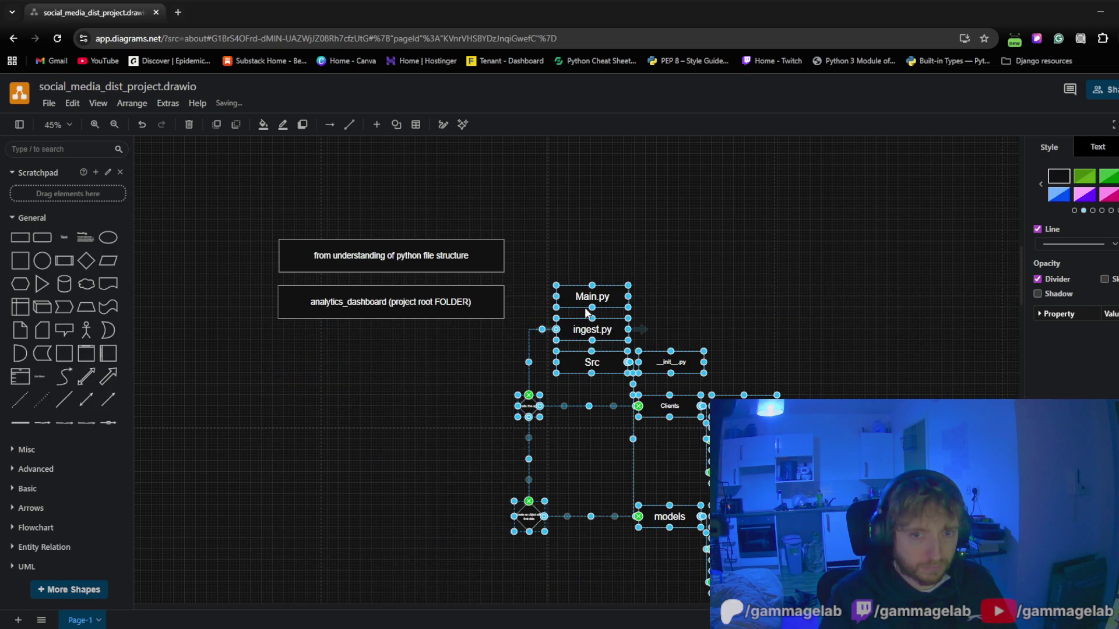
{"action": "left_click_drag", "start_coordinate": [584, 300], "coordinate": [557, 300]}
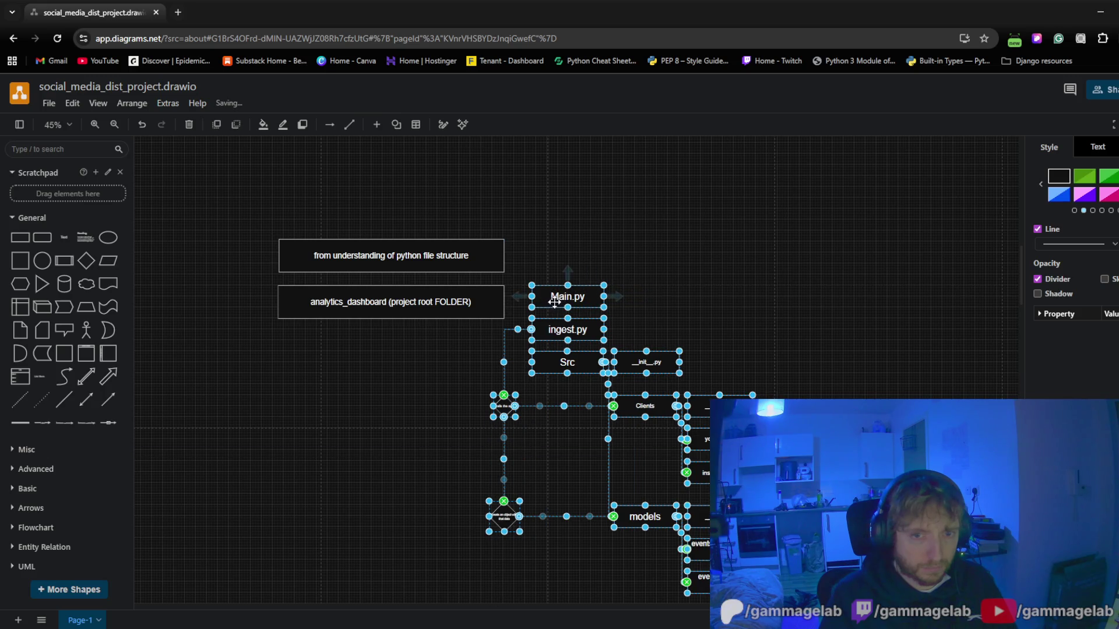
{"action": "left_click_drag", "start_coordinate": [557, 300], "coordinate": [538, 303]}
{"action": "scroll", "coordinate": [538, 303], "scroll_direction": "up", "scroll_amount": 5}
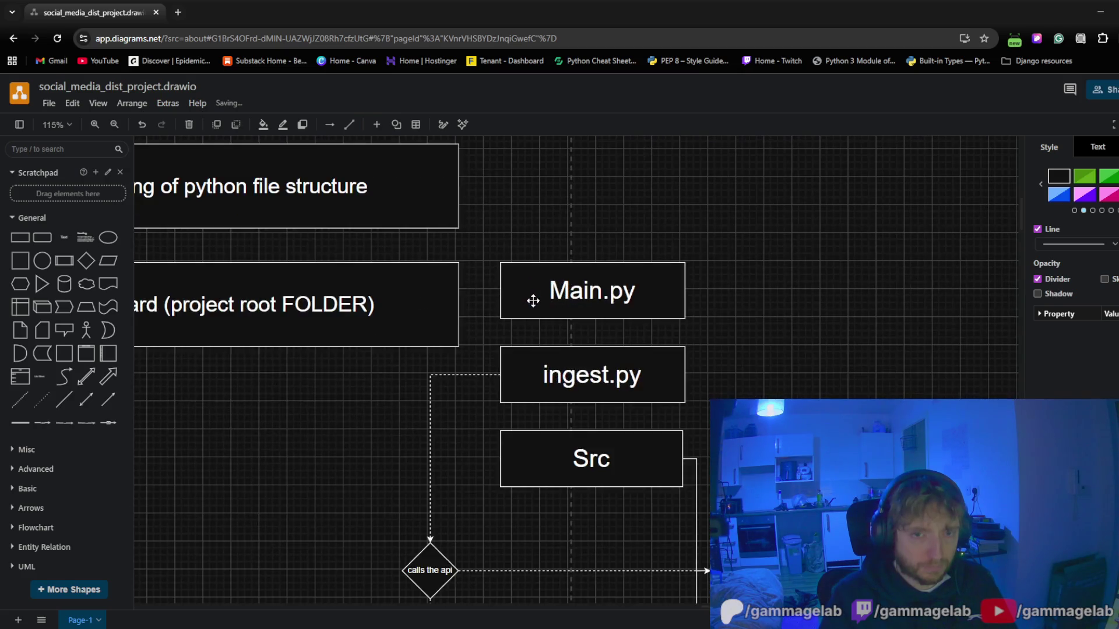
{"action": "left_click_drag", "start_coordinate": [525, 299], "coordinate": [535, 296]}
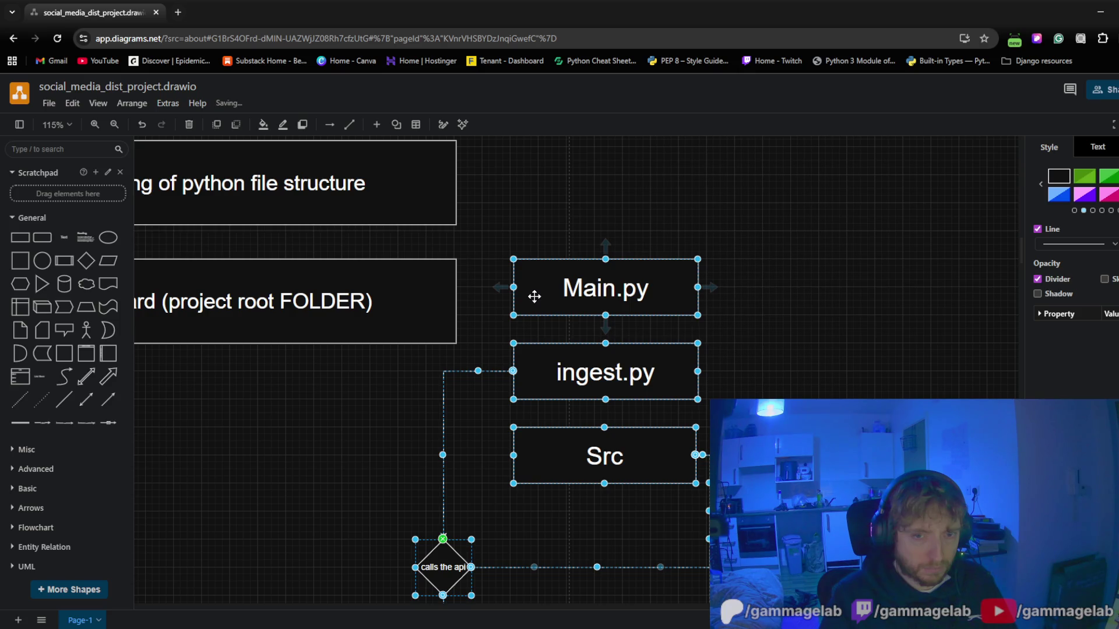
{"action": "left_click_drag", "start_coordinate": [535, 296], "coordinate": [536, 324]}
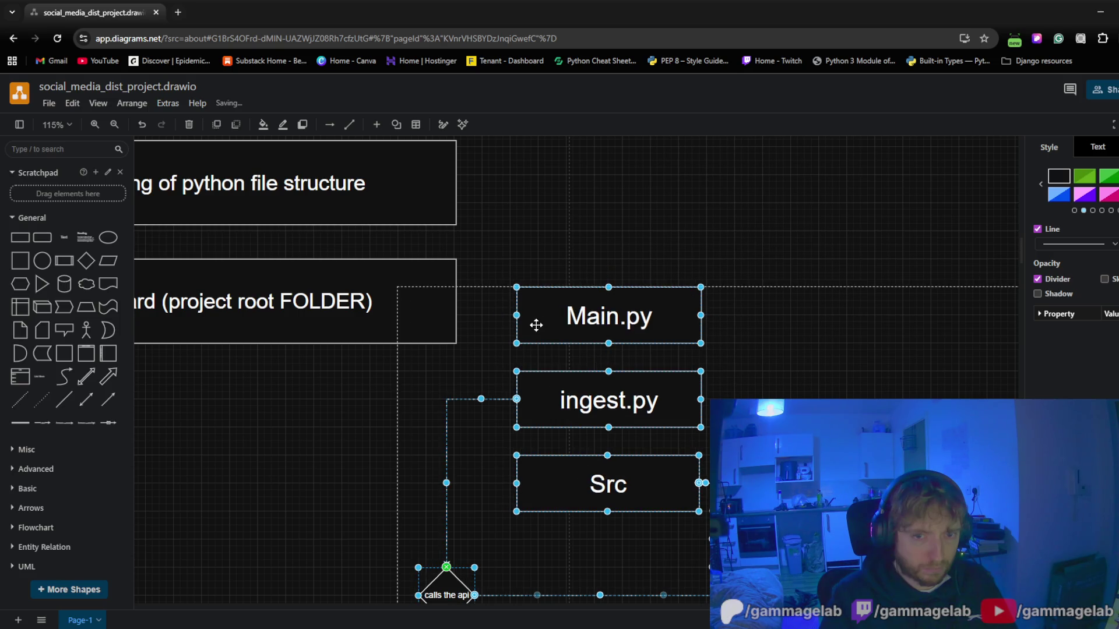
{"action": "left_click", "coordinate": [277, 496]}
{"action": "scroll", "coordinate": [313, 508], "scroll_direction": "down", "scroll_amount": 4}
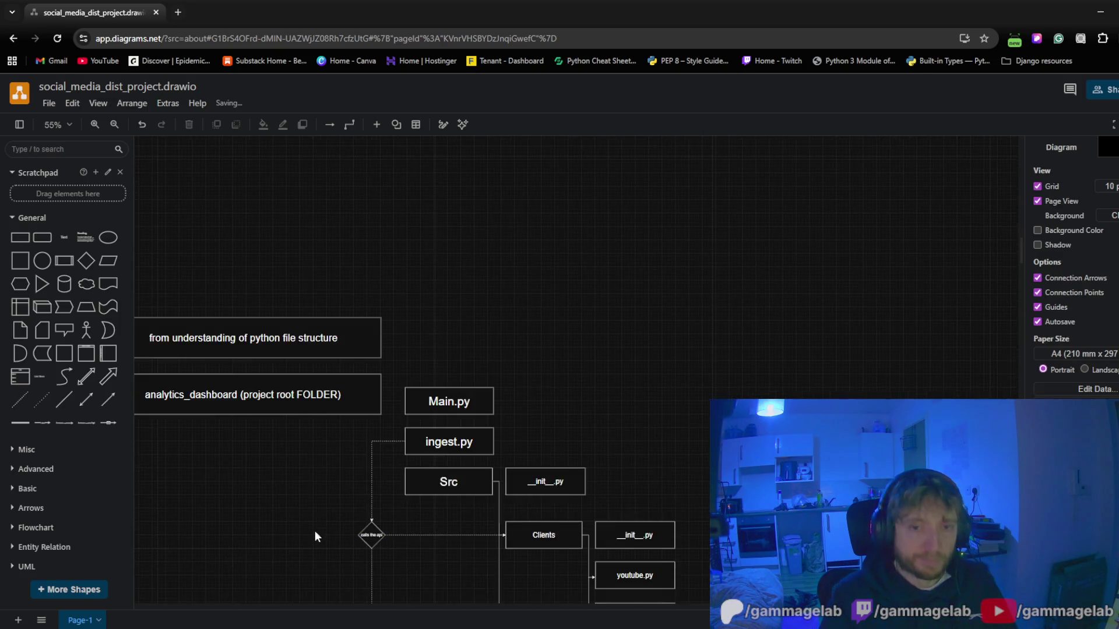
{"action": "scroll", "coordinate": [432, 369], "scroll_direction": "down", "scroll_amount": 3}
{"action": "scroll", "coordinate": [395, 439], "scroll_direction": "down", "scroll_amount": 2, "text": "ctrl"}
{"action": "scroll", "coordinate": [391, 399], "scroll_direction": "right", "scroll_amount": 1}
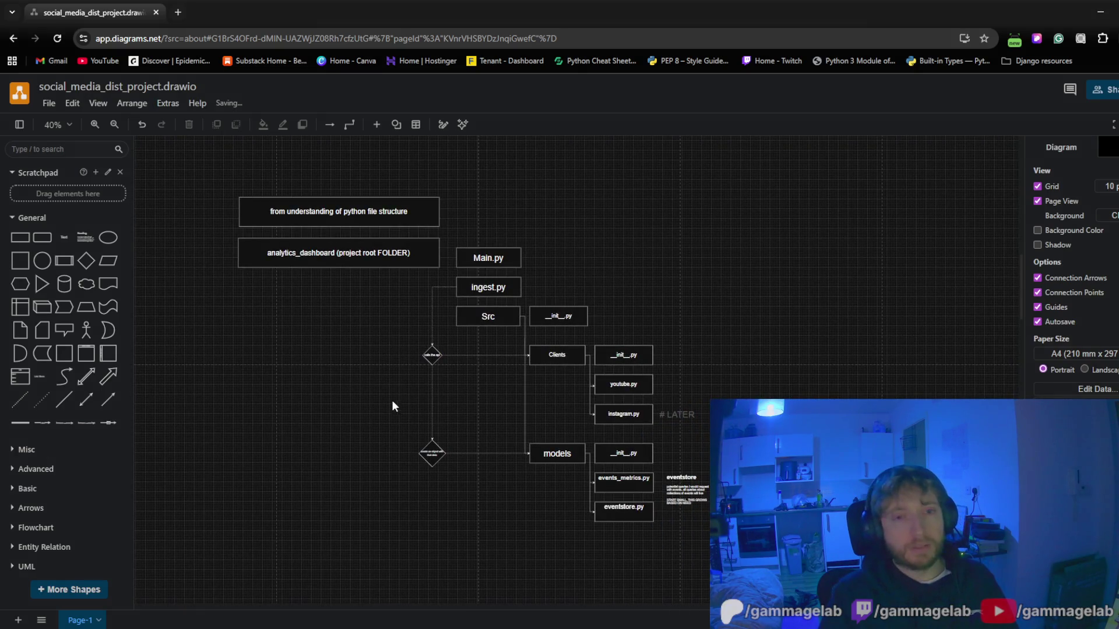
{"action": "scroll", "coordinate": [498, 318], "scroll_direction": "up", "scroll_amount": 3, "text": "ctrl"}
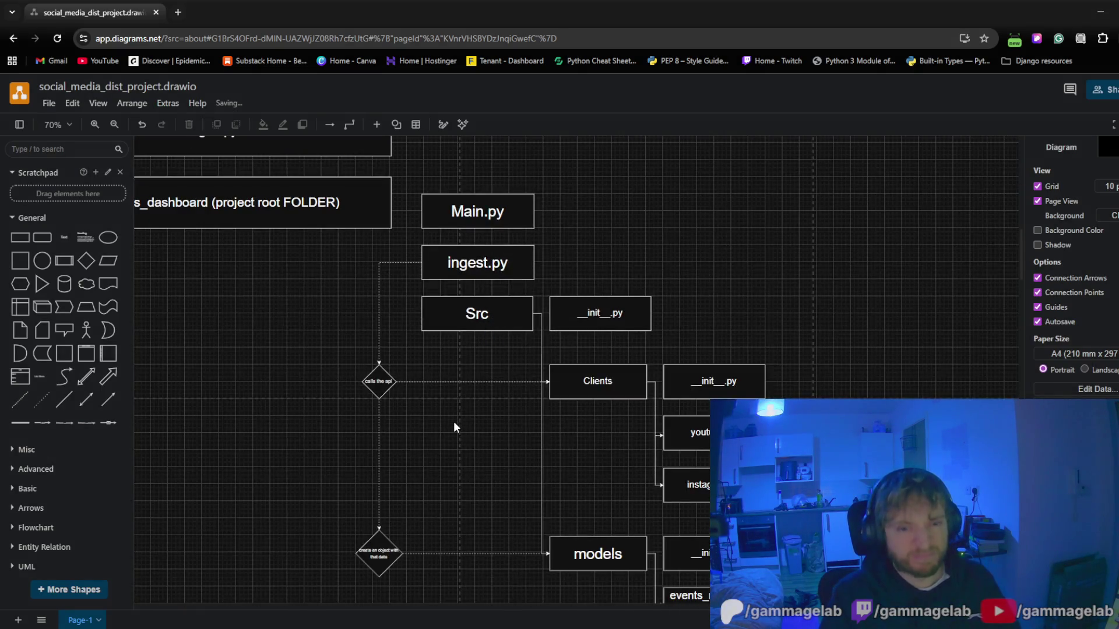
{"action": "left_click_drag", "start_coordinate": [454, 427], "coordinate": [478, 382]}
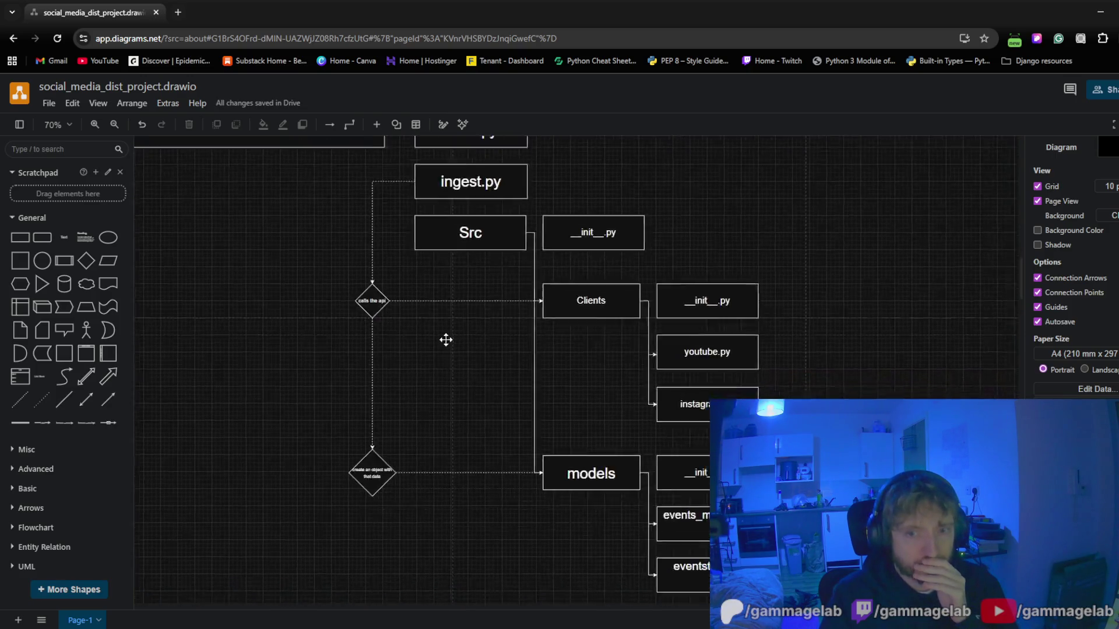
{"action": "left_click_drag", "start_coordinate": [478, 381], "coordinate": [394, 316]}
{"action": "scroll", "coordinate": [490, 408], "scroll_direction": "up", "scroll_amount": 1}
{"action": "left_click_drag", "start_coordinate": [512, 408], "coordinate": [437, 309]}
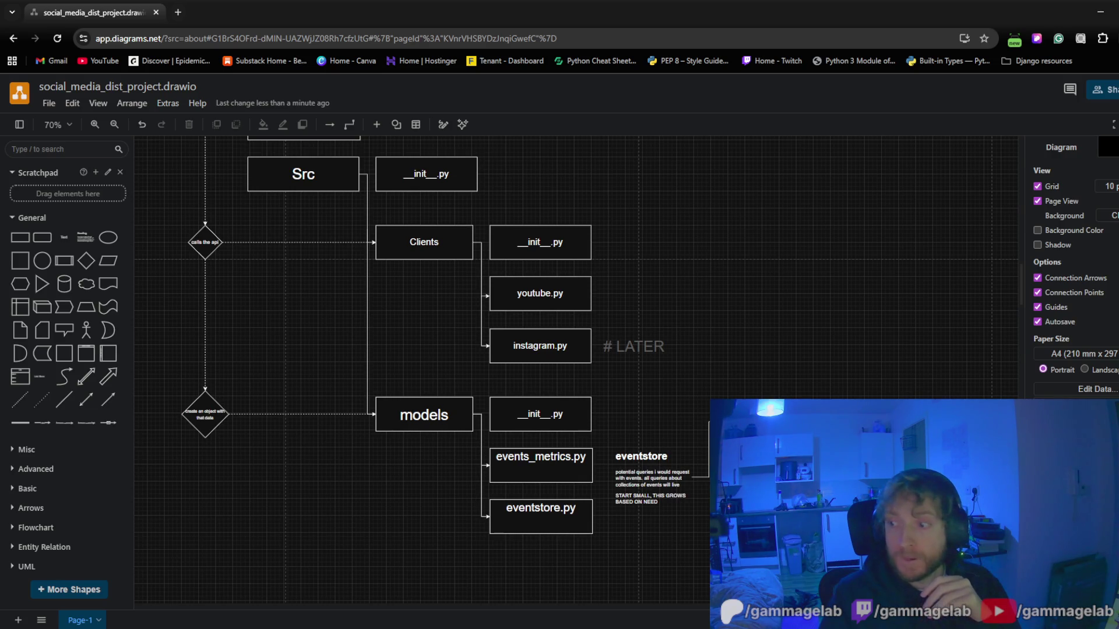
{"action": "scroll", "coordinate": [528, 364], "scroll_direction": "down", "scroll_amount": 3}
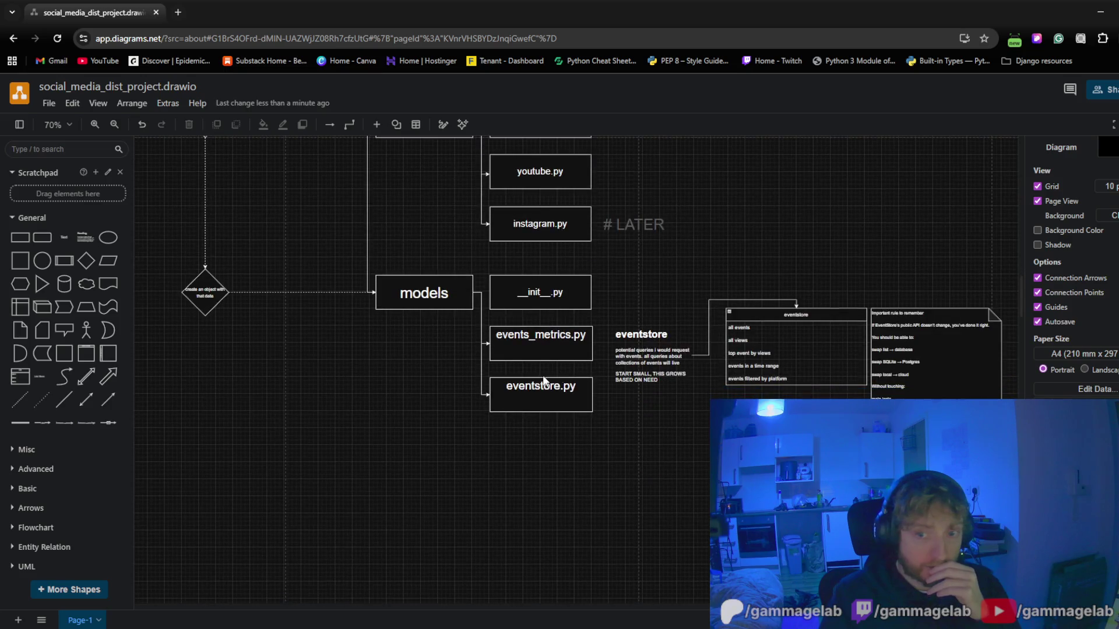
{"action": "scroll", "coordinate": [543, 362], "scroll_direction": "up", "scroll_amount": 3}
{"action": "scroll", "coordinate": [551, 362], "scroll_direction": "up", "scroll_amount": 1}
{"action": "scroll", "coordinate": [551, 362], "scroll_direction": "up", "scroll_amount": 3}
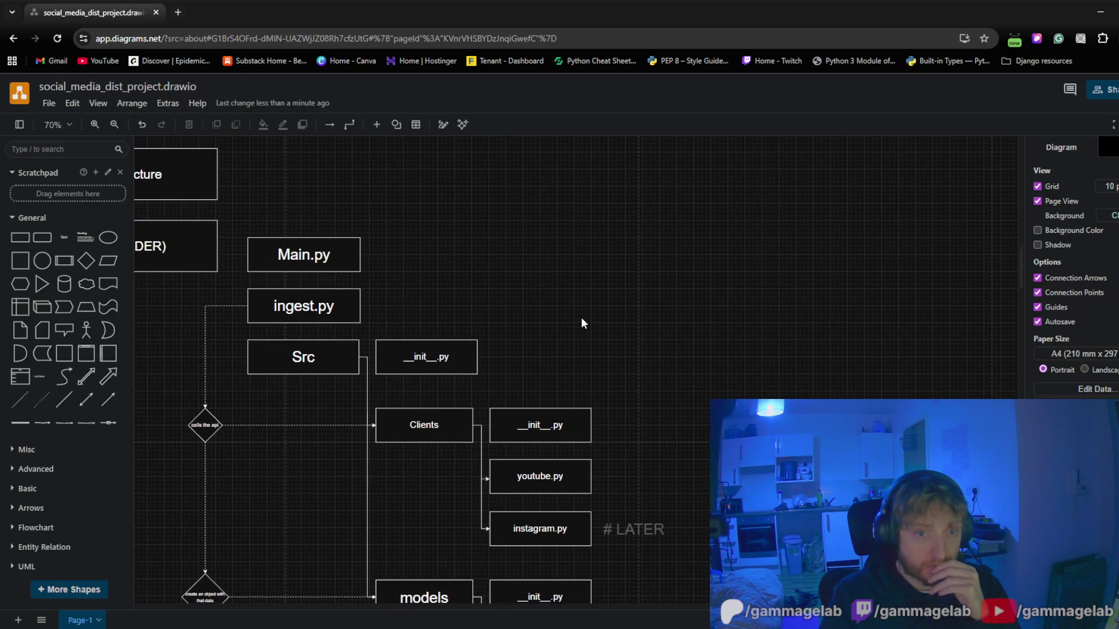
{"action": "scroll", "coordinate": [581, 323], "scroll_direction": "down", "scroll_amount": 1}
{"action": "scroll", "coordinate": [581, 322], "scroll_direction": "down", "scroll_amount": 3}
{"action": "scroll", "coordinate": [581, 323], "scroll_direction": "down", "scroll_amount": 1}
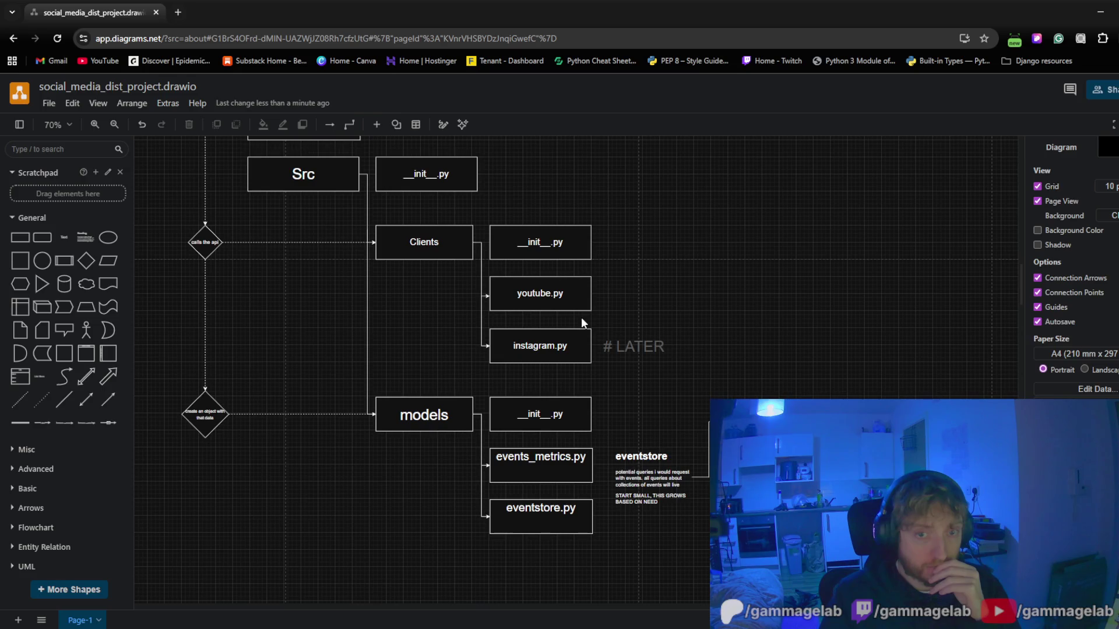
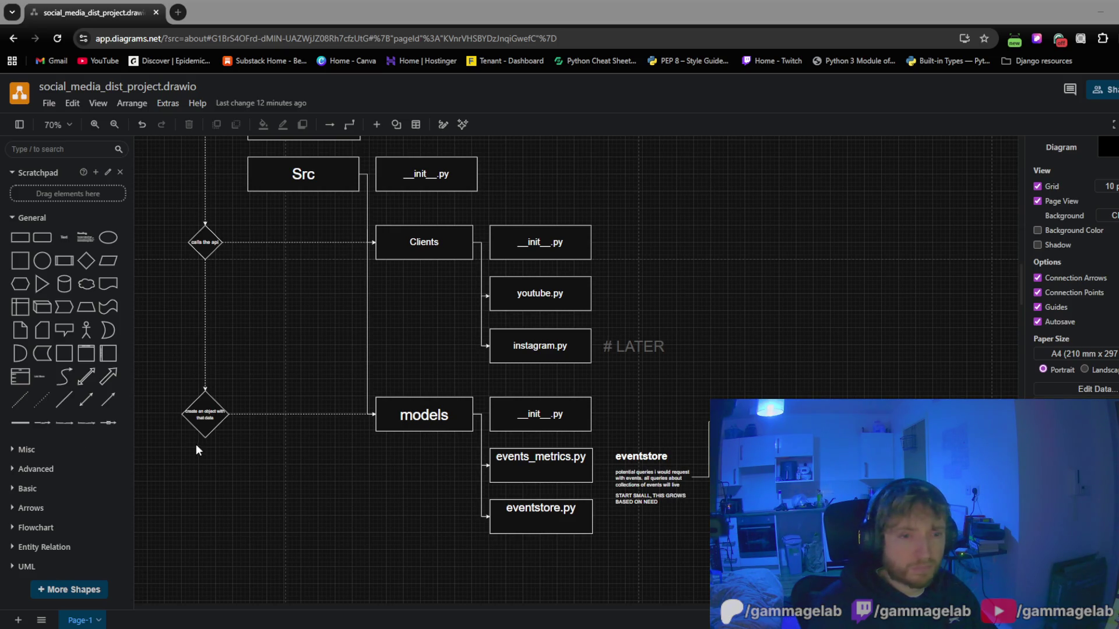
Pan the canvas so the project root, Main.py and ingest.py boxes come into view
{"action": "mouse_move", "coordinate": [221, 332]}
{"action": "left_mouse_down"}
{"action": "mouse_move", "coordinate": [550, 503]}
{"action": "mouse_move", "coordinate": [567, 500]}
{"action": "mouse_move", "coordinate": [600, 425]}
{"action": "mouse_move", "coordinate": [589, 388]}
{"action": "mouse_move", "coordinate": [411, 382]}
{"action": "mouse_move", "coordinate": [385, 393]}
{"action": "mouse_move", "coordinate": [639, 499]}
{"action": "mouse_move", "coordinate": [522, 420]}
{"action": "mouse_move", "coordinate": [333, 327]}
{"action": "mouse_move", "coordinate": [387, 365]}
{"action": "left_mouse_up"}
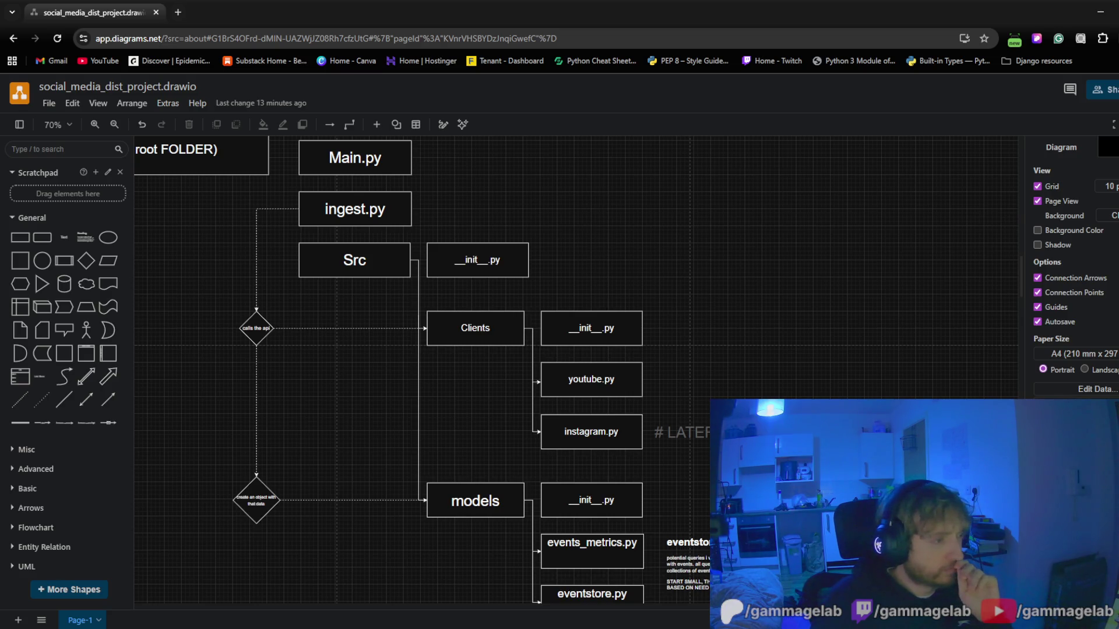
{"action": "mouse_move", "coordinate": [391, 372]}
{"action": "left_mouse_down"}
{"action": "mouse_move", "coordinate": [386, 397]}
{"action": "mouse_move", "coordinate": [469, 423]}
{"action": "left_mouse_up"}
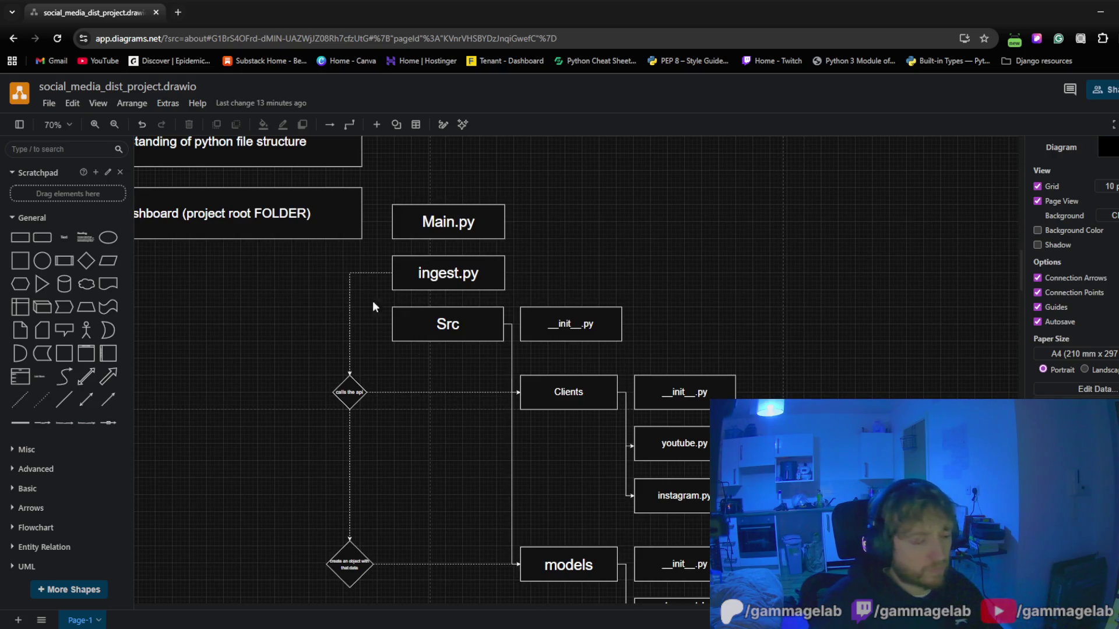
Save the folder-structure diagram to Drive via File > Save
{"action": "left_click", "coordinate": [49, 104]}
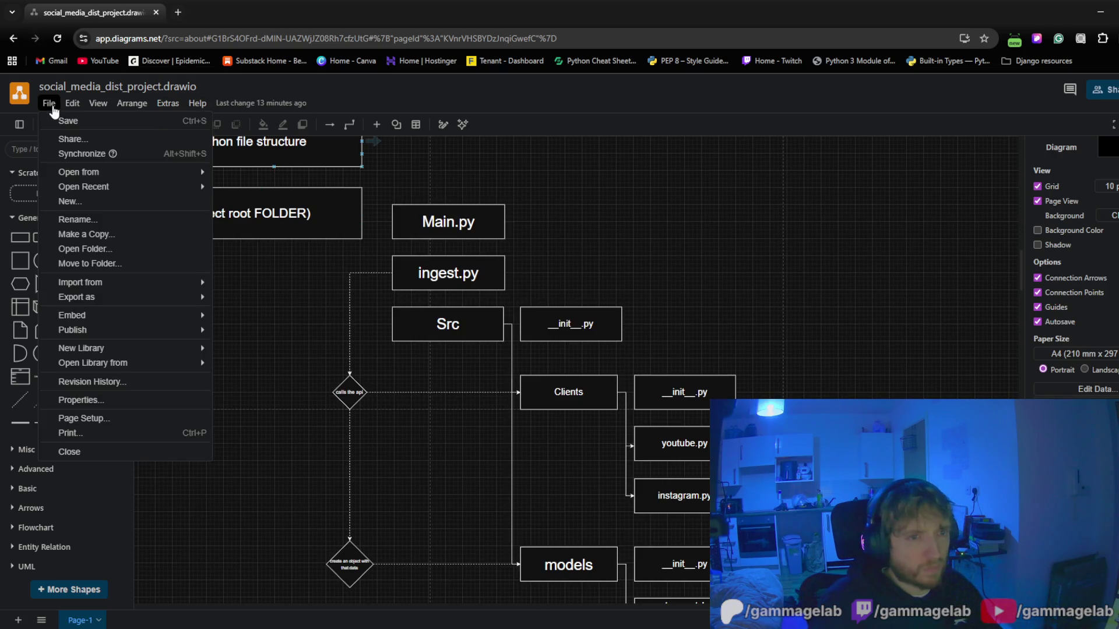
{"action": "left_click", "coordinate": [88, 120]}
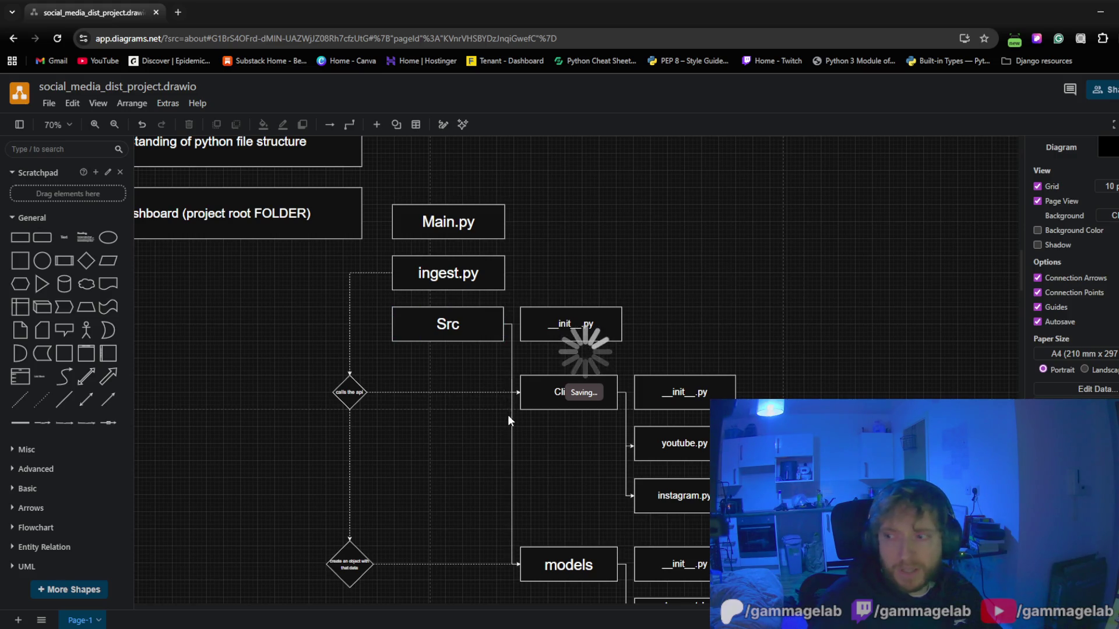
{"action": "mouse_move", "coordinate": [558, 456]}
{"action": "left_mouse_down"}
{"action": "mouse_move", "coordinate": [433, 354]}
{"action": "mouse_move", "coordinate": [540, 467]}
{"action": "left_mouse_up"}
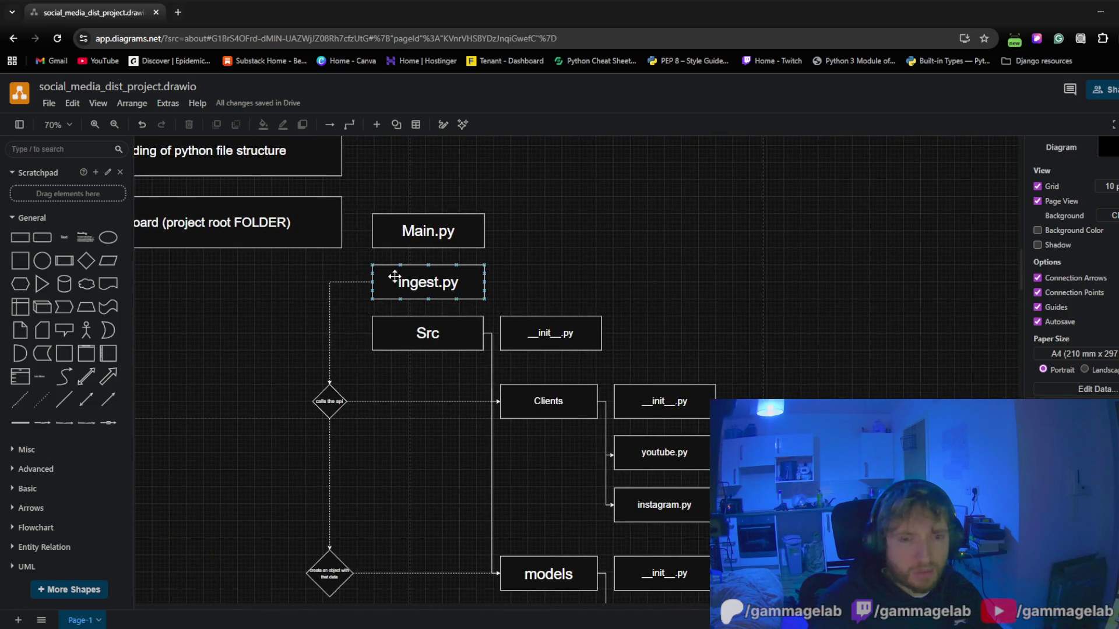
{"action": "mouse_move", "coordinate": [448, 272]}
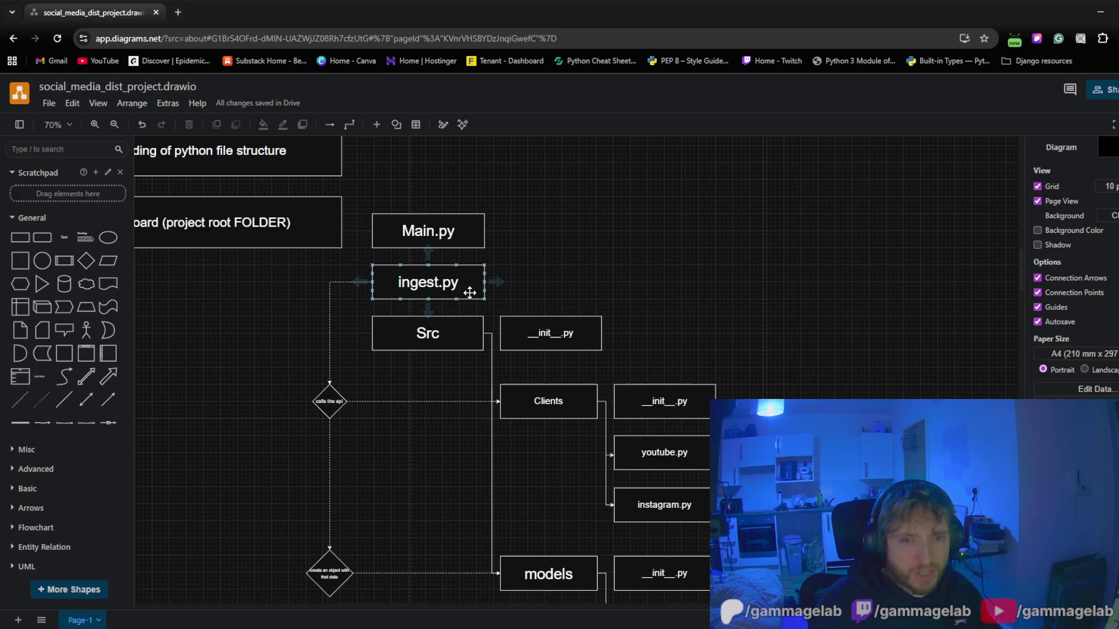
{"action": "mouse_move", "coordinate": [613, 263]}
{"action": "left_mouse_down"}
{"action": "mouse_move", "coordinate": [705, 250]}
{"action": "mouse_move", "coordinate": [772, 294]}
{"action": "mouse_move", "coordinate": [778, 339]}
{"action": "mouse_move", "coordinate": [766, 237]}
{"action": "left_mouse_up"}
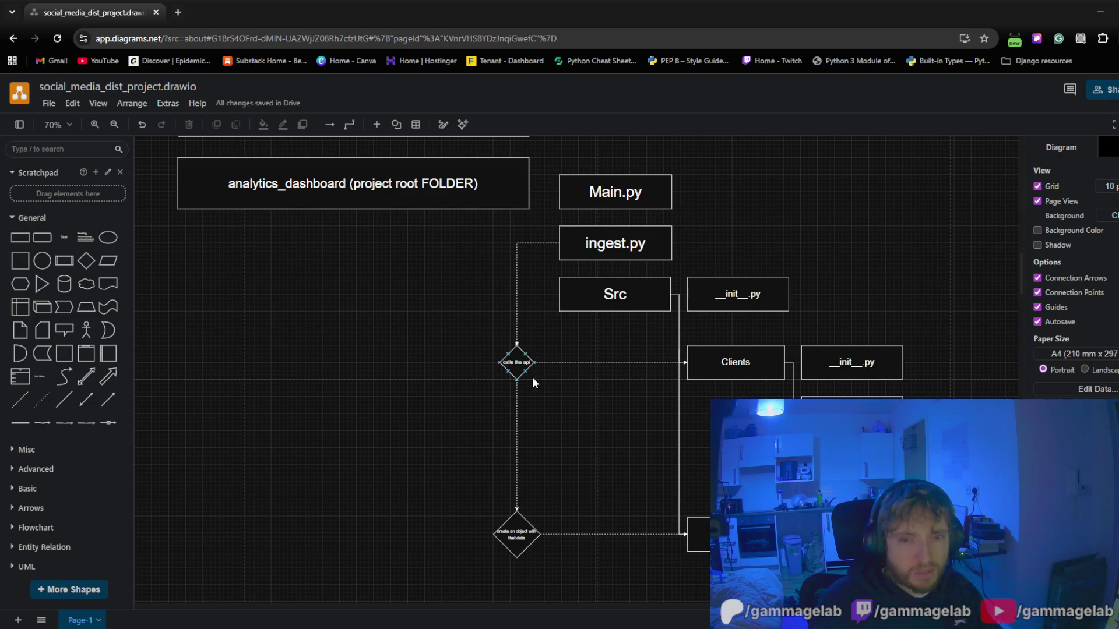
{"action": "left_click_drag", "start_coordinate": [532, 382], "coordinate": [432, 315]}
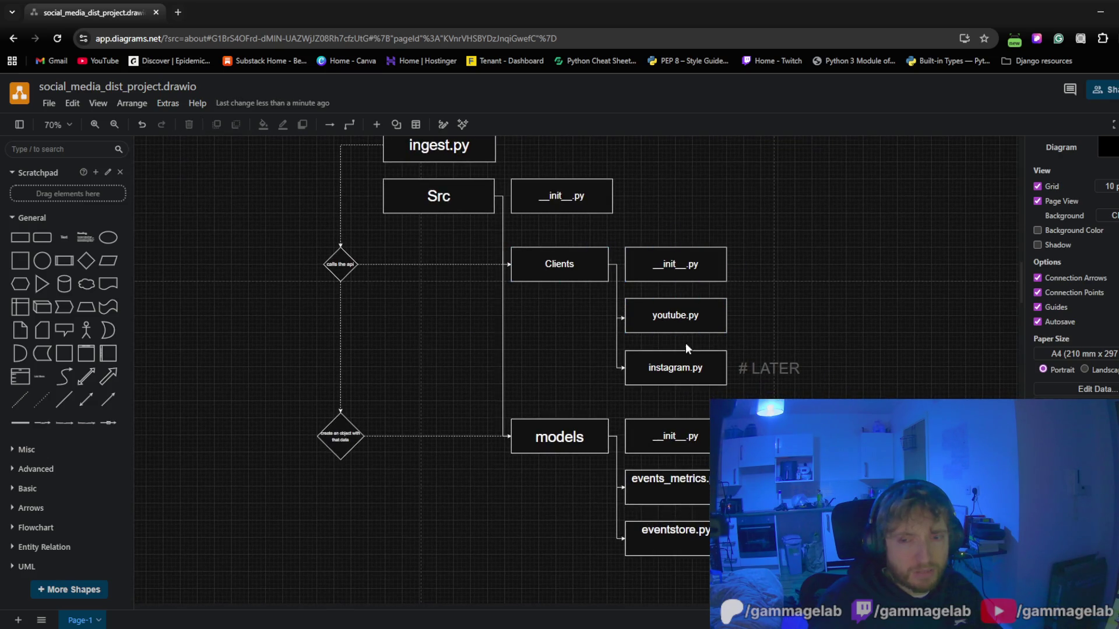
{"action": "left_click_drag", "start_coordinate": [480, 359], "coordinate": [578, 291]}
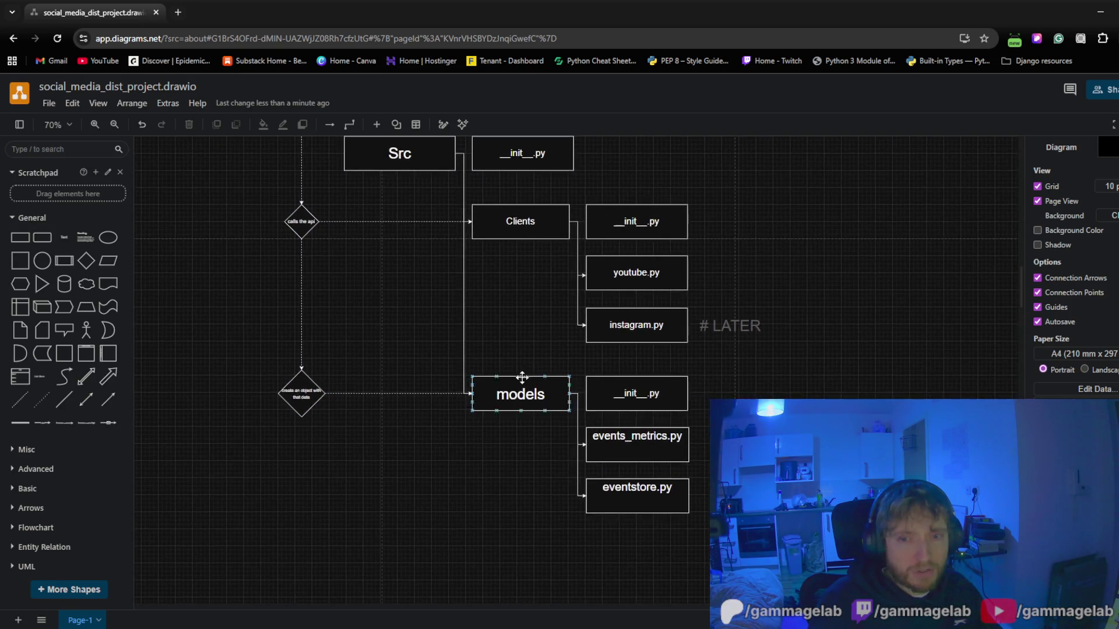
{"action": "mouse_move", "coordinate": [450, 397]}
{"action": "left_mouse_down"}
{"action": "mouse_move", "coordinate": [248, 380]}
{"action": "mouse_move", "coordinate": [360, 379]}
{"action": "left_mouse_up"}
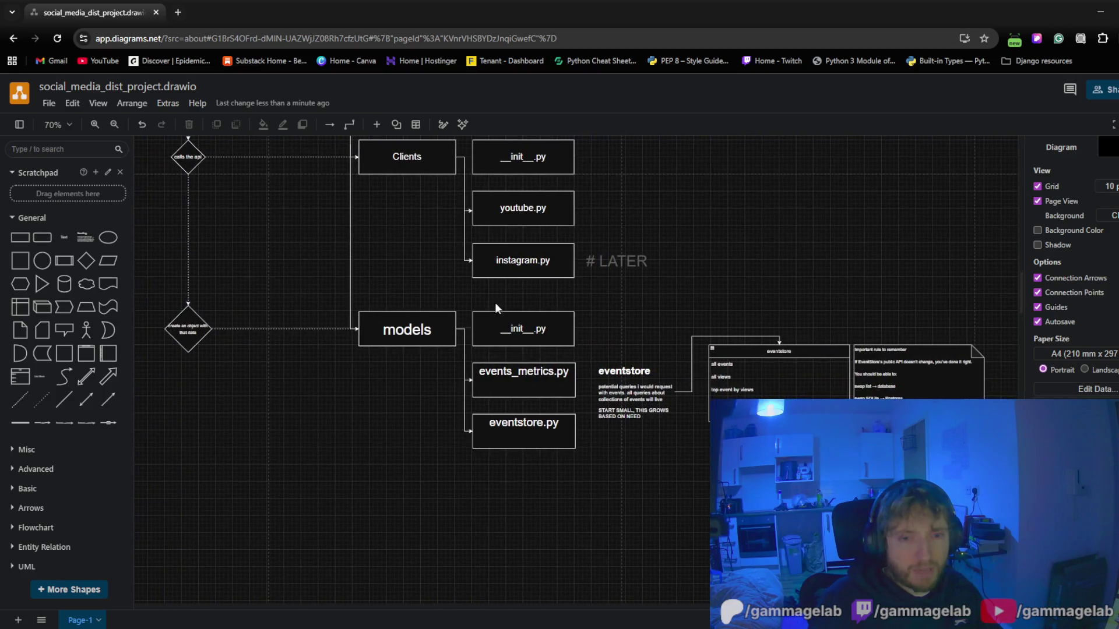
{"action": "mouse_move", "coordinate": [636, 445]}
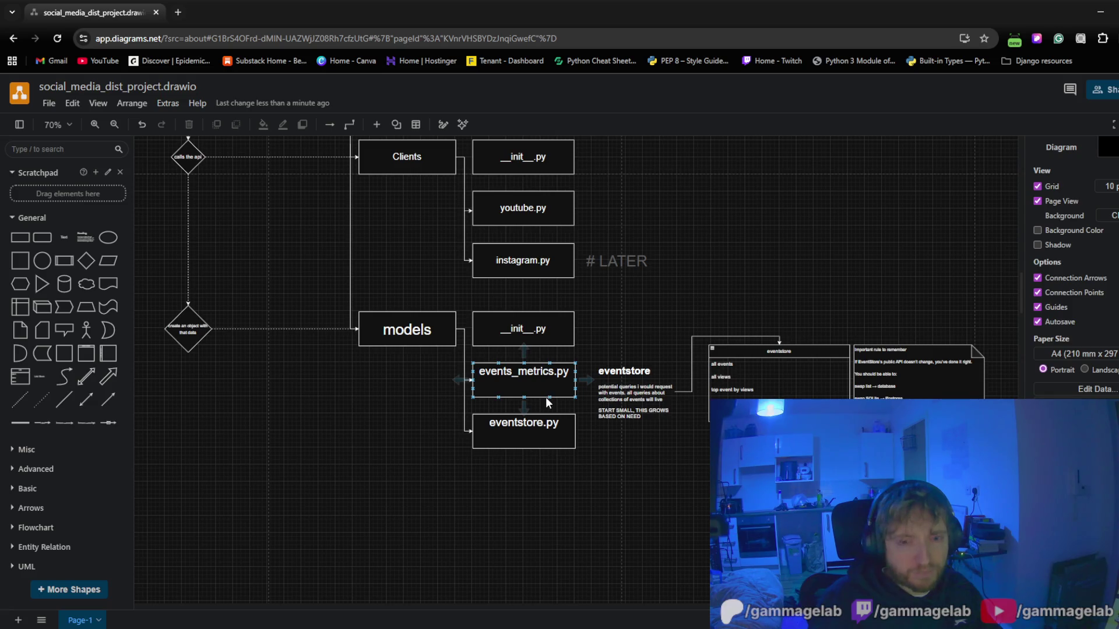
{"action": "left_click", "coordinate": [503, 387]}
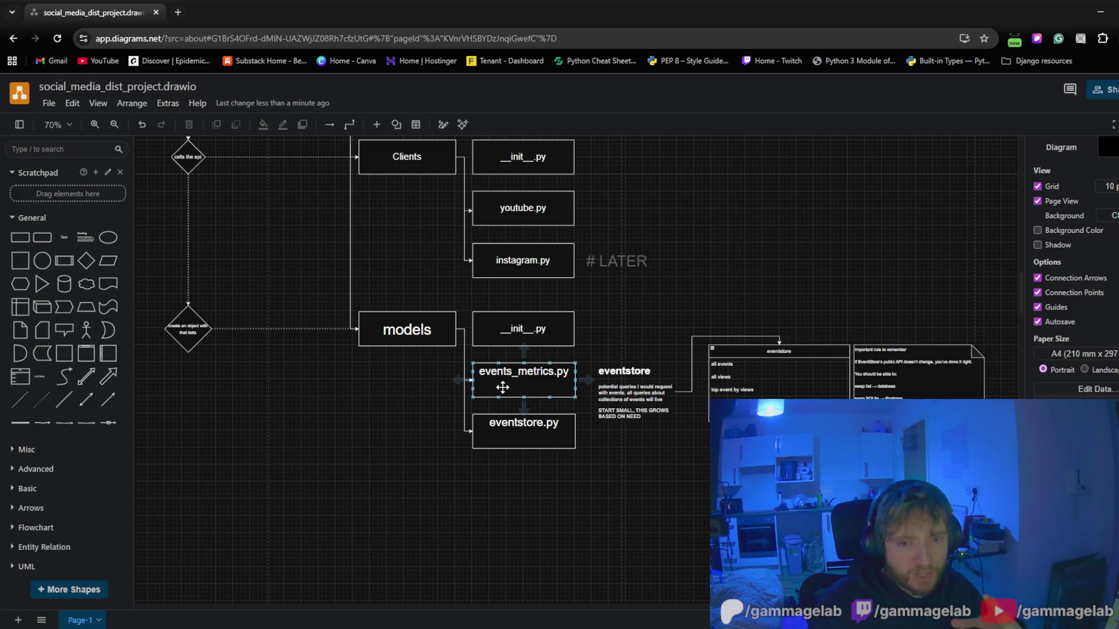
{"action": "left_click", "coordinate": [491, 409]}
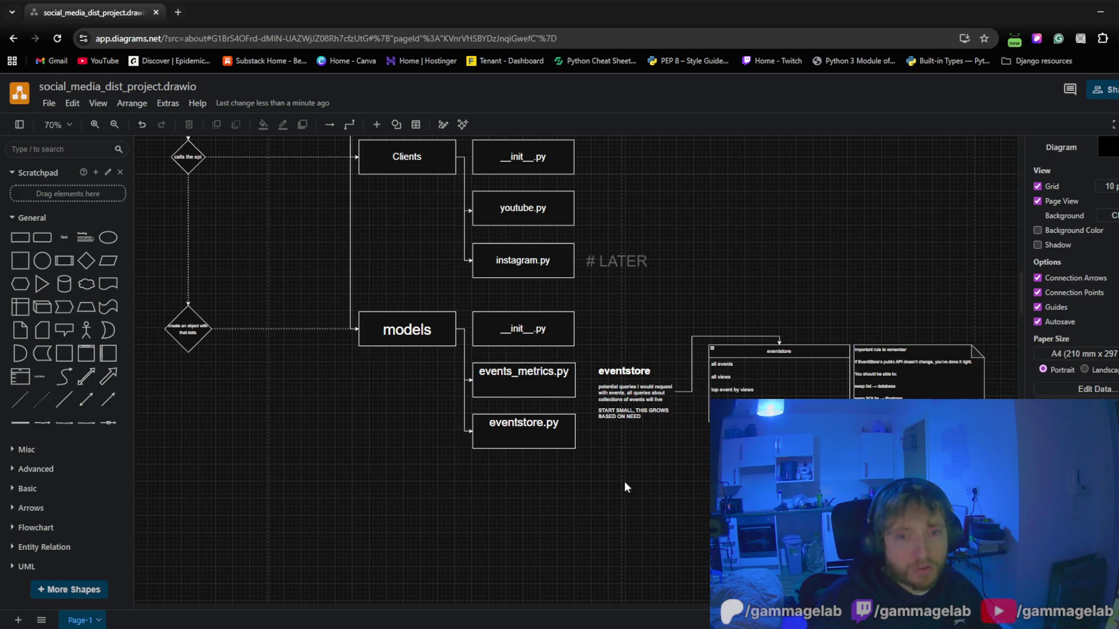
{"action": "scroll", "coordinate": [350, 527], "scroll_direction": "up", "scroll_amount": 3}
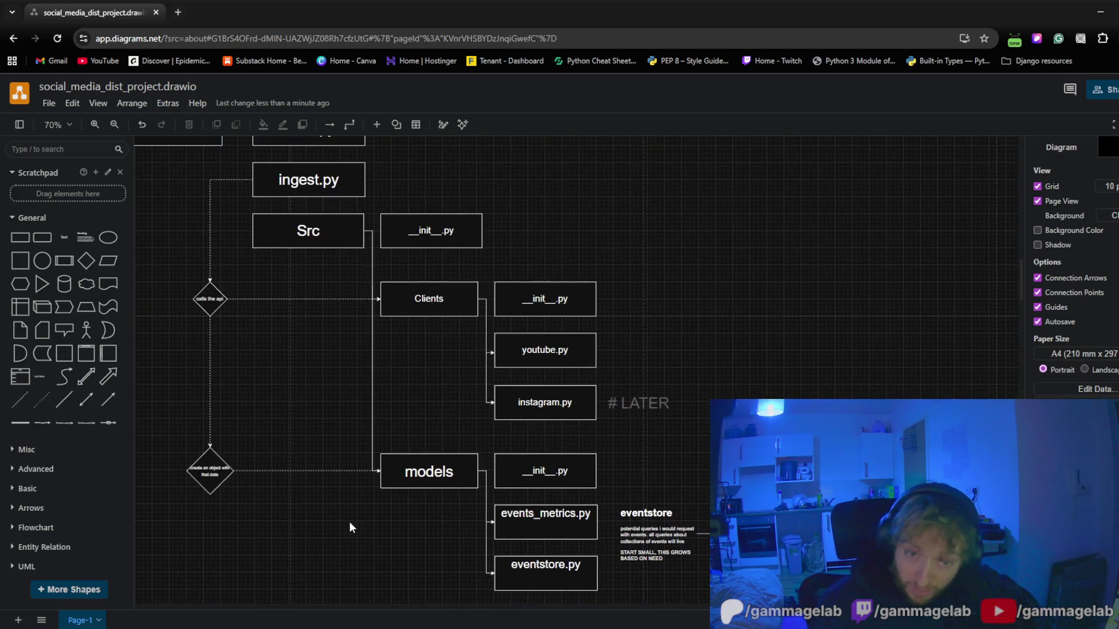
{"action": "mouse_move", "coordinate": [869, 345]}
{"action": "left_mouse_down"}
{"action": "mouse_move", "coordinate": [466, 251]}
{"action": "mouse_move", "coordinate": [869, 387]}
{"action": "left_mouse_up"}
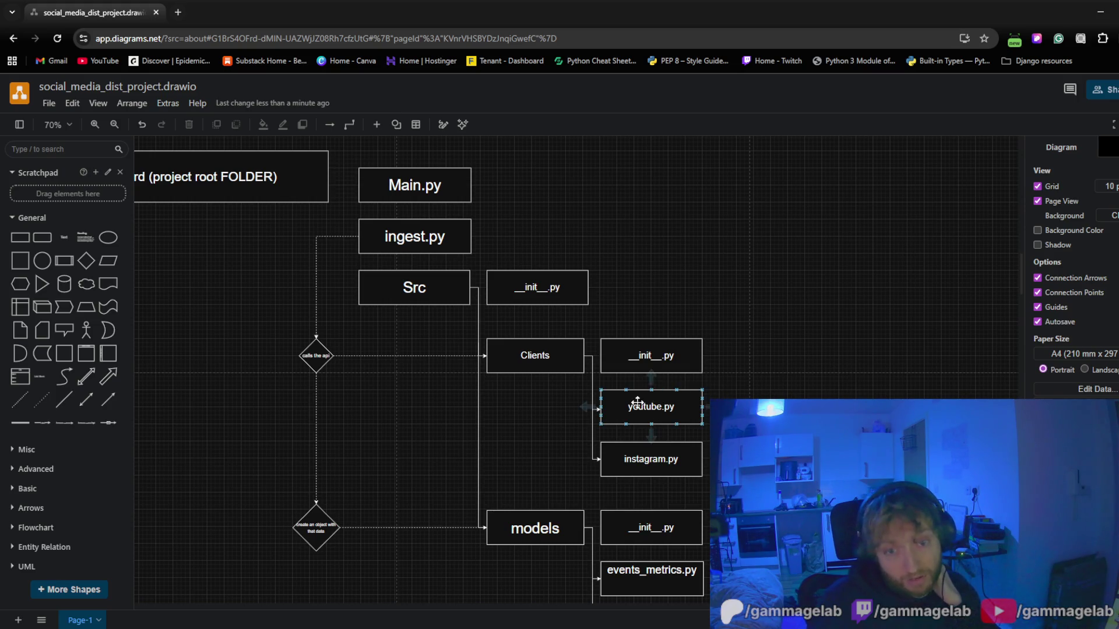
{"action": "left_click", "coordinate": [680, 370]}
{"action": "left_click_drag", "start_coordinate": [752, 316], "coordinate": [417, 490]}
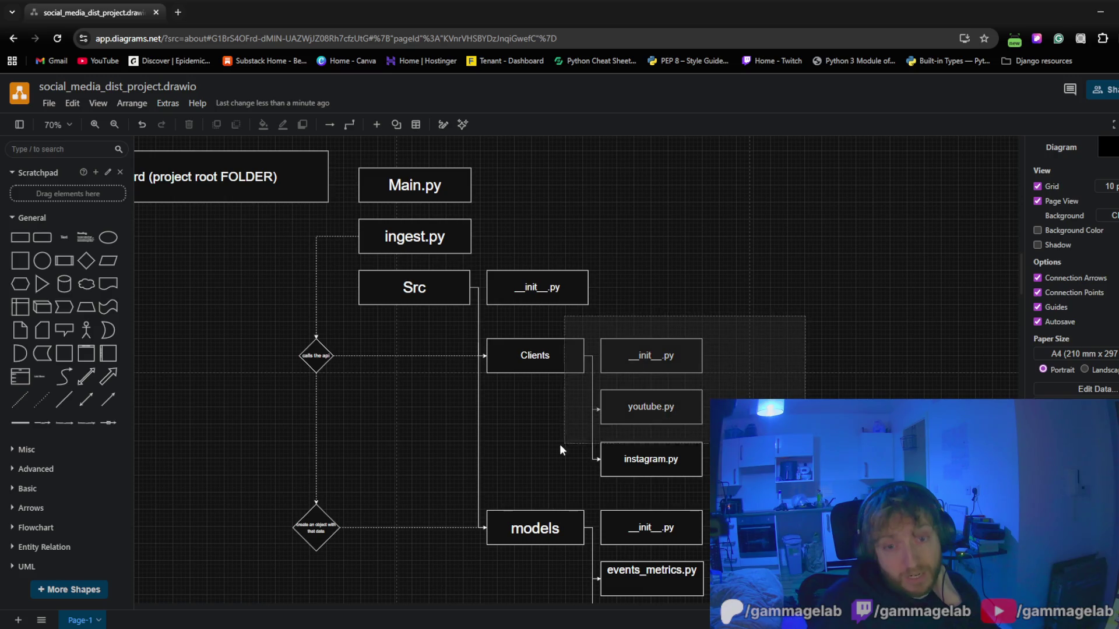
{"action": "left_click", "coordinate": [857, 332]}
{"action": "left_click_drag", "start_coordinate": [858, 335], "coordinate": [418, 490]}
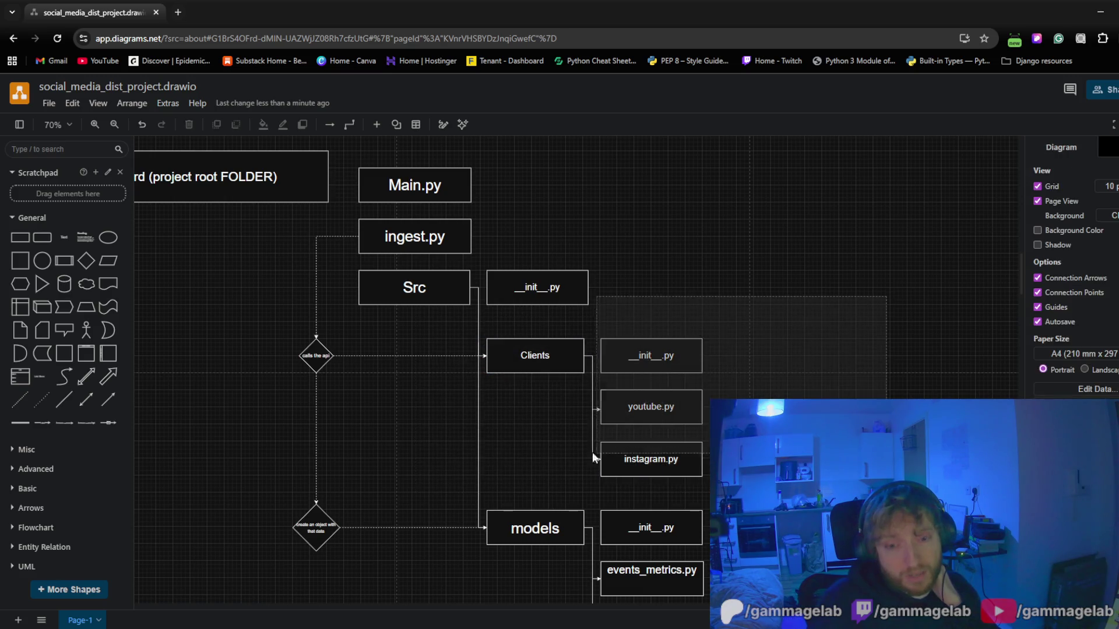
{"action": "mouse_move", "coordinate": [892, 297]}
{"action": "left_mouse_down"}
{"action": "mouse_move", "coordinate": [779, 391]}
{"action": "mouse_move", "coordinate": [428, 495]}
{"action": "left_mouse_up"}
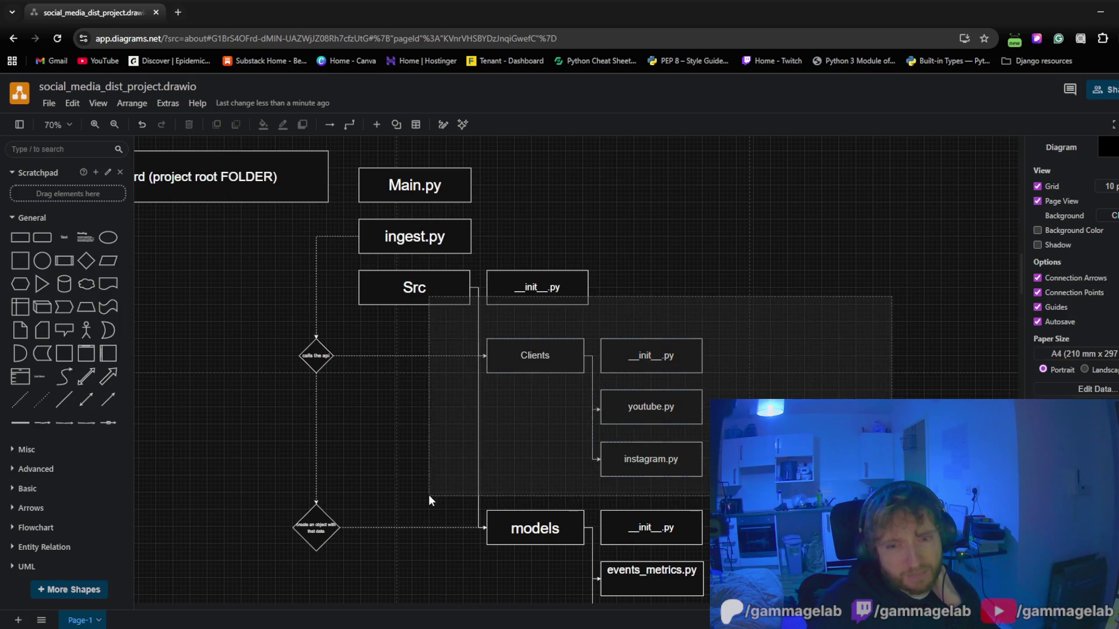
{"action": "left_click_drag", "start_coordinate": [790, 316], "coordinate": [434, 497]}
{"action": "left_click", "coordinate": [825, 324]}
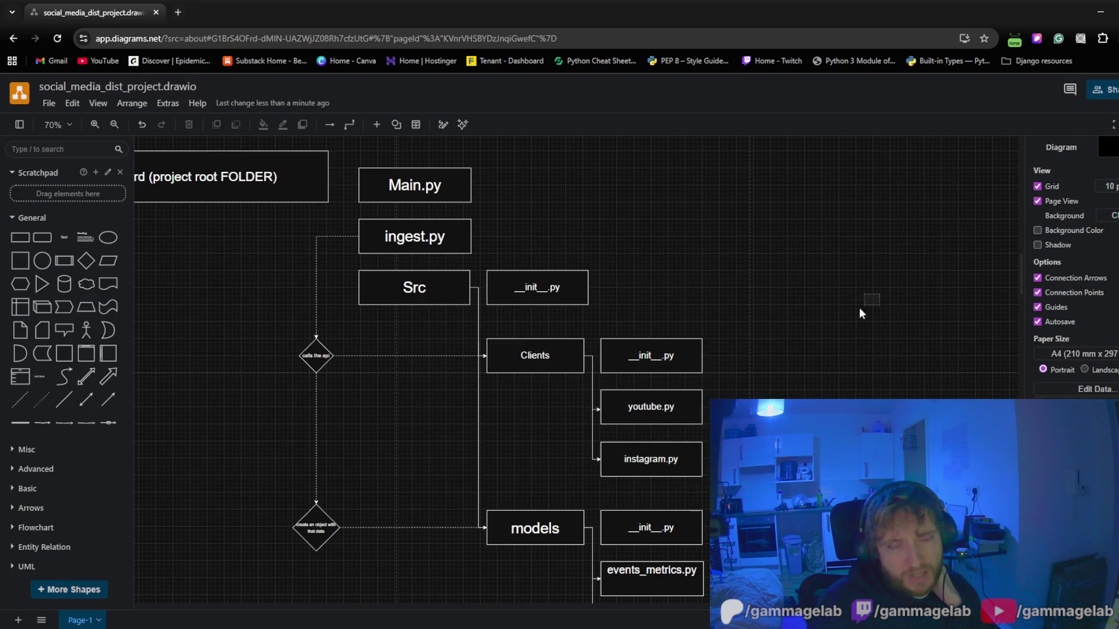
{"action": "left_click_drag", "start_coordinate": [859, 307], "coordinate": [457, 497]}
{"action": "left_click", "coordinate": [907, 292]}
{"action": "mouse_move", "coordinate": [908, 294]}
{"action": "left_mouse_down"}
{"action": "mouse_move", "coordinate": [537, 491]}
{"action": "mouse_move", "coordinate": [435, 501]}
{"action": "left_mouse_up"}
{"action": "left_click", "coordinate": [850, 310]}
{"action": "left_click_drag", "start_coordinate": [851, 313], "coordinate": [439, 494]}
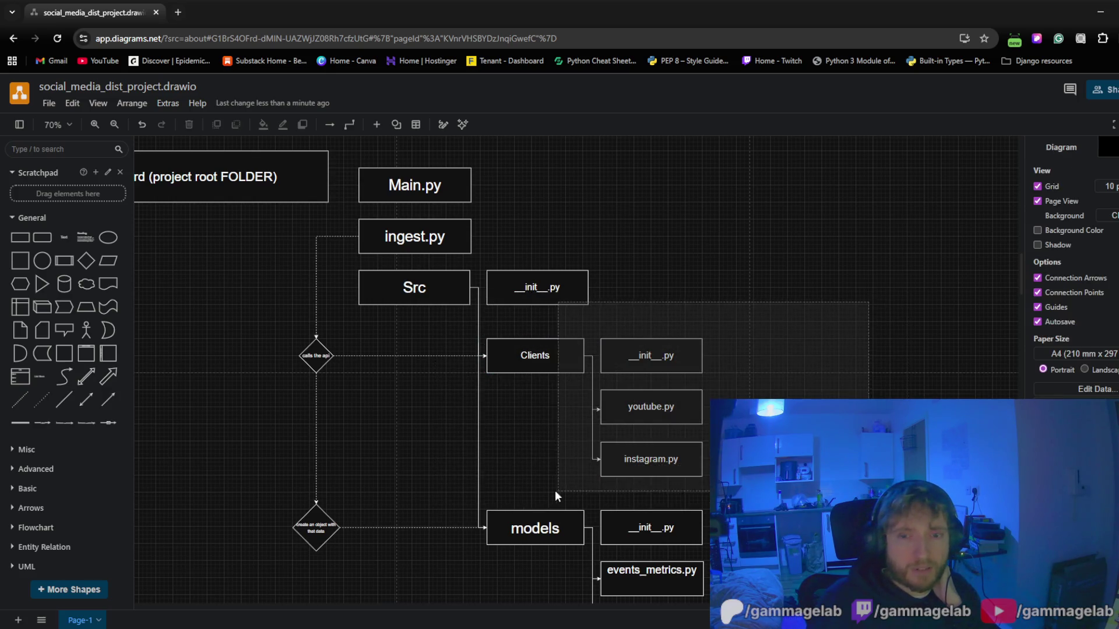
{"action": "left_click", "coordinate": [861, 336]}
{"action": "left_click_drag", "start_coordinate": [860, 299], "coordinate": [520, 464]}
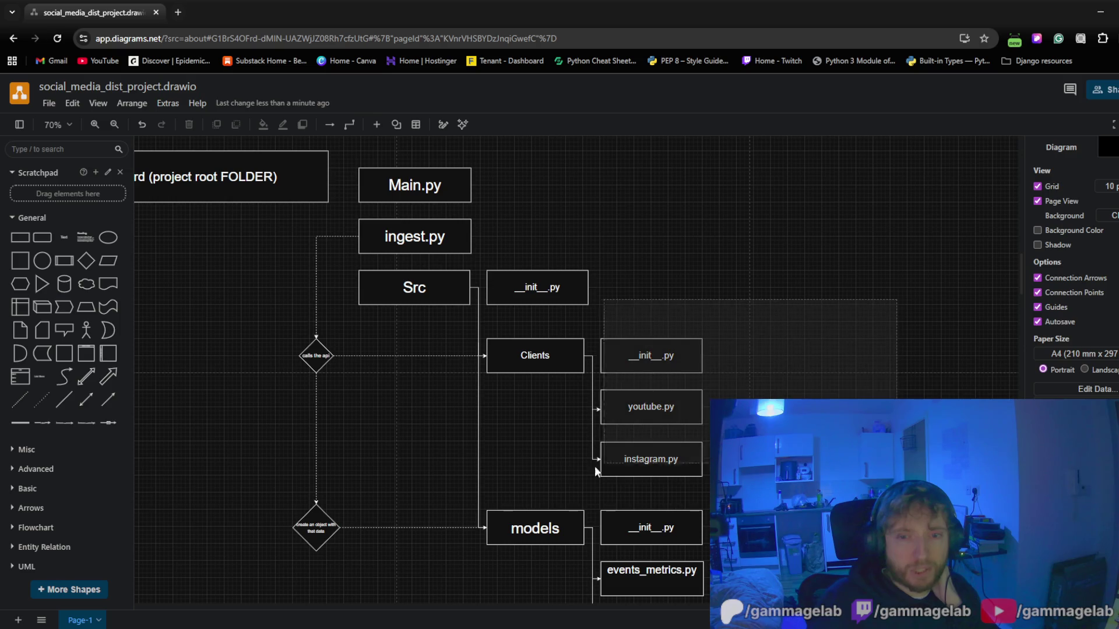
{"action": "left_click", "coordinate": [793, 347]}
{"action": "left_click_drag", "start_coordinate": [841, 321], "coordinate": [564, 474]}
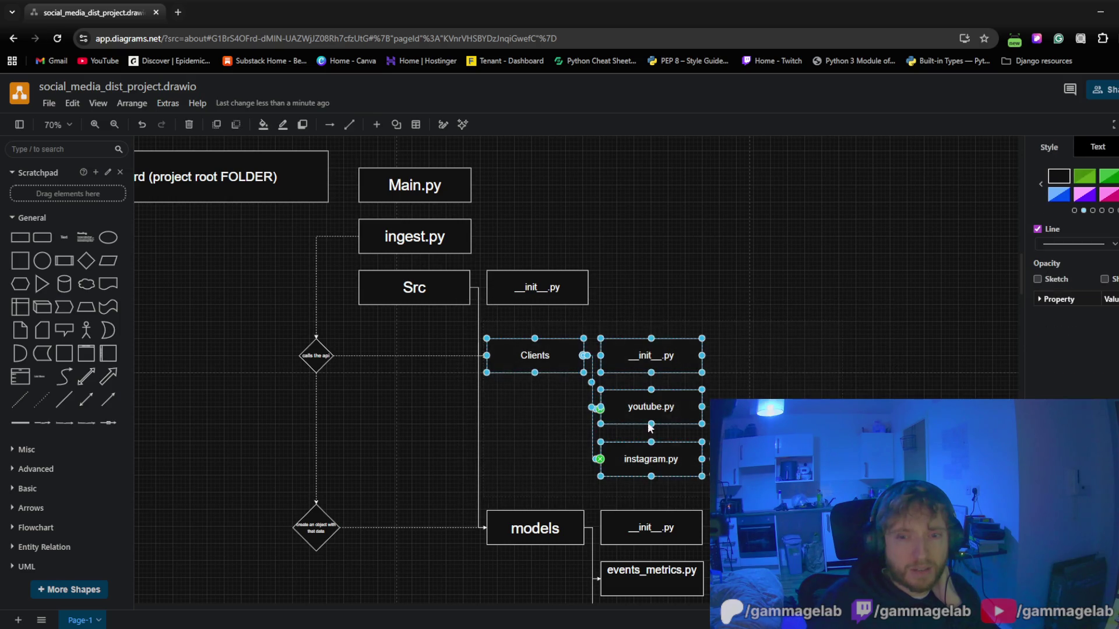
{"action": "left_click", "coordinate": [856, 332]}
{"action": "left_click_drag", "start_coordinate": [856, 332], "coordinate": [410, 511]}
{"action": "mouse_move", "coordinate": [764, 349]}
{"action": "left_mouse_down"}
{"action": "mouse_move", "coordinate": [517, 479]}
{"action": "mouse_move", "coordinate": [472, 490]}
{"action": "left_mouse_up"}
{"action": "left_click", "coordinate": [746, 379]}
{"action": "left_click_drag", "start_coordinate": [746, 379], "coordinate": [472, 503]}
{"action": "left_click", "coordinate": [829, 353]}
{"action": "scroll", "coordinate": [717, 230], "scroll_direction": "down", "scroll_amount": 3}
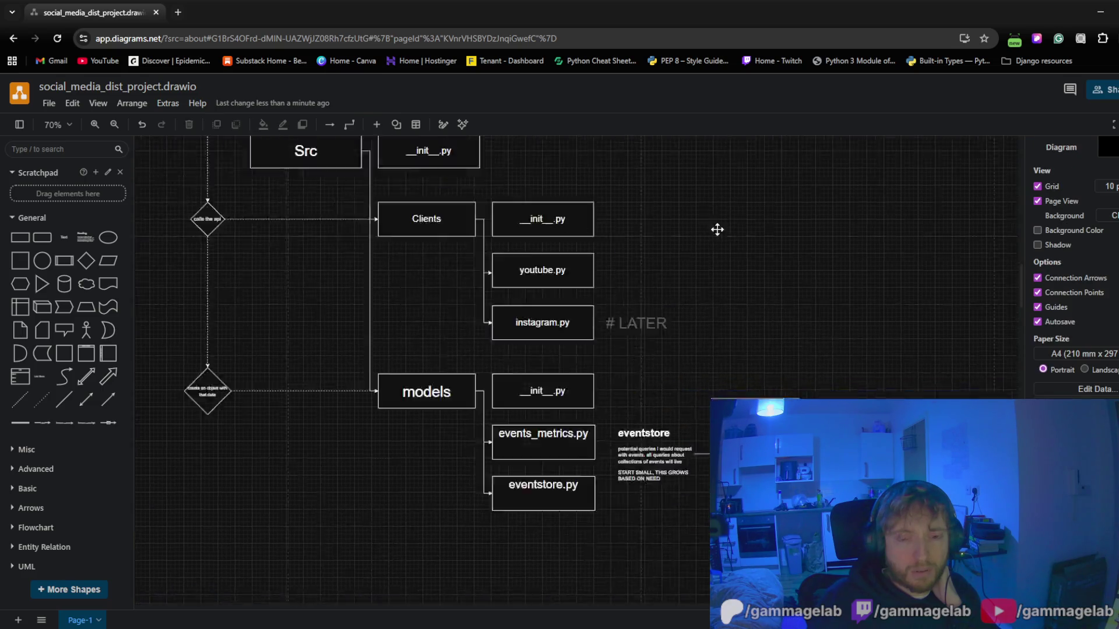
{"action": "scroll", "coordinate": [697, 274], "scroll_direction": "up", "scroll_amount": 2}
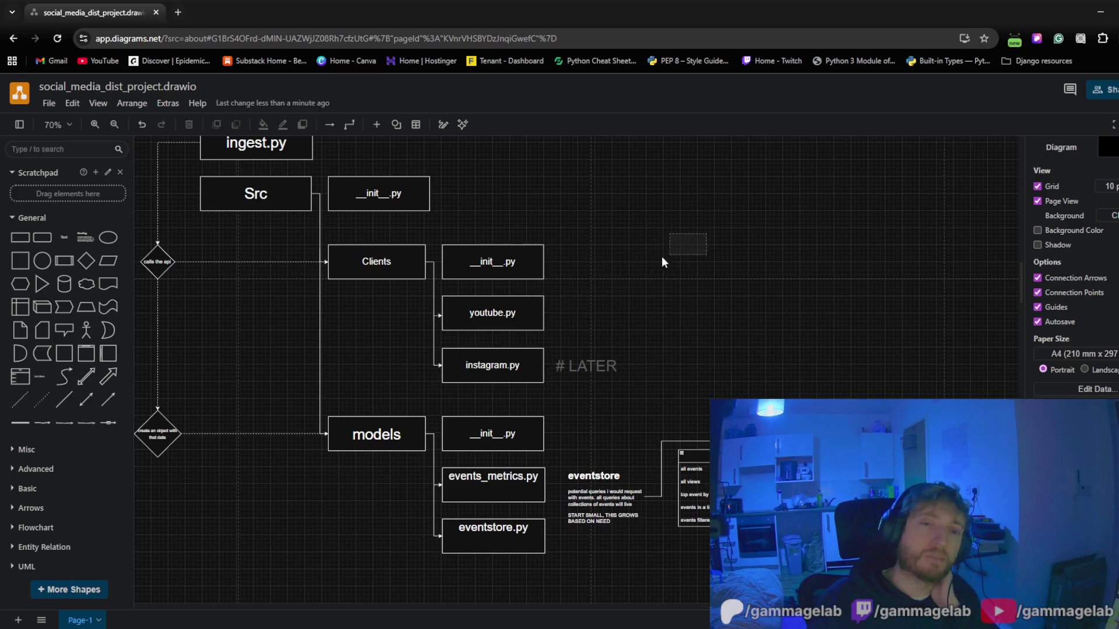
{"action": "left_click_drag", "start_coordinate": [704, 243], "coordinate": [577, 333]}
{"action": "left_click", "coordinate": [730, 241]}
{"action": "left_click_drag", "start_coordinate": [729, 241], "coordinate": [626, 334]}
{"action": "left_click", "coordinate": [627, 334]}
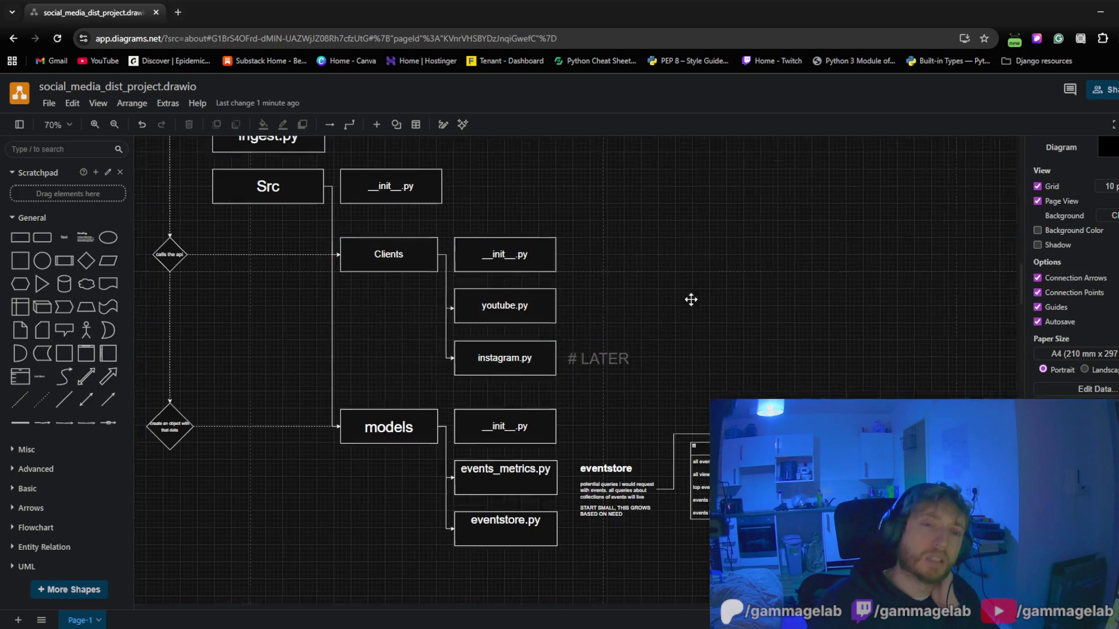
{"action": "mouse_move", "coordinate": [690, 299]}
{"action": "left_mouse_down"}
{"action": "mouse_move", "coordinate": [530, 511]}
{"action": "mouse_move", "coordinate": [720, 257]}
{"action": "left_mouse_up"}
{"action": "scroll", "coordinate": [531, 490], "scroll_direction": "down", "scroll_amount": 4}
{"action": "scroll", "coordinate": [674, 320], "scroll_direction": "down", "scroll_amount": 3}
{"action": "scroll", "coordinate": [699, 323], "scroll_direction": "down", "scroll_amount": 2}
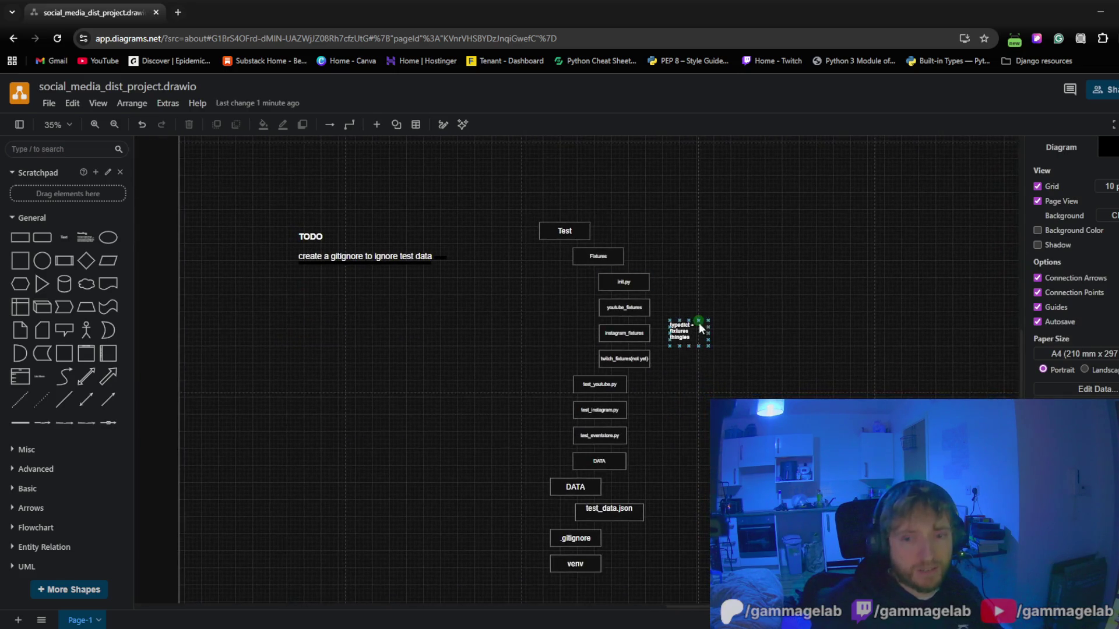
{"action": "scroll", "coordinate": [698, 323], "scroll_direction": "down", "scroll_amount": 2}
{"action": "scroll", "coordinate": [746, 329], "scroll_direction": "down", "scroll_amount": 1}
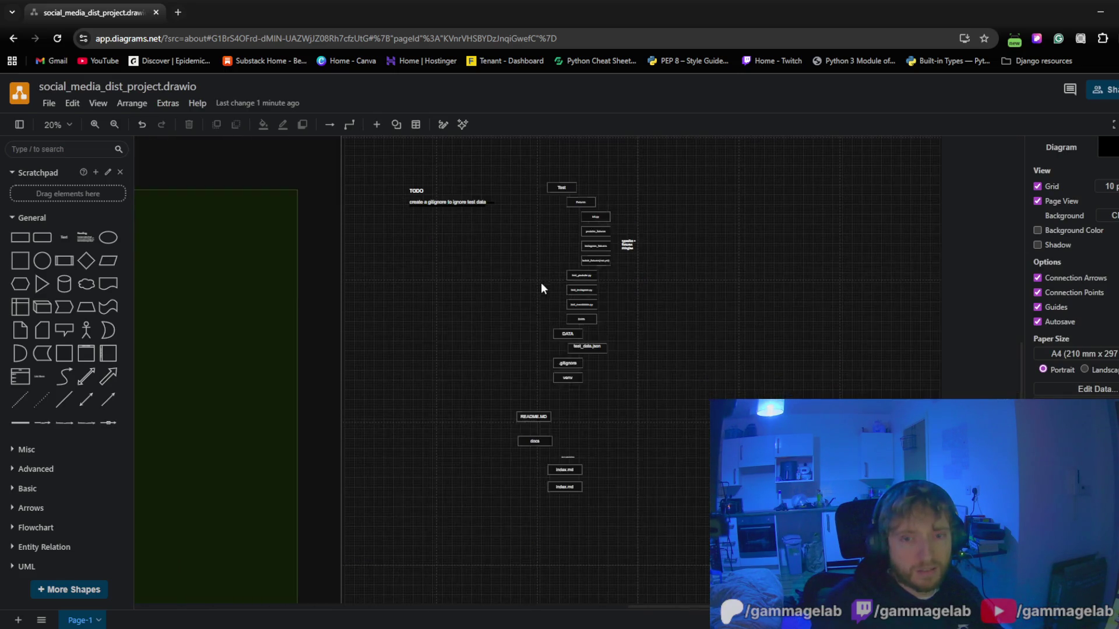
{"action": "scroll", "coordinate": [503, 183], "scroll_direction": "down", "scroll_amount": 1}
Select the dashed Test column and reposition it further down, then reselect its shapes
{"action": "key", "text": "ctrl+a"}
{"action": "scroll", "coordinate": [727, 366], "scroll_direction": "up", "scroll_amount": 5}
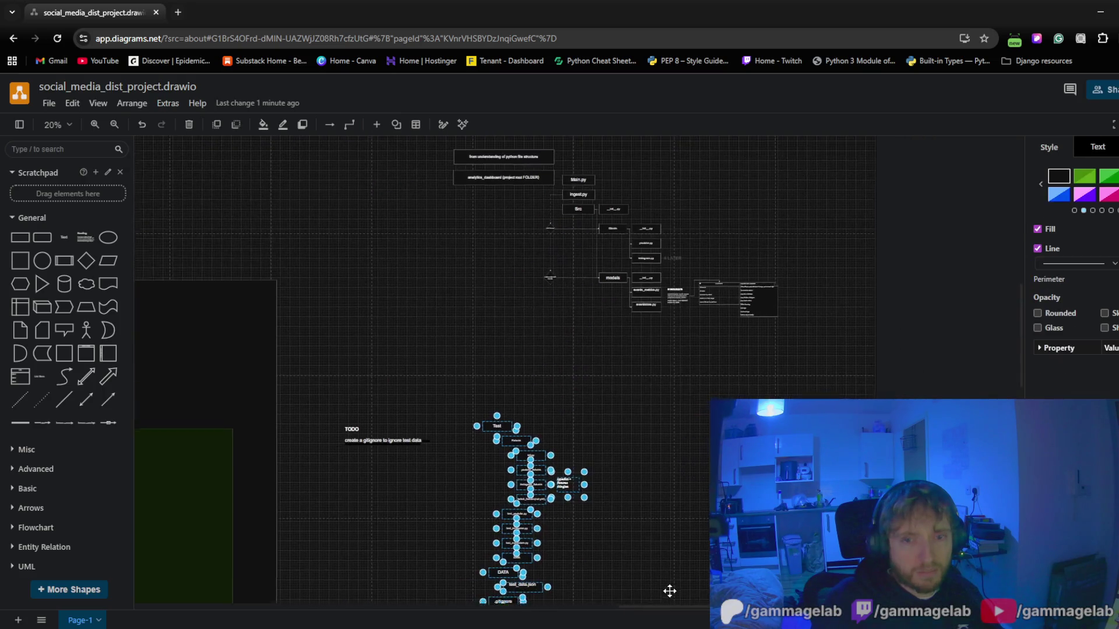
{"action": "scroll", "coordinate": [612, 394], "scroll_direction": "right", "scroll_amount": 1}
{"action": "left_click_drag", "start_coordinate": [488, 430], "coordinate": [570, 354]}
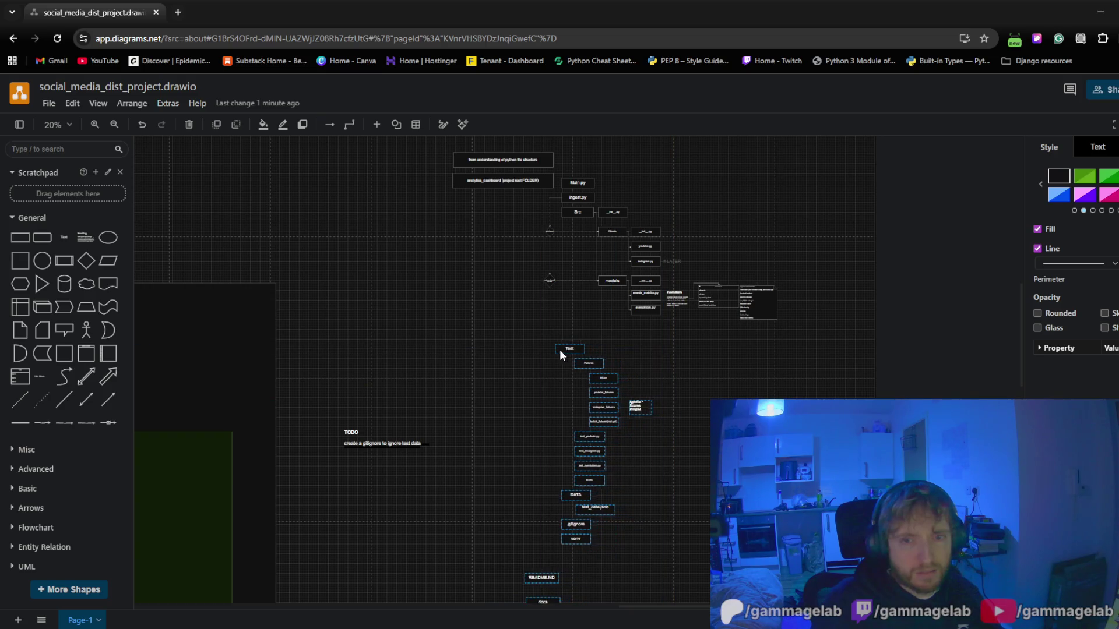
{"action": "left_click_drag", "start_coordinate": [570, 351], "coordinate": [570, 250]}
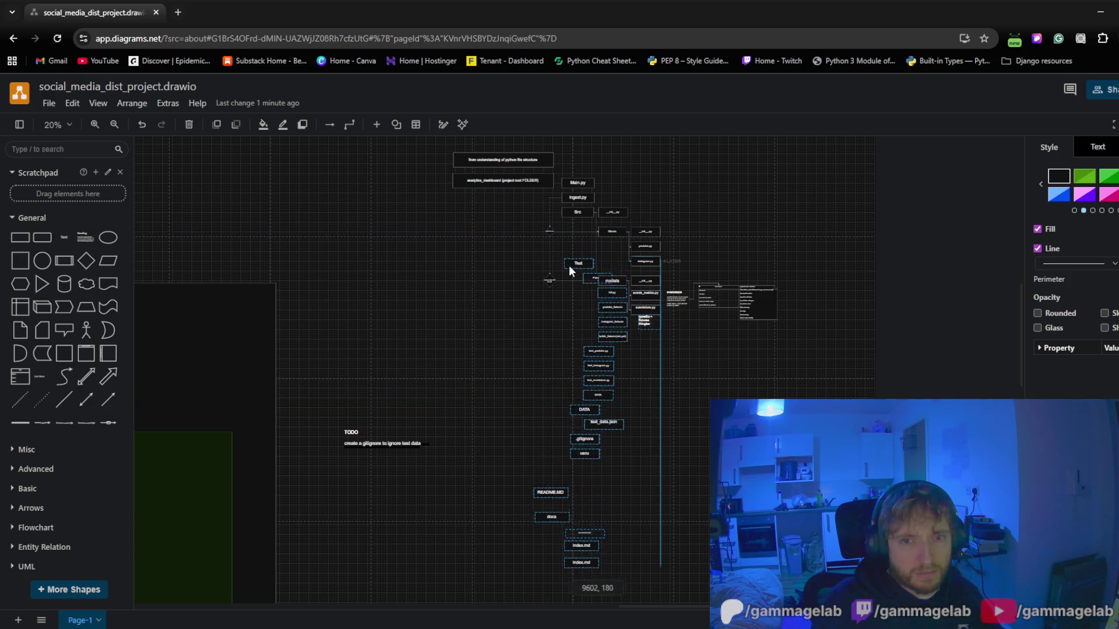
{"action": "left_click_drag", "start_coordinate": [569, 250], "coordinate": [567, 328]}
{"action": "left_click", "coordinate": [481, 443]}
{"action": "scroll", "coordinate": [481, 443], "scroll_direction": "down", "scroll_amount": 3}
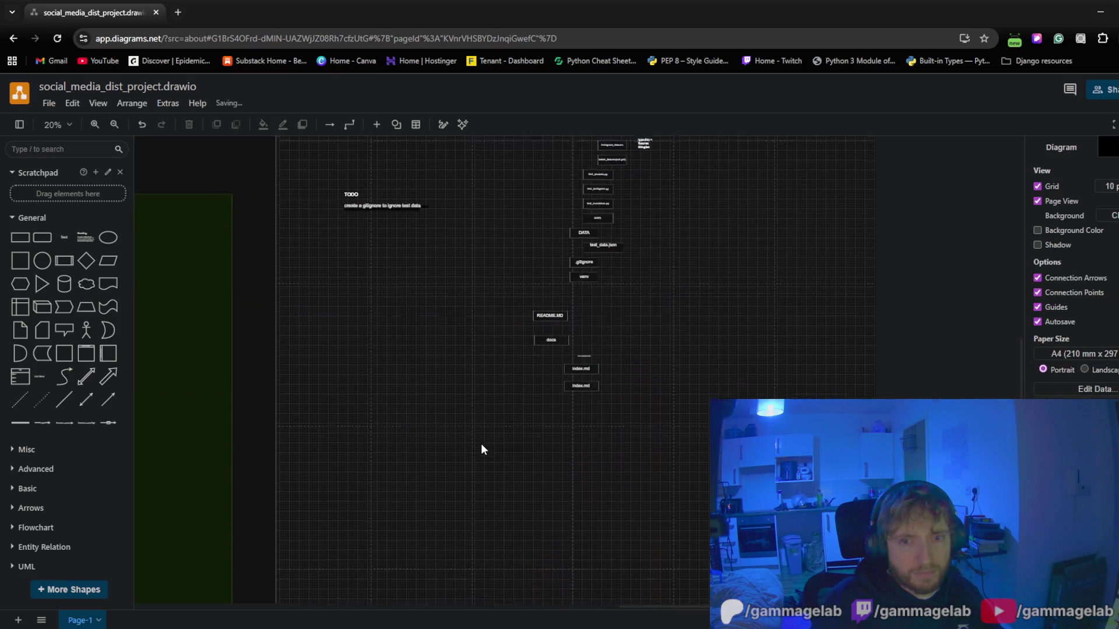
{"action": "scroll", "coordinate": [588, 360], "scroll_direction": "up", "scroll_amount": 4}
{"action": "scroll", "coordinate": [588, 366], "scroll_direction": "up", "scroll_amount": 3, "text": "ctrl"}
{"action": "scroll", "coordinate": [556, 309], "scroll_direction": "up", "scroll_amount": 2}
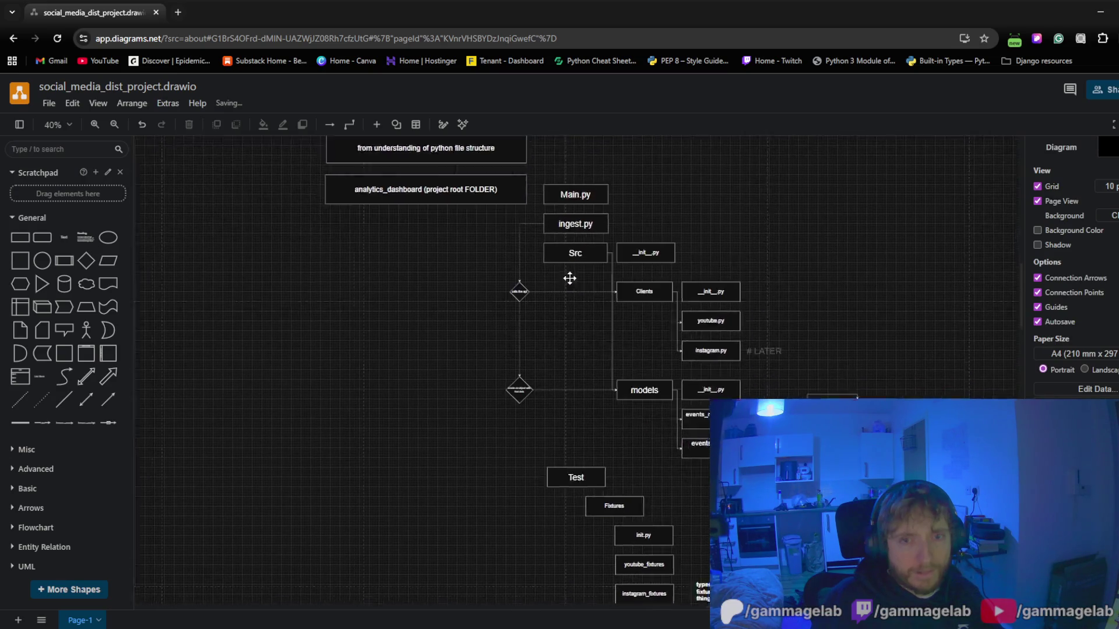
{"action": "scroll", "coordinate": [569, 278], "scroll_direction": "down", "scroll_amount": 4}
{"action": "scroll", "coordinate": [514, 378], "scroll_direction": "down", "scroll_amount": 2, "text": "ctrl"}
{"action": "scroll", "coordinate": [491, 318], "scroll_direction": "down", "scroll_amount": 1, "text": "ctrl"}
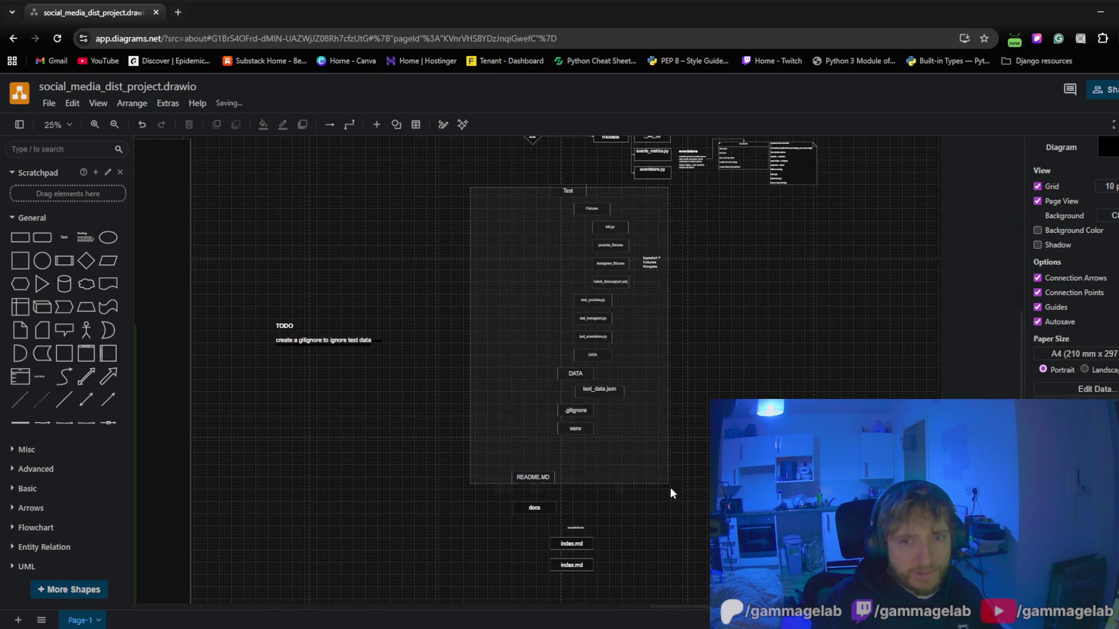
{"action": "key", "text": "ctrl+a"}
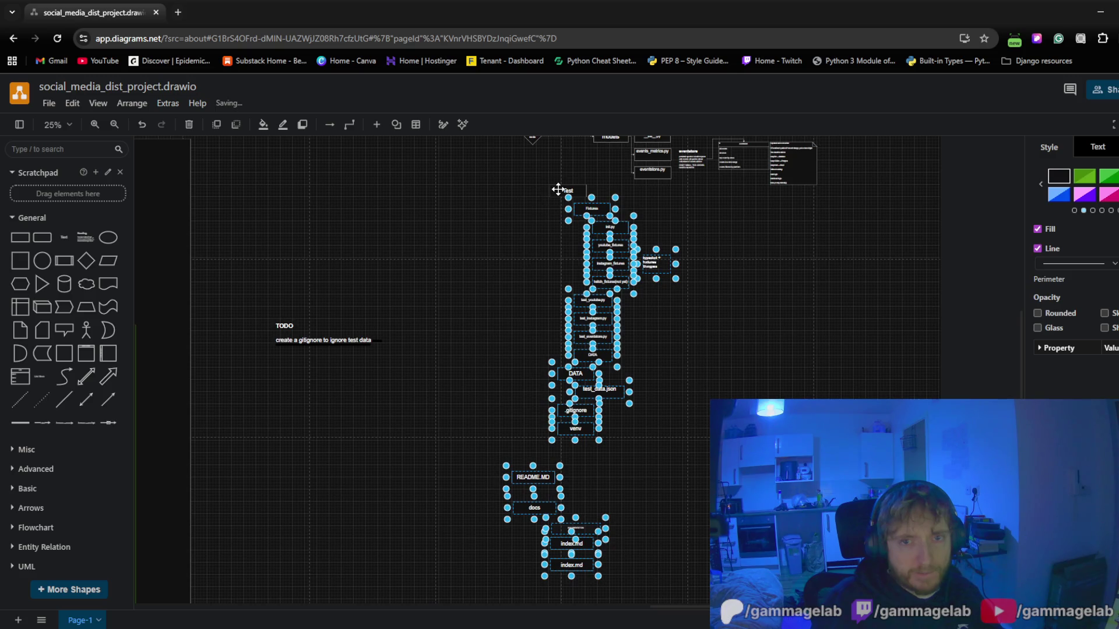
{"action": "scroll", "coordinate": [475, 327], "scroll_direction": "up", "scroll_amount": 1, "text": "ctrl"}
{"action": "scroll", "coordinate": [480, 348], "scroll_direction": "up", "scroll_amount": 1, "text": "ctrl"}
{"action": "scroll", "coordinate": [482, 316], "scroll_direction": "up", "scroll_amount": 2, "text": "ctrl"}
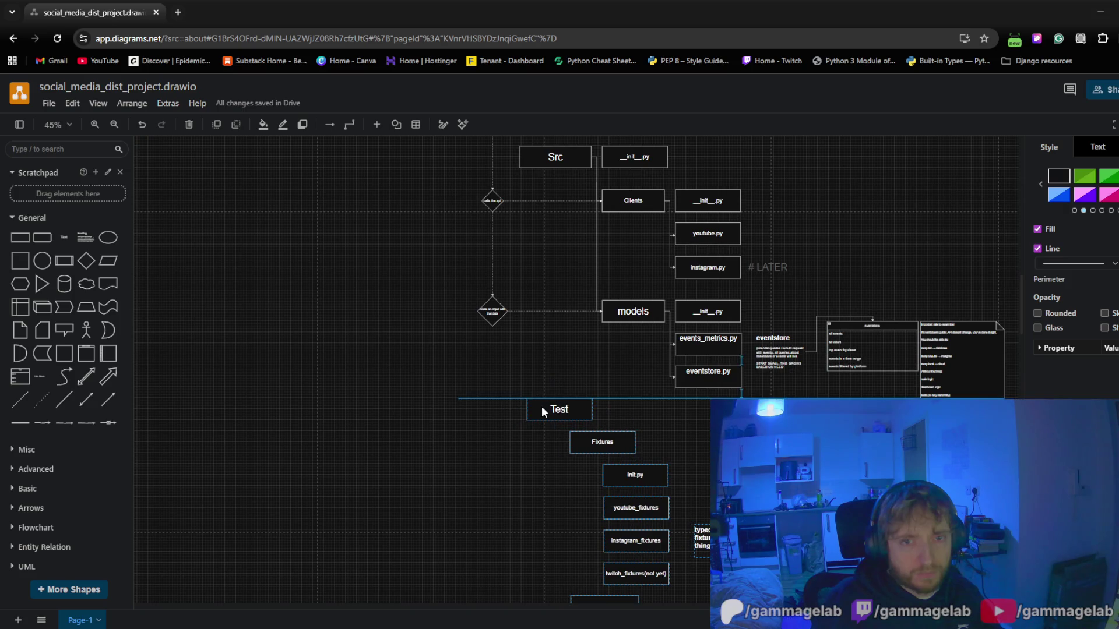
{"action": "left_click_drag", "start_coordinate": [541, 406], "coordinate": [536, 407]}
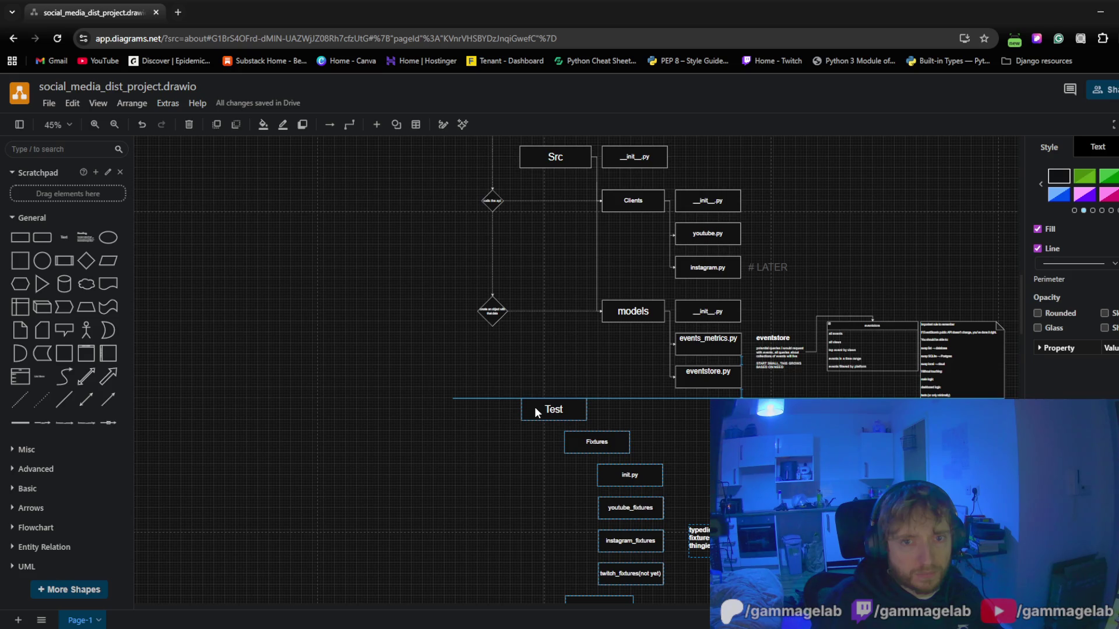
Nudge the Test column slightly left, deselect it, and select the test_data.json box
{"action": "left_click_drag", "start_coordinate": [534, 407], "coordinate": [533, 406]}
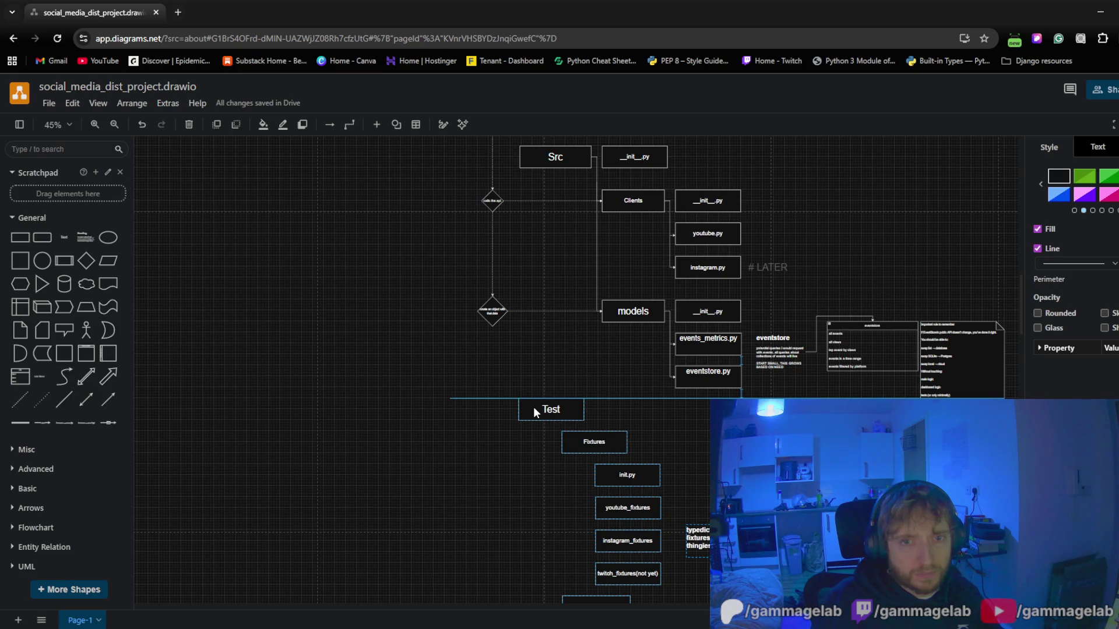
{"action": "left_click", "coordinate": [403, 486]}
{"action": "left_click_drag", "start_coordinate": [403, 487], "coordinate": [346, 470]}
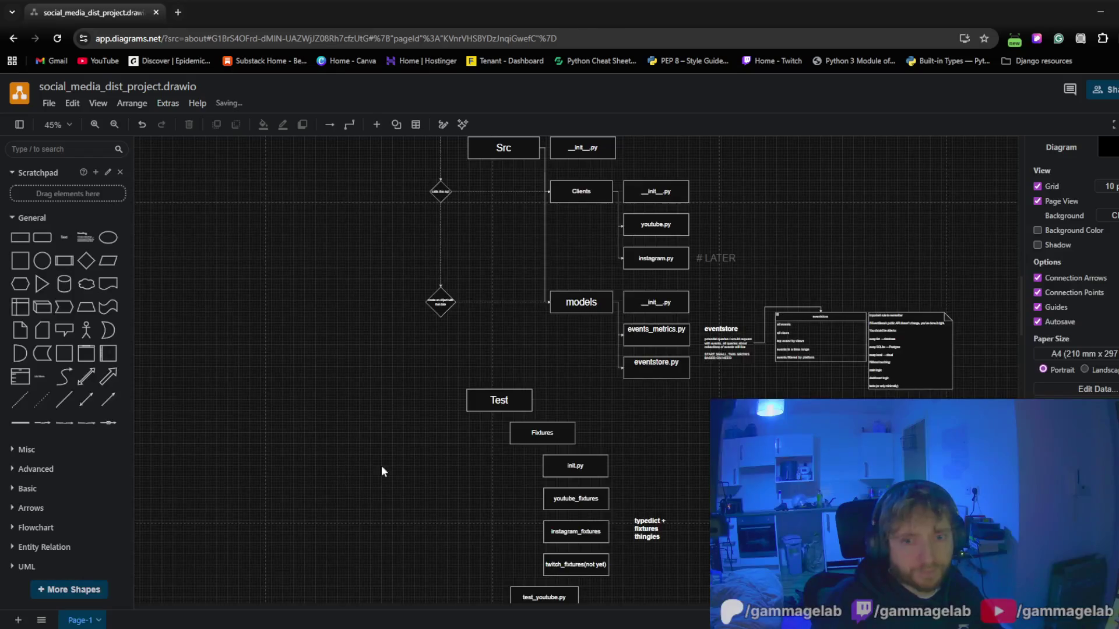
{"action": "scroll", "coordinate": [801, 355], "scroll_direction": "down", "scroll_amount": 3}
{"action": "scroll", "coordinate": [802, 355], "scroll_direction": "down", "scroll_amount": 1}
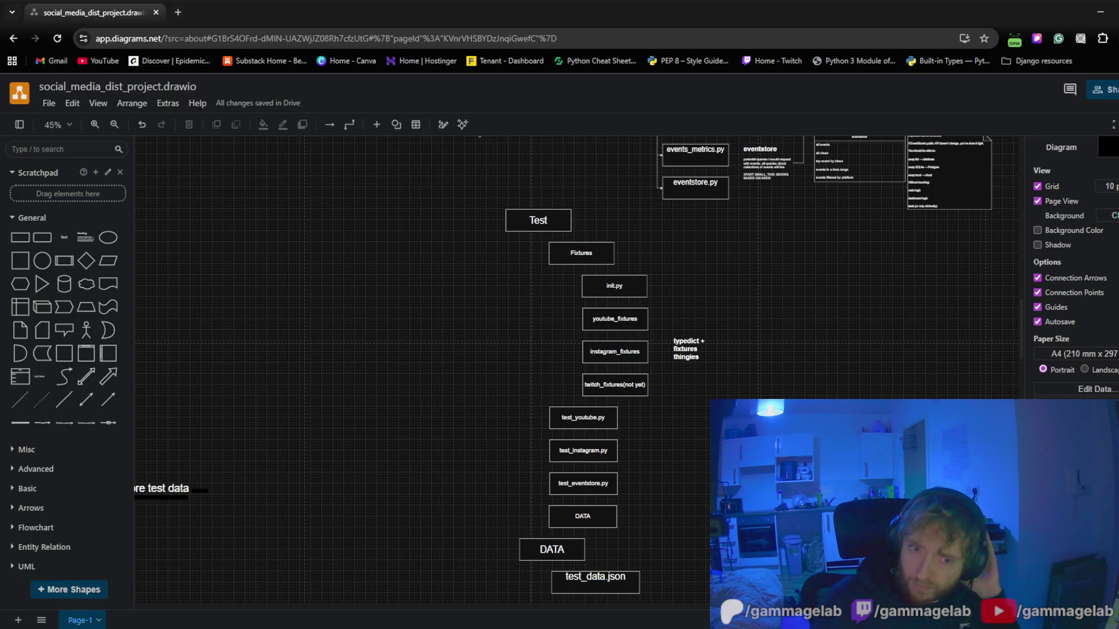
{"action": "scroll", "coordinate": [577, 368], "scroll_direction": "down", "scroll_amount": 2}
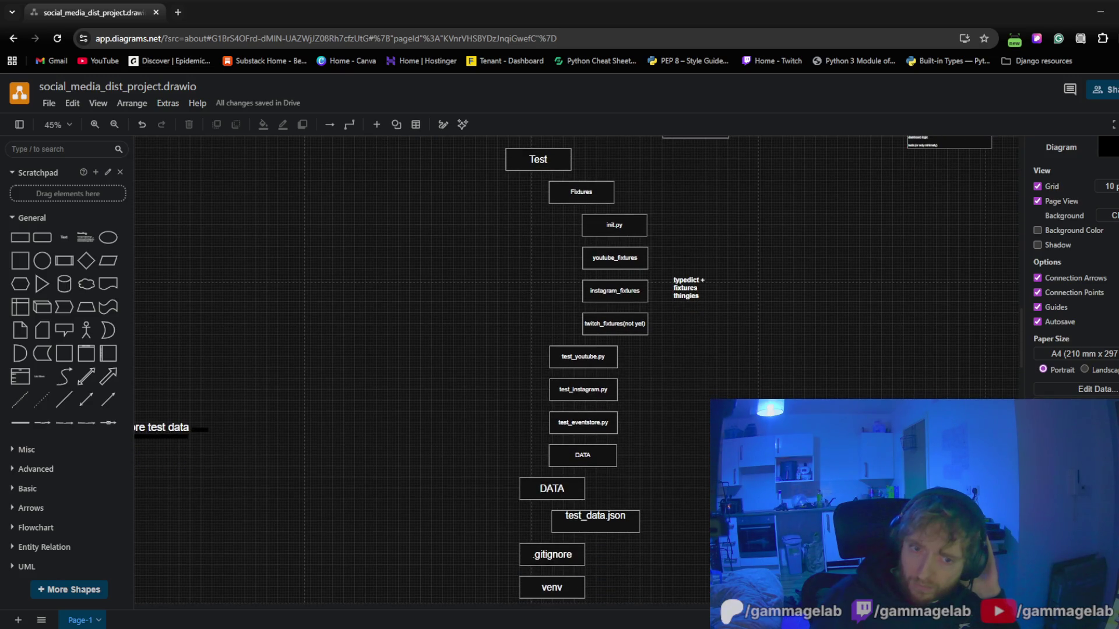
{"action": "scroll", "coordinate": [577, 367], "scroll_direction": "up", "scroll_amount": 5}
{"action": "scroll", "coordinate": [577, 368], "scroll_direction": "up", "scroll_amount": 3}
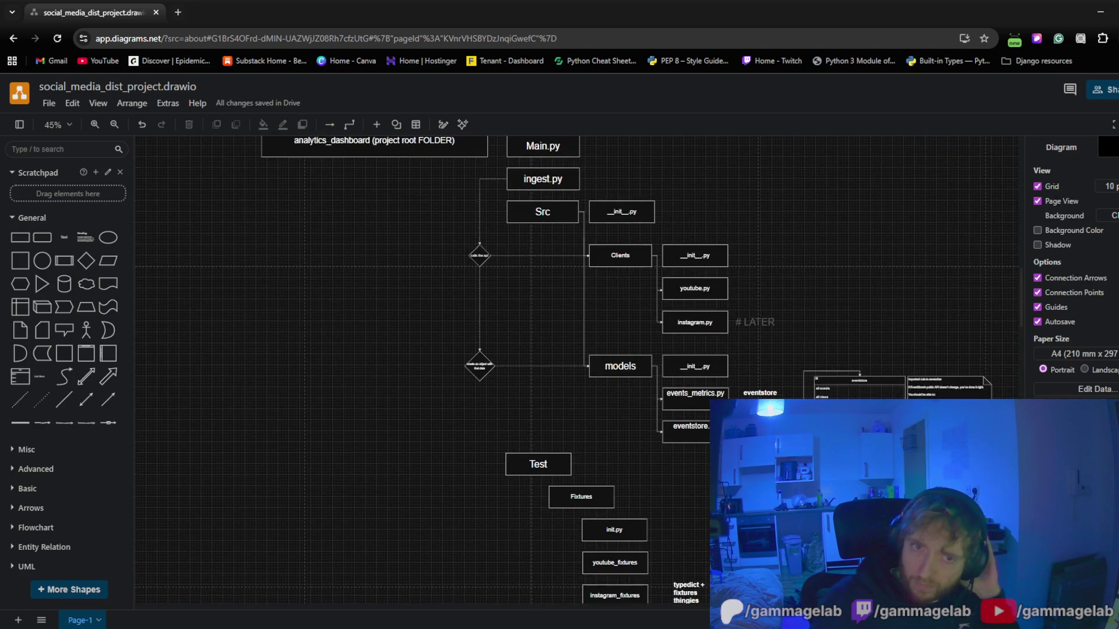
{"action": "scroll", "coordinate": [681, 452], "scroll_direction": "down", "scroll_amount": 10}
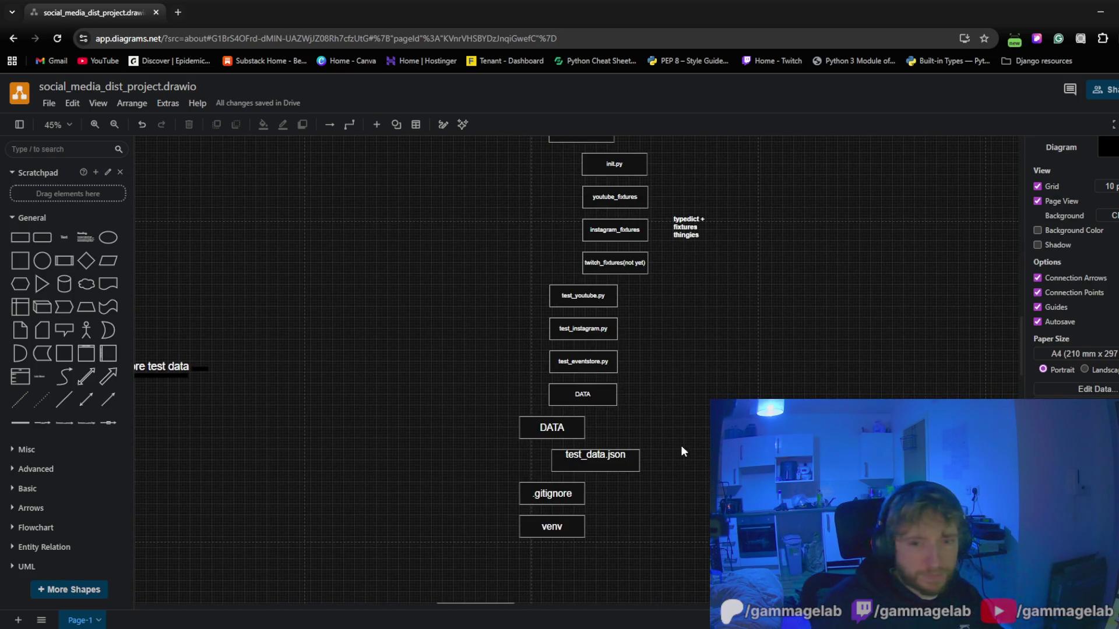
{"action": "scroll", "coordinate": [671, 443], "scroll_direction": "down", "scroll_amount": 3, "text": "ctrl"}
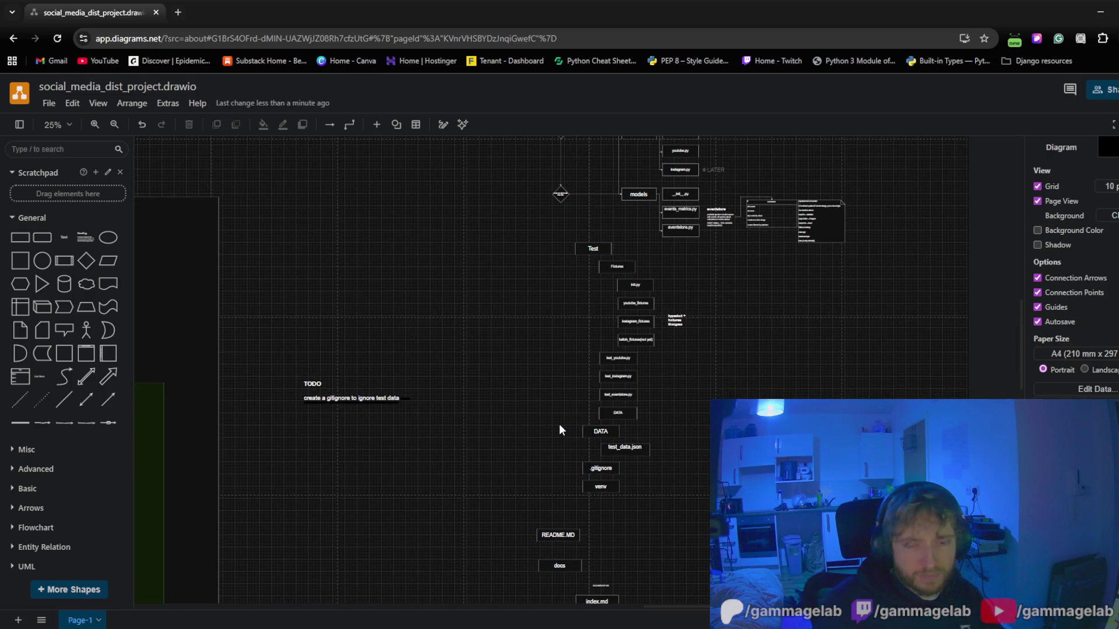
{"action": "left_click", "coordinate": [652, 454]}
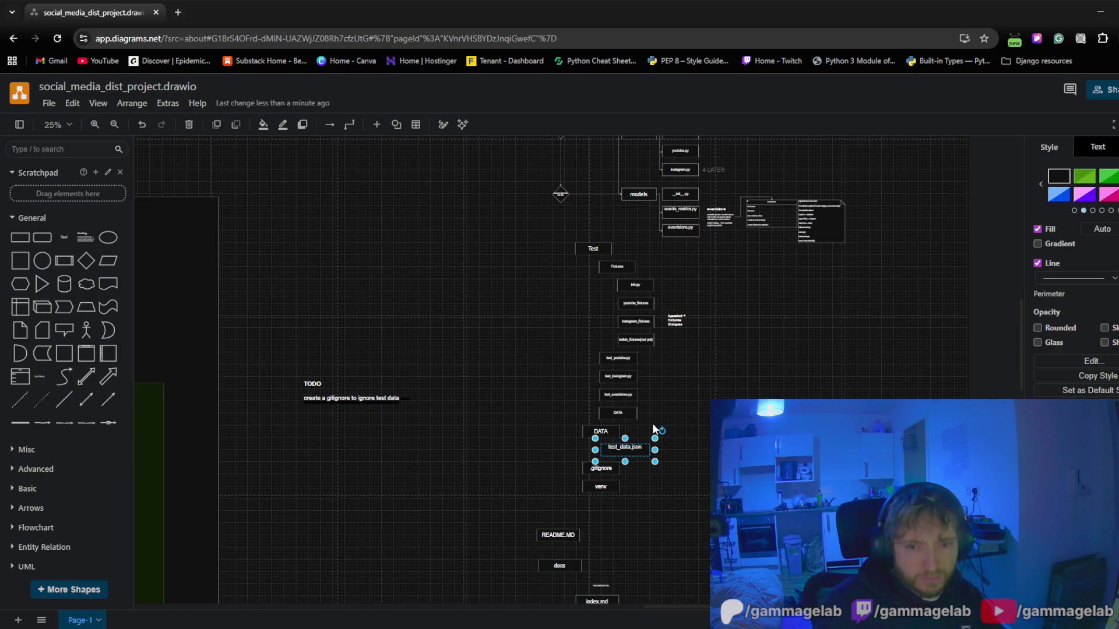
Move DATA and test_data.json up under models, then undo that move
{"action": "left_click", "coordinate": [594, 427]}
{"action": "left_click", "coordinate": [547, 399]}
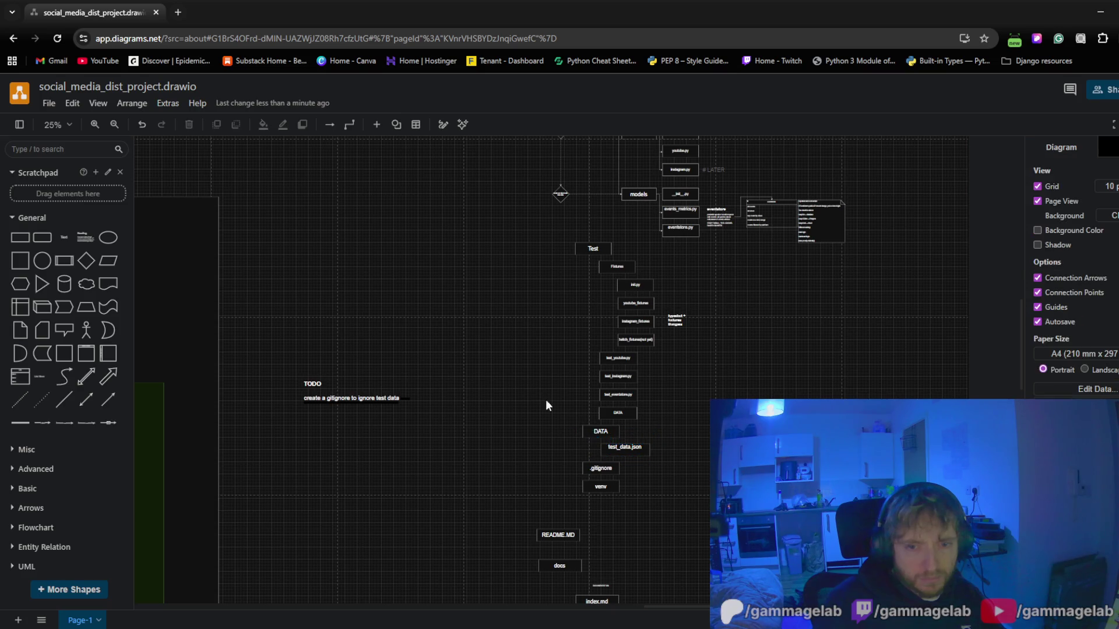
{"action": "left_click", "coordinate": [600, 432]}
{"action": "left_click", "coordinate": [641, 451], "text": "shift"}
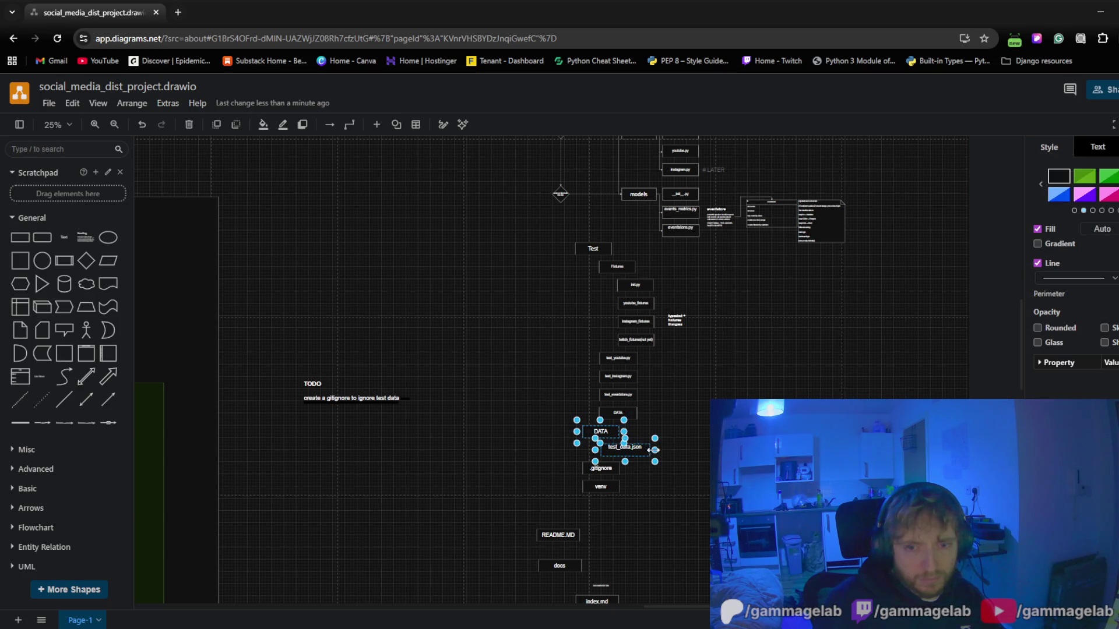
{"action": "scroll", "coordinate": [689, 406], "scroll_direction": "up", "scroll_amount": 3}
{"action": "left_click_drag", "start_coordinate": [591, 553], "coordinate": [579, 342]}
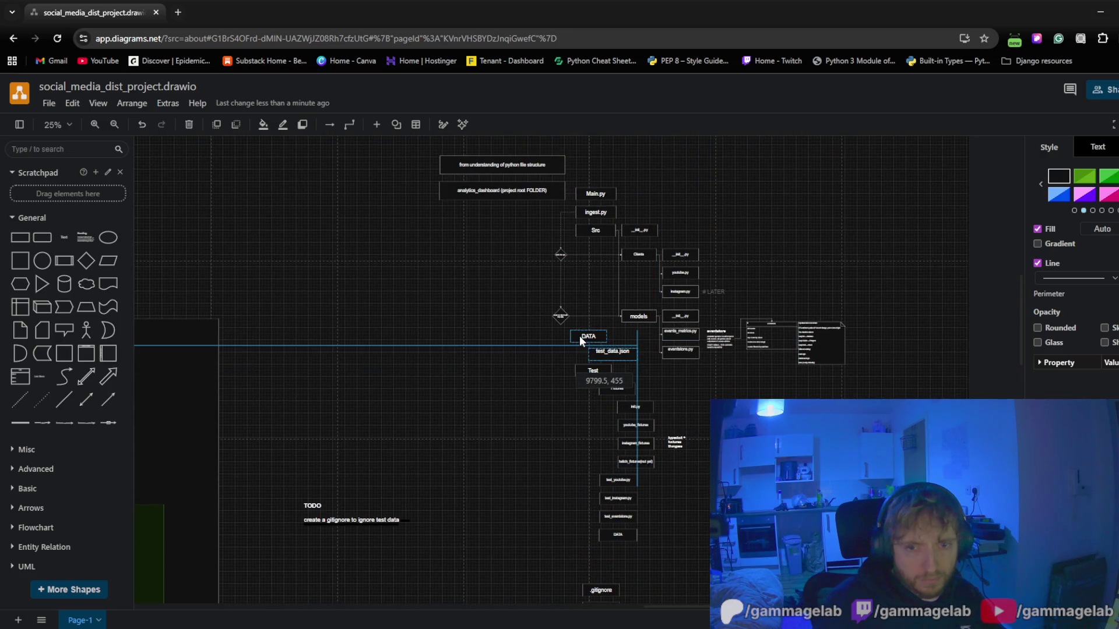
{"action": "left_click_drag", "start_coordinate": [580, 337], "coordinate": [589, 335]}
{"action": "left_click", "coordinate": [531, 411]}
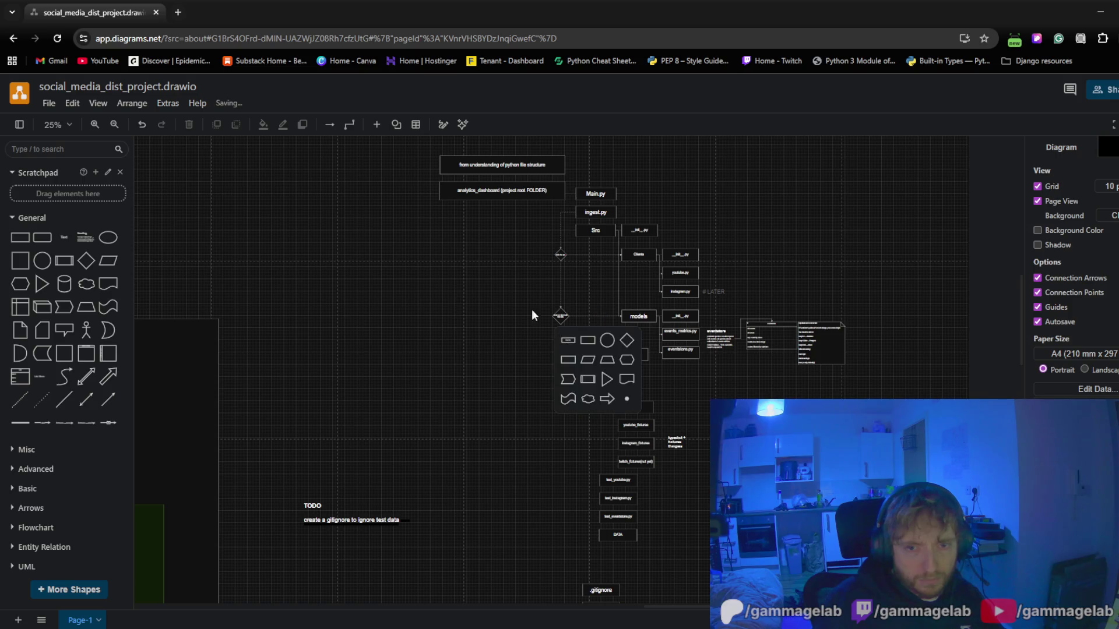
{"action": "left_click", "coordinate": [140, 128]}
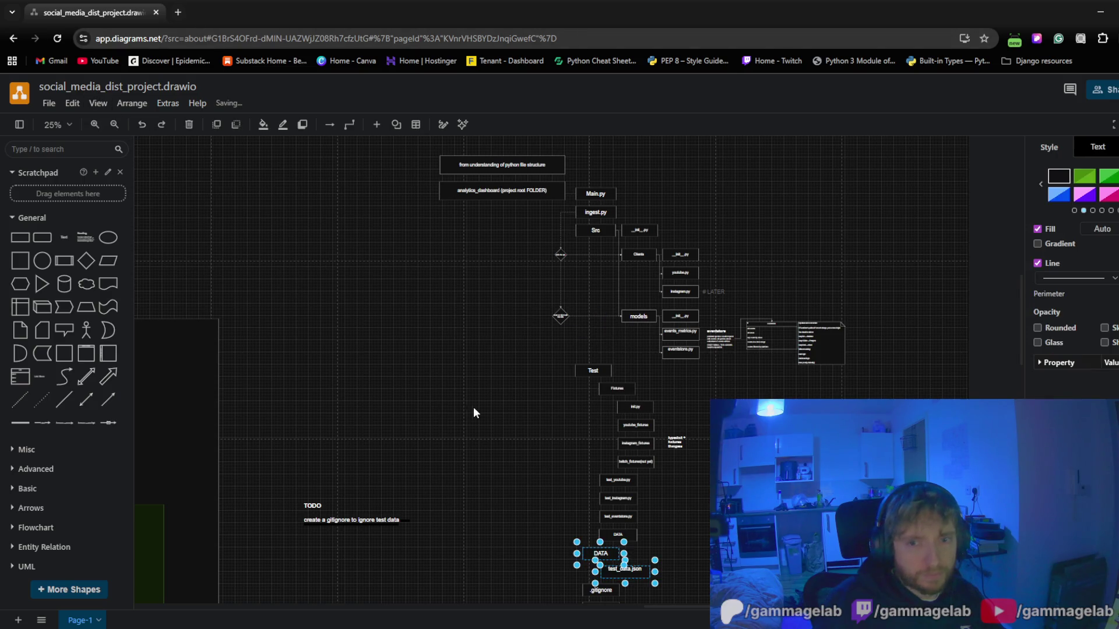
{"action": "left_click", "coordinate": [487, 417]}
{"action": "scroll", "coordinate": [489, 349], "scroll_direction": "down", "scroll_amount": 4}
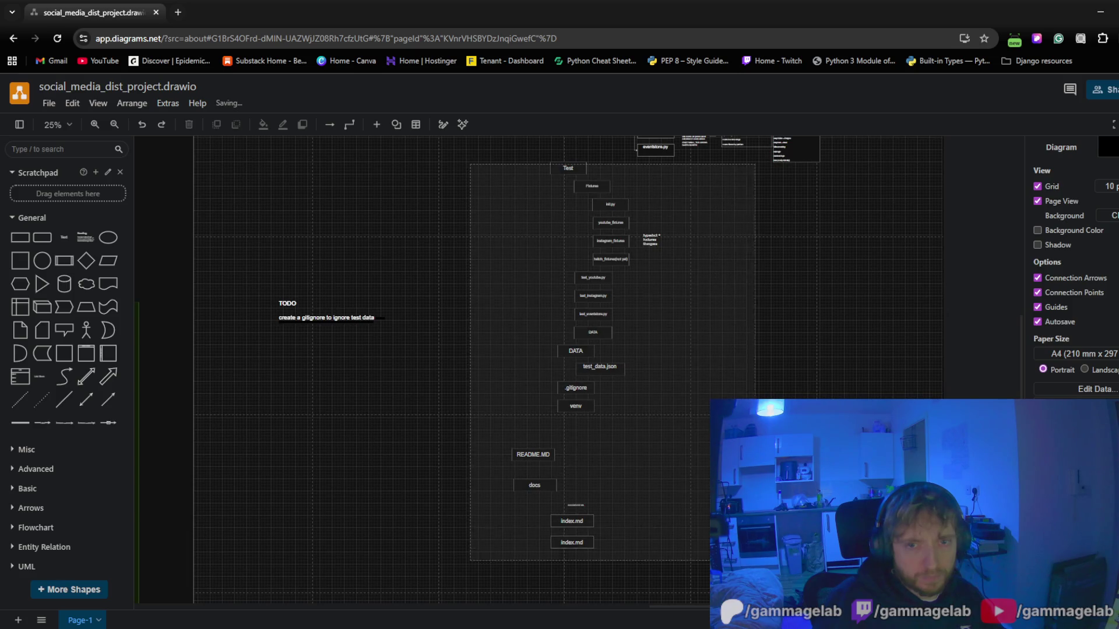
Shift the Test column and everything below it further down, then select DATA and test_data.json
{"action": "left_click_drag", "start_coordinate": [482, 171], "coordinate": [761, 577]}
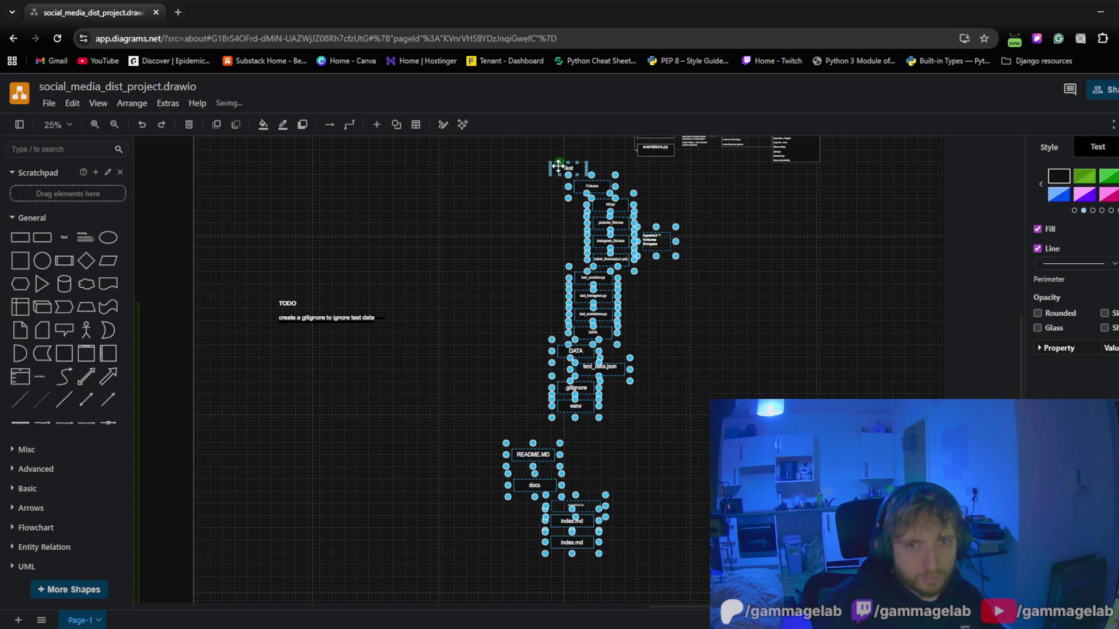
{"action": "mouse_move", "coordinate": [556, 175]}
{"action": "left_mouse_down"}
{"action": "mouse_move", "coordinate": [556, 261]}
{"action": "mouse_move", "coordinate": [570, 254]}
{"action": "left_mouse_up"}
{"action": "left_click", "coordinate": [546, 431]}
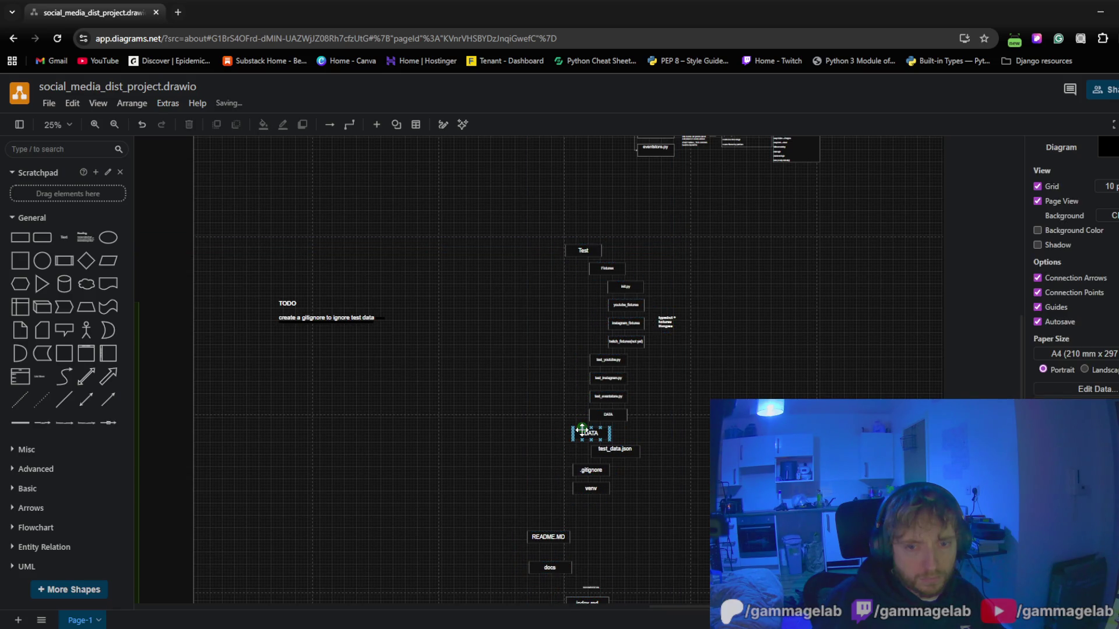
{"action": "left_click_drag", "start_coordinate": [647, 456], "coordinate": [567, 423]}
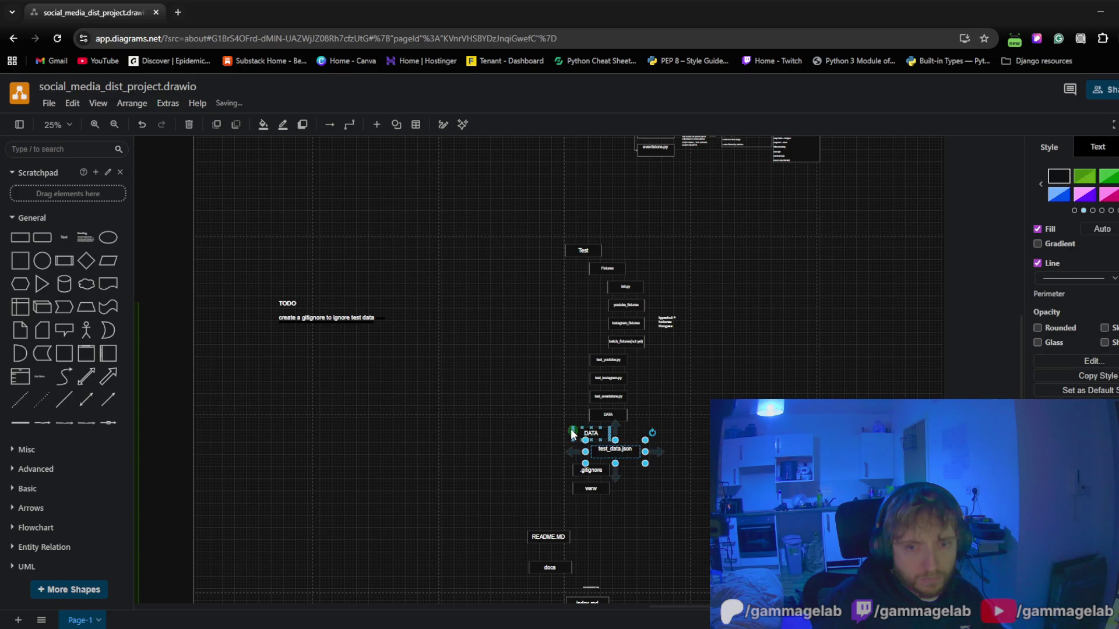
{"action": "scroll", "coordinate": [521, 394], "scroll_direction": "up", "scroll_amount": 1}
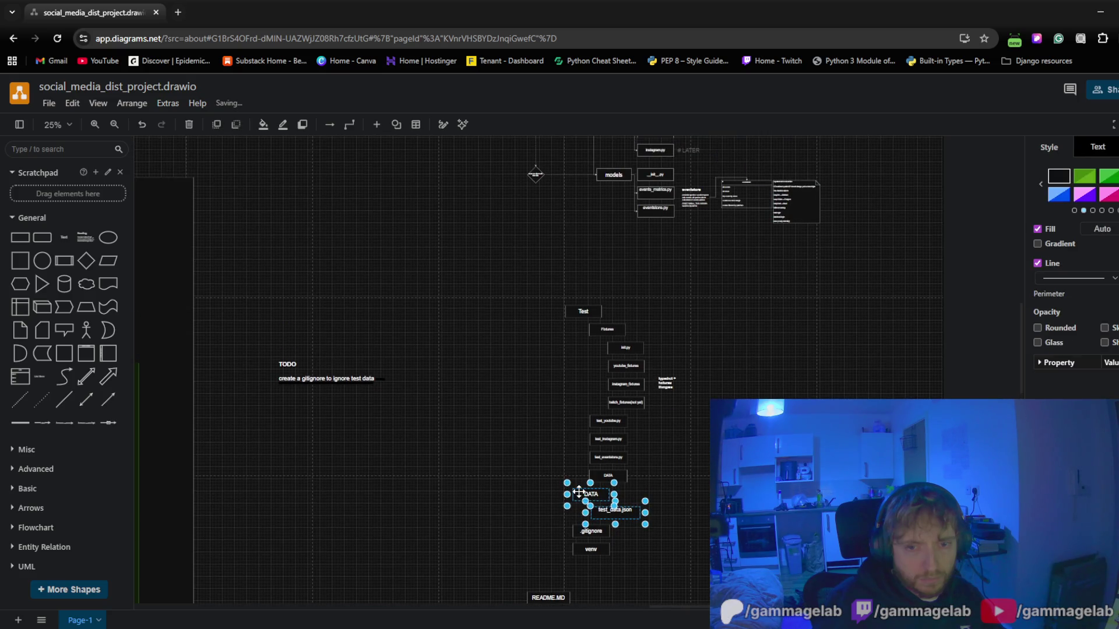
Move DATA and test_data.json to sit just below the models branch and nudge them into place
{"action": "left_click_drag", "start_coordinate": [564, 481], "coordinate": [576, 231]}
{"action": "scroll", "coordinate": [538, 212], "scroll_direction": "up", "scroll_amount": 1}
{"action": "scroll", "coordinate": [507, 307], "scroll_direction": "up", "scroll_amount": 4}
{"action": "left_click", "coordinate": [480, 407]}
{"action": "scroll", "coordinate": [535, 346], "scroll_direction": "up", "scroll_amount": 2, "text": "ctrl"}
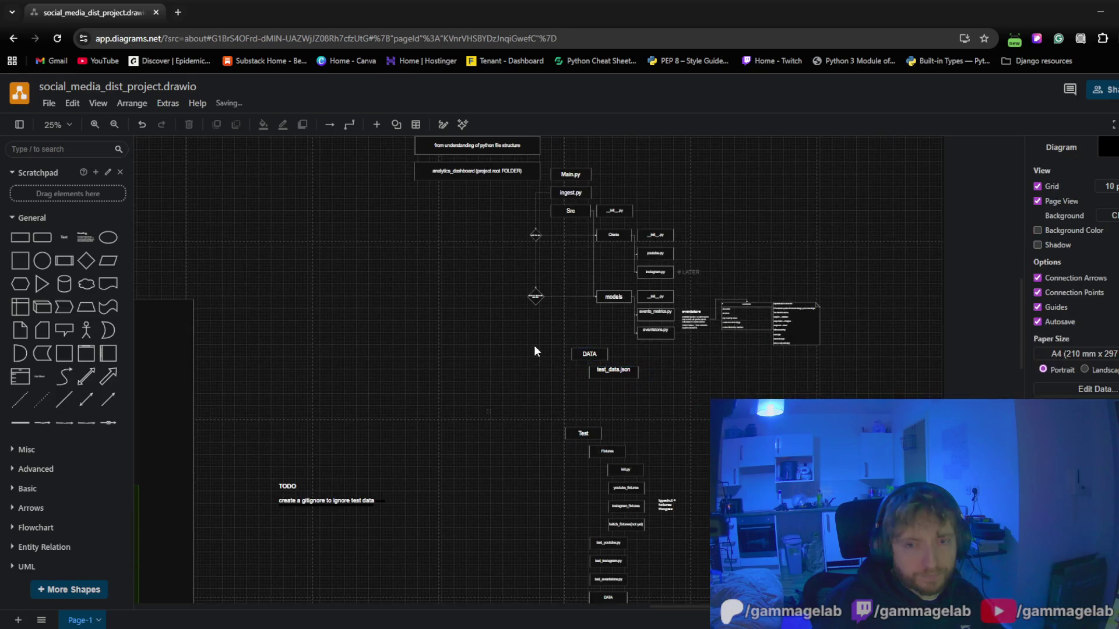
{"action": "scroll", "coordinate": [564, 310], "scroll_direction": "up", "scroll_amount": 2, "text": "ctrl"}
{"action": "scroll", "coordinate": [600, 419], "scroll_direction": "up", "scroll_amount": 1}
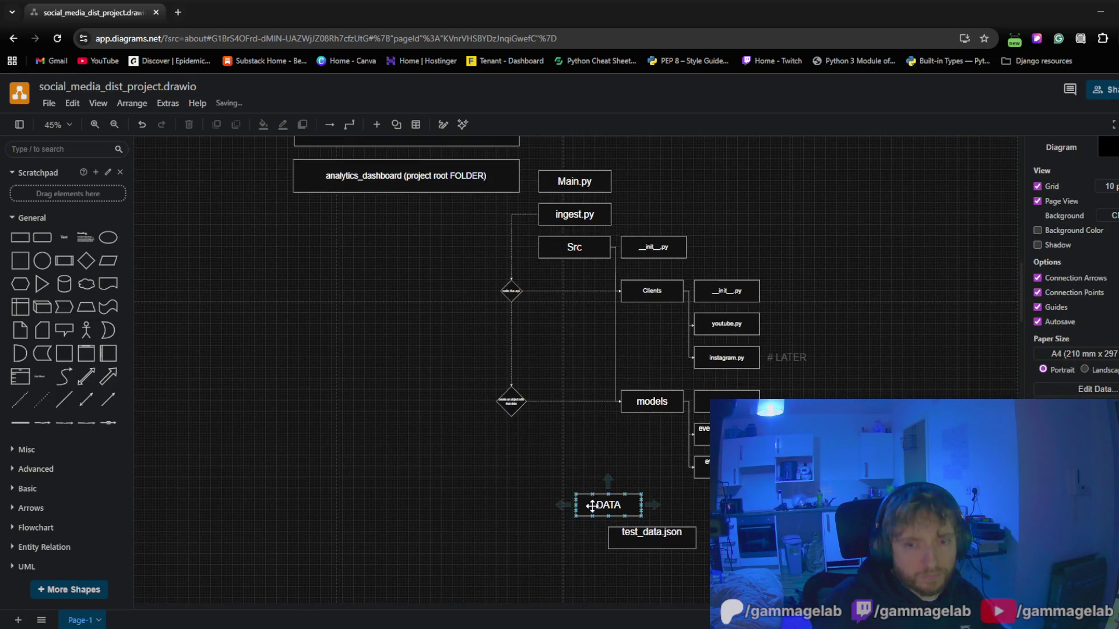
{"action": "left_click_drag", "start_coordinate": [560, 486], "coordinate": [692, 524]}
{"action": "left_click", "coordinate": [678, 544], "text": "shift"}
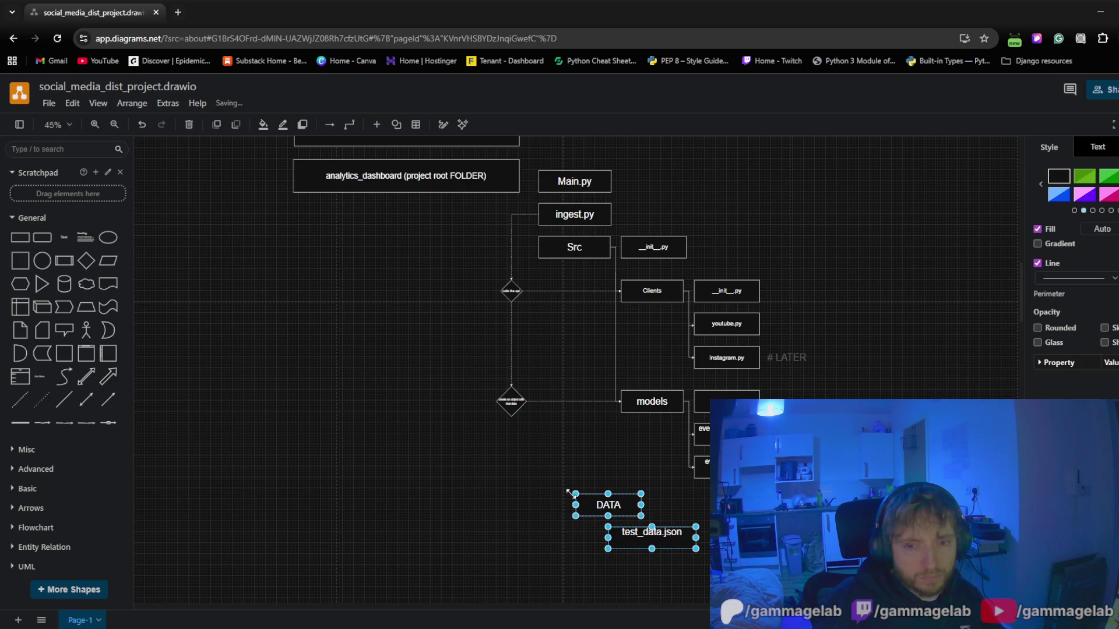
{"action": "mouse_move", "coordinate": [589, 503]}
{"action": "left_mouse_down"}
{"action": "mouse_move", "coordinate": [545, 481]}
{"action": "mouse_move", "coordinate": [554, 506]}
{"action": "mouse_move", "coordinate": [554, 496]}
{"action": "left_mouse_up"}
{"action": "left_click", "coordinate": [430, 447]}
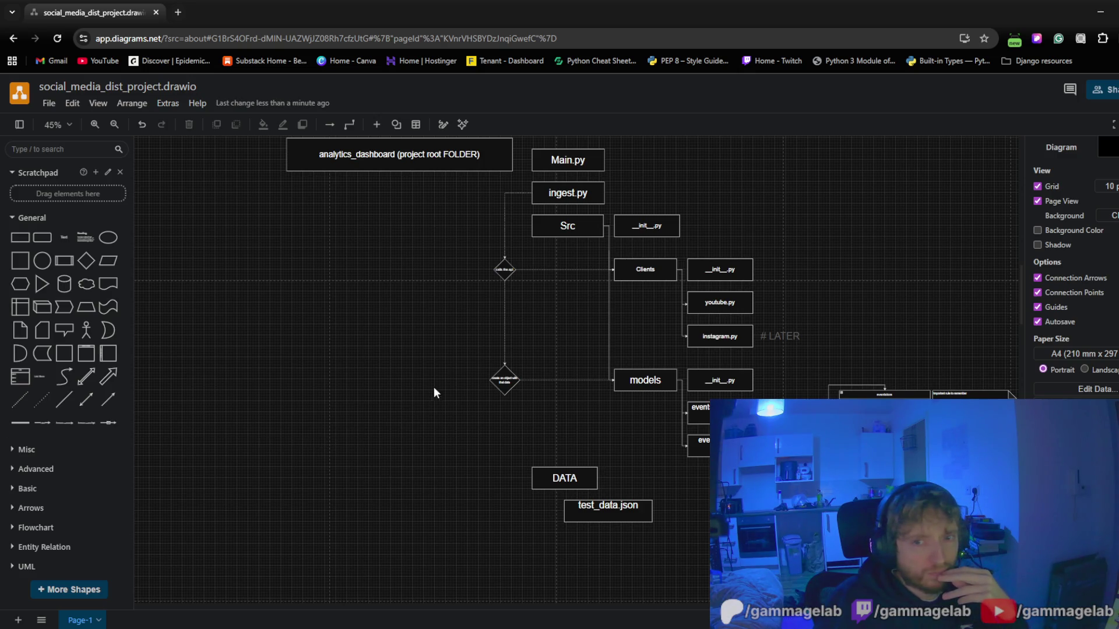
{"action": "left_click_drag", "start_coordinate": [433, 393], "coordinate": [388, 405]}
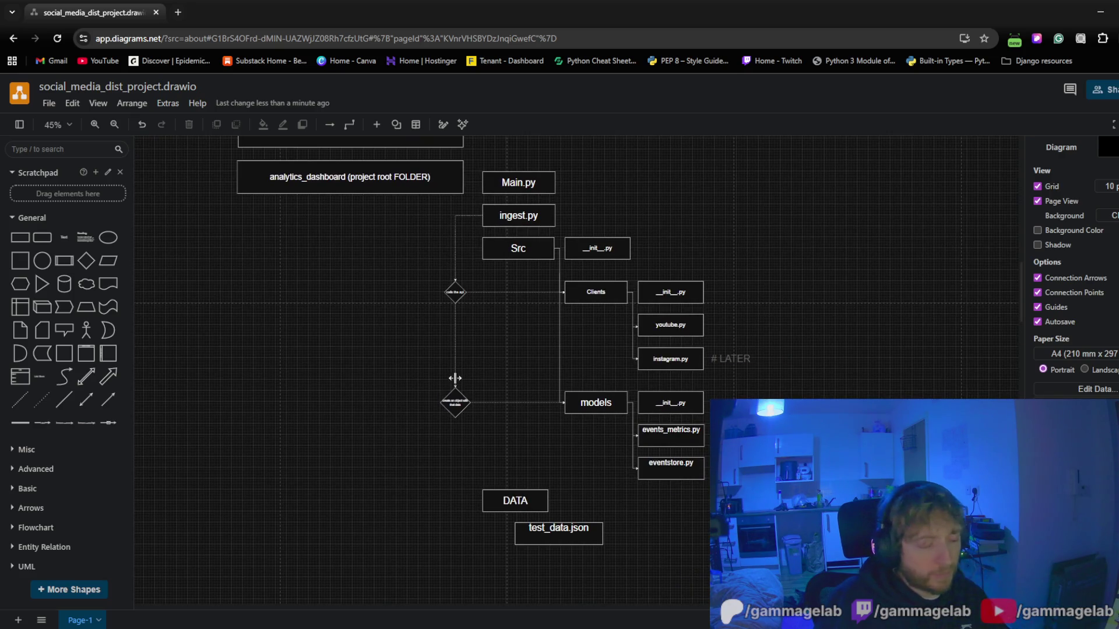
{"action": "left_click_drag", "start_coordinate": [454, 378], "coordinate": [415, 378]}
{"action": "scroll", "coordinate": [588, 403], "scroll_direction": "up", "scroll_amount": 2}
{"action": "scroll", "coordinate": [587, 402], "scroll_direction": "up", "scroll_amount": 1}
{"action": "left_click", "coordinate": [766, 334]}
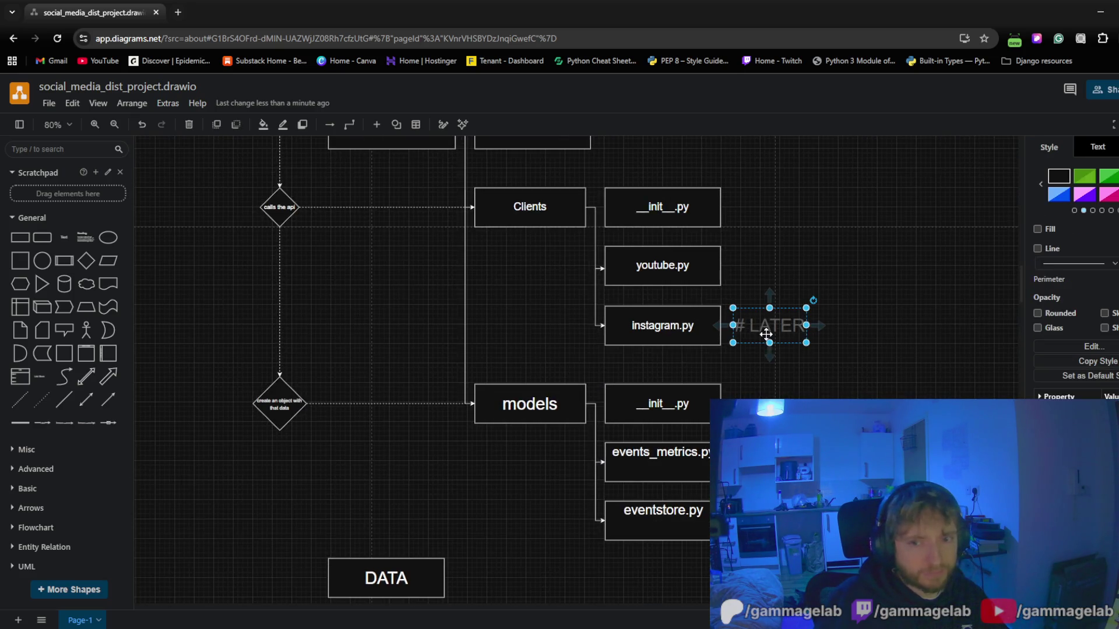
{"action": "key", "text": "Escape"}
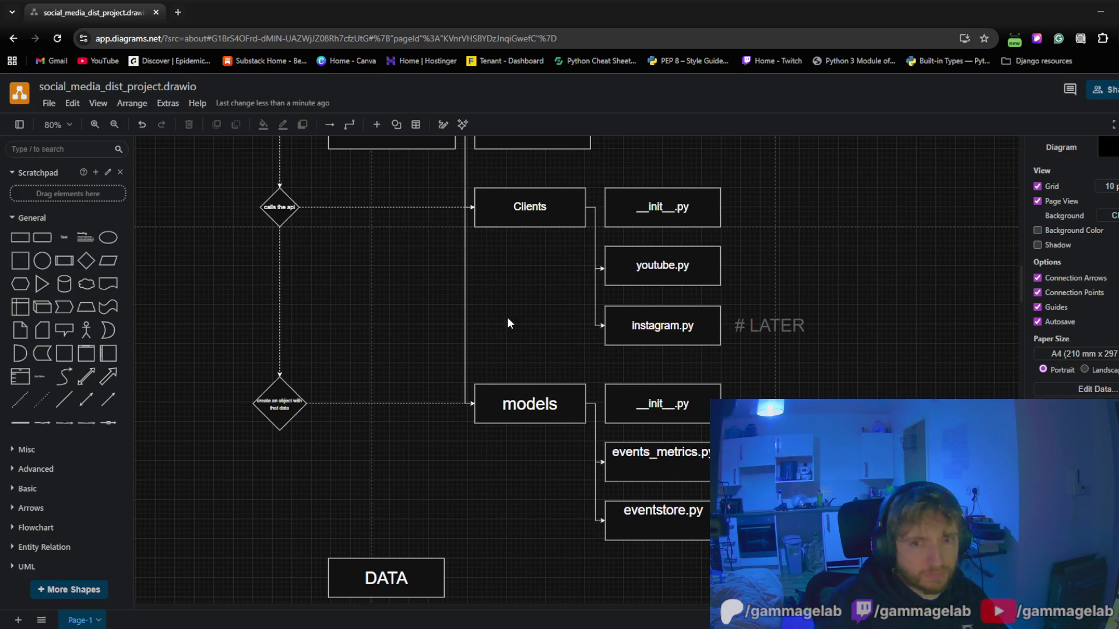
{"action": "left_click_drag", "start_coordinate": [507, 324], "coordinate": [517, 433]}
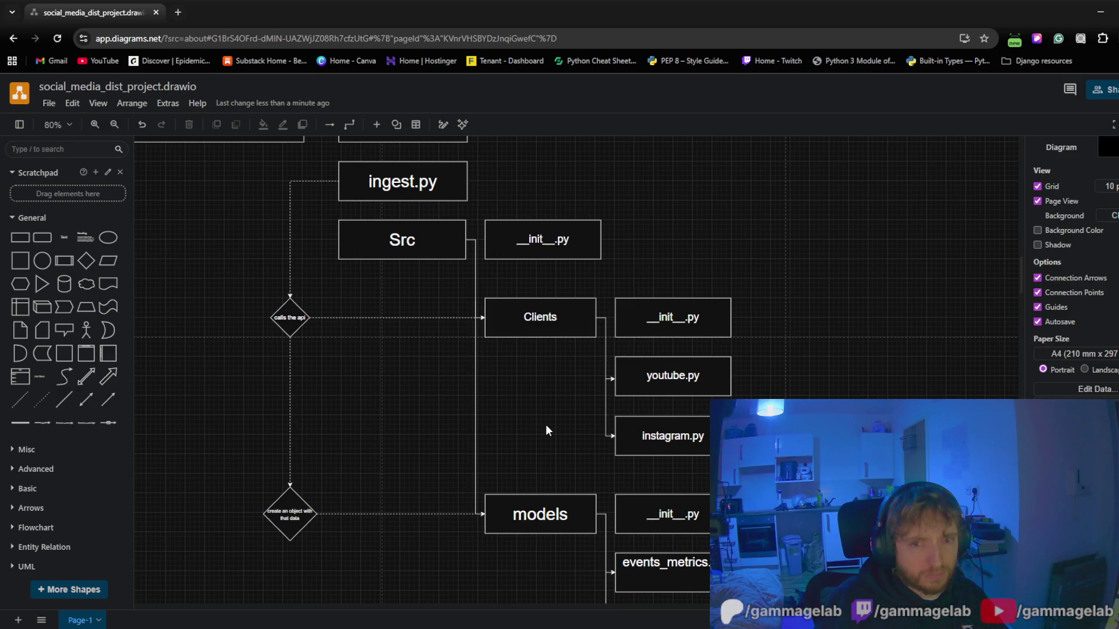
{"action": "left_click_drag", "start_coordinate": [548, 425], "coordinate": [462, 350]}
{"action": "scroll", "coordinate": [463, 349], "scroll_direction": "down", "scroll_amount": 3}
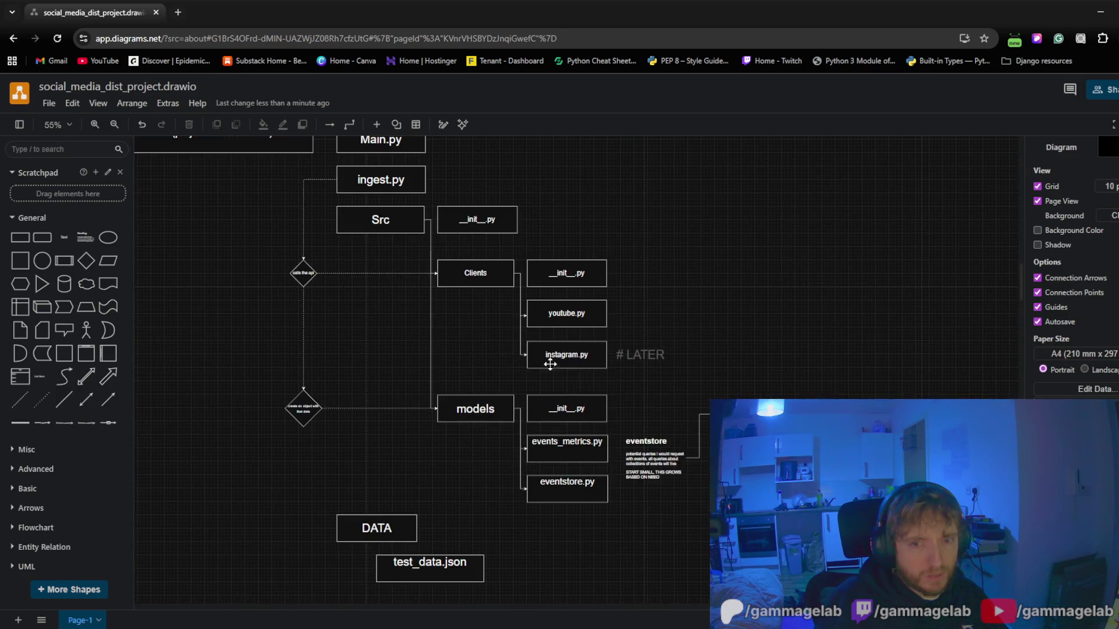
{"action": "scroll", "coordinate": [603, 350], "scroll_direction": "up", "scroll_amount": 1}
{"action": "left_click_drag", "start_coordinate": [604, 350], "coordinate": [640, 365]}
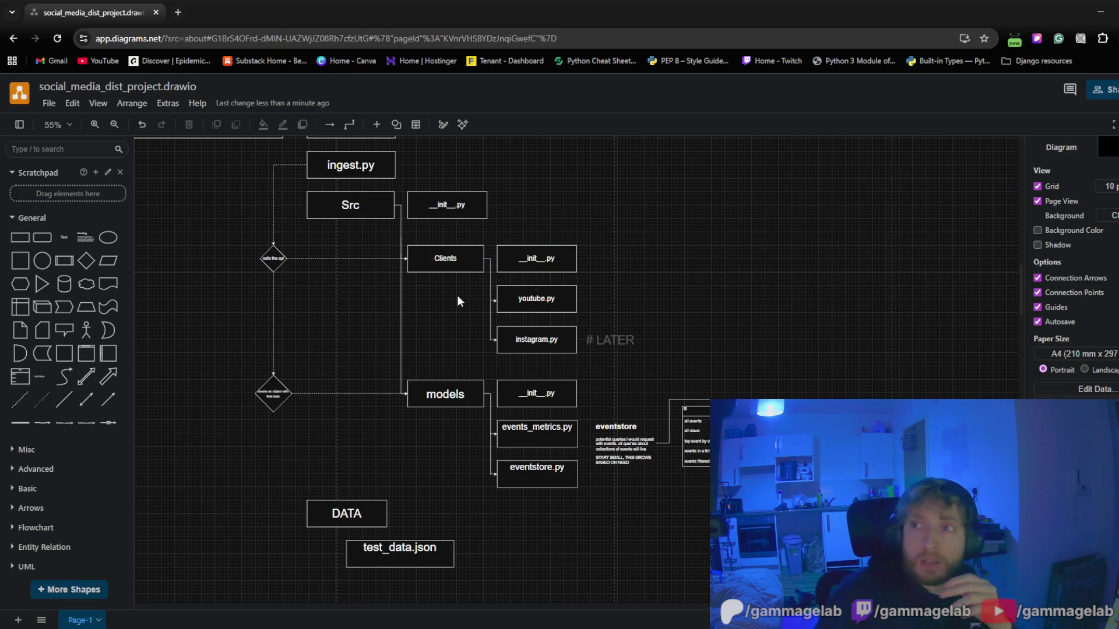
{"action": "left_click", "coordinate": [218, 138]}
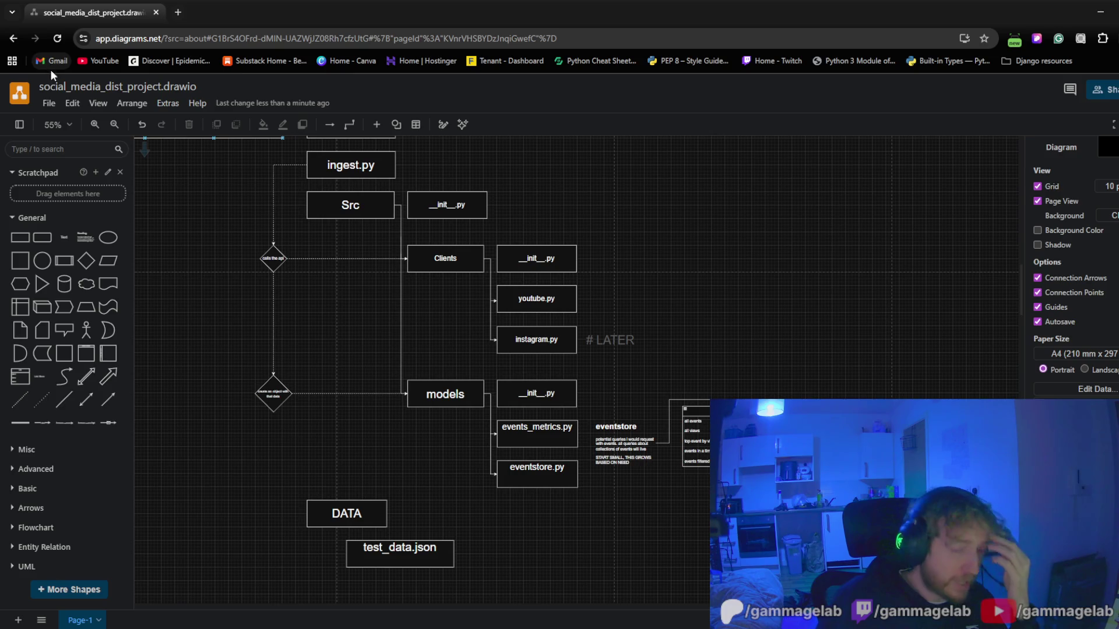
{"action": "left_click", "coordinate": [52, 104]}
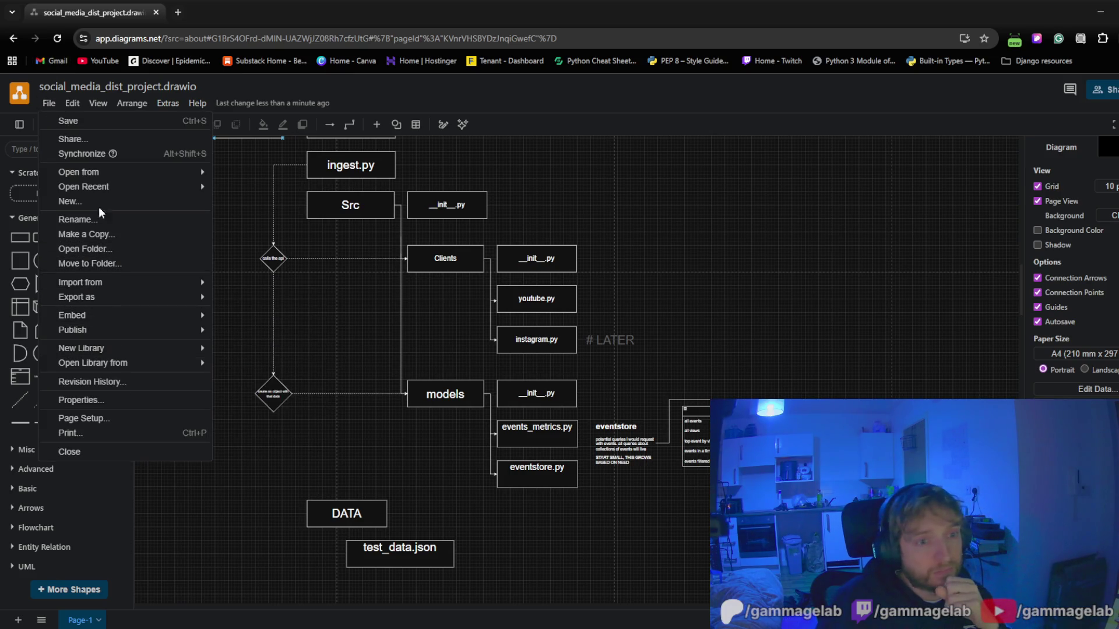
Save the diagram to Drive and pan back to Main.py and the header boxes
{"action": "left_click", "coordinate": [98, 122]}
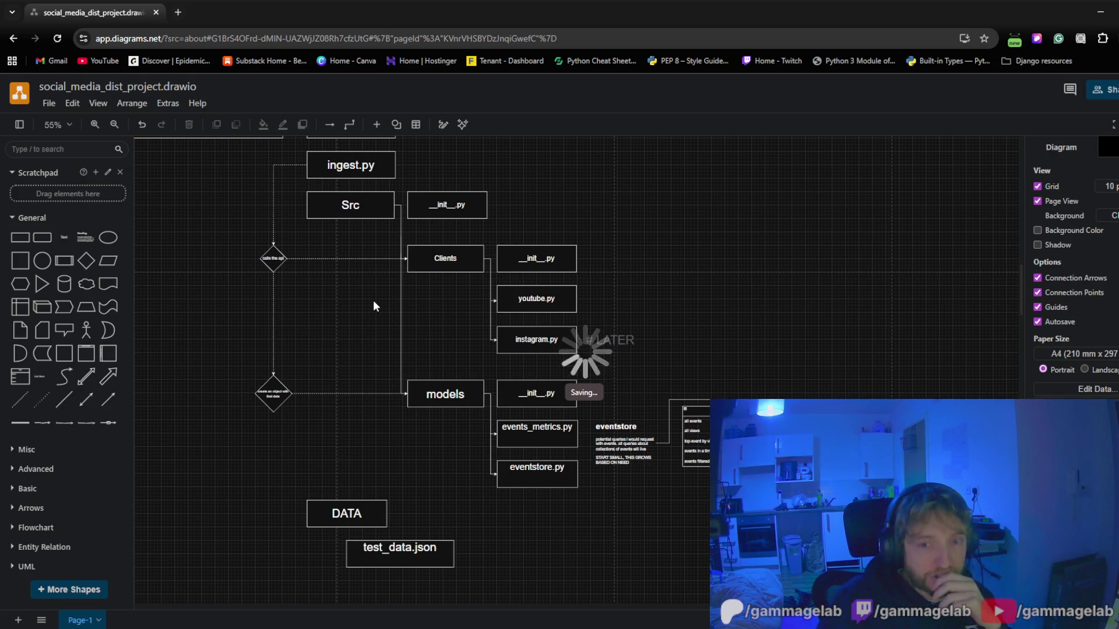
{"action": "left_click_drag", "start_coordinate": [373, 301], "coordinate": [499, 391]}
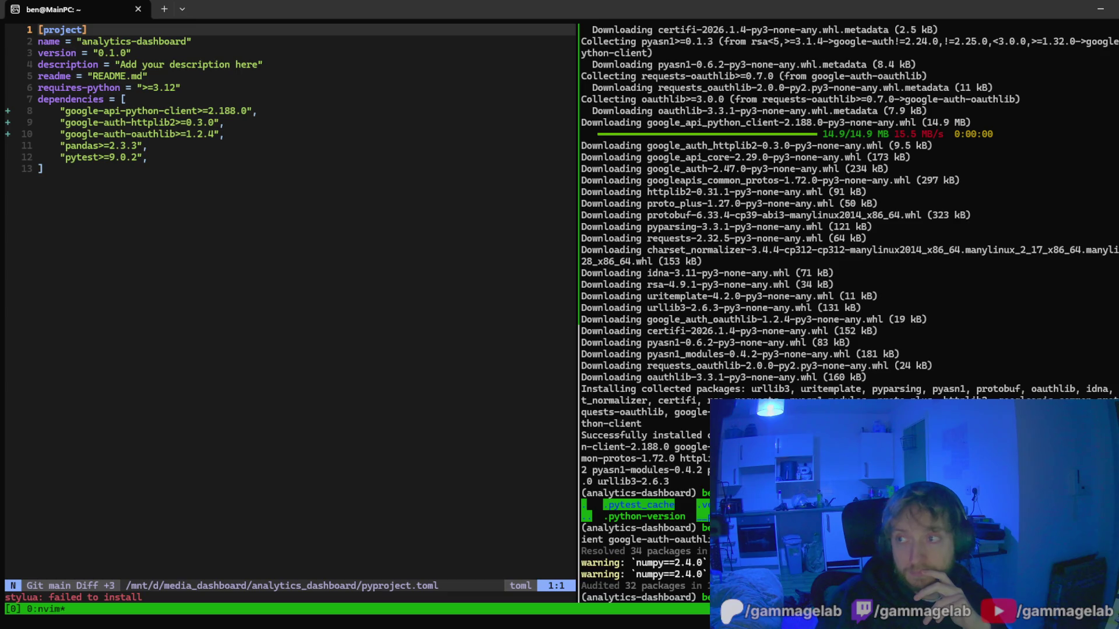
Leave pyproject.toml for the oil listing of the analytics_dashboard folder
{"action": "key", "text": "G"}
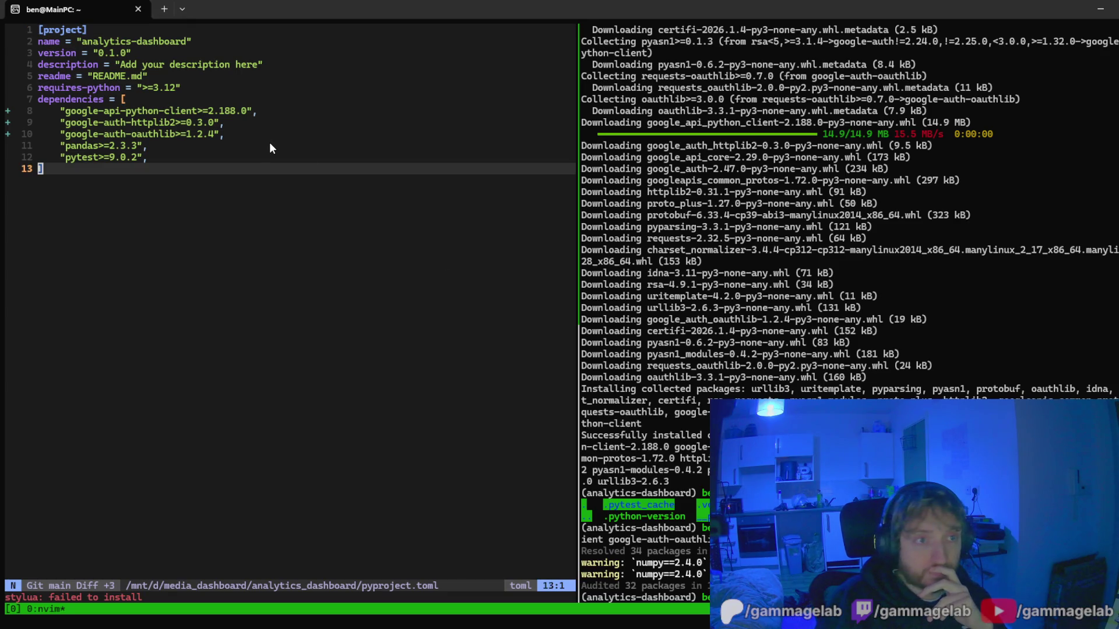
{"action": "left_click", "coordinate": [269, 146]}
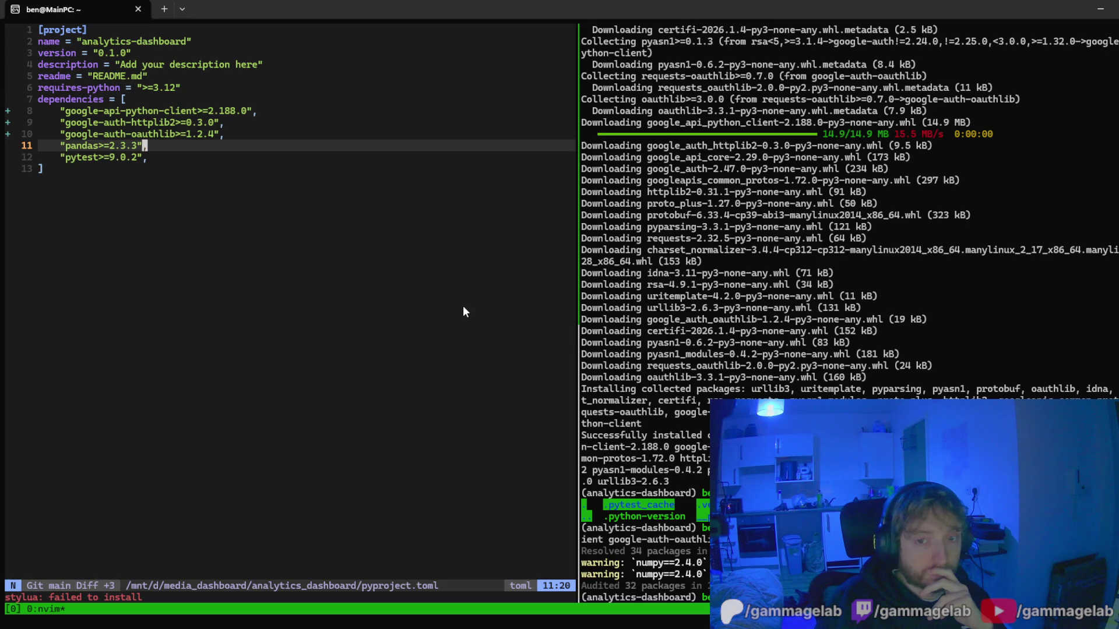
{"action": "key", "text": "minus"}
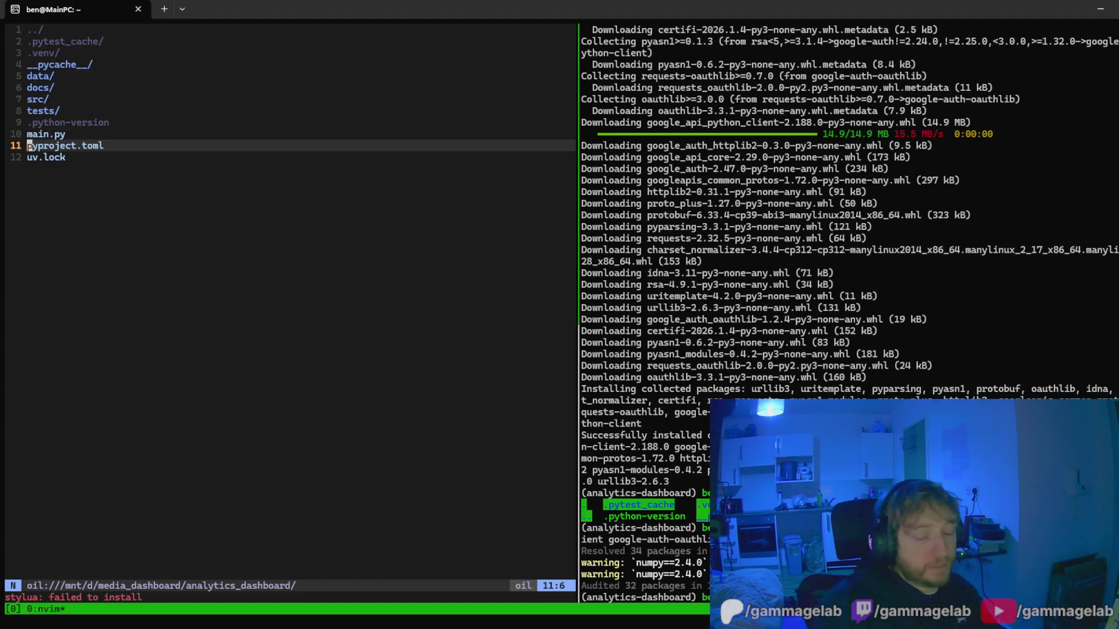
Create a new ingest.py file in the analytics_dashboard root via the oil listing
{"action": "key", "text": "k"}
{"action": "key", "text": "k"}
{"action": "key", "text": "j"}
{"action": "key", "text": "j"}
{"action": "key", "text": "j"}
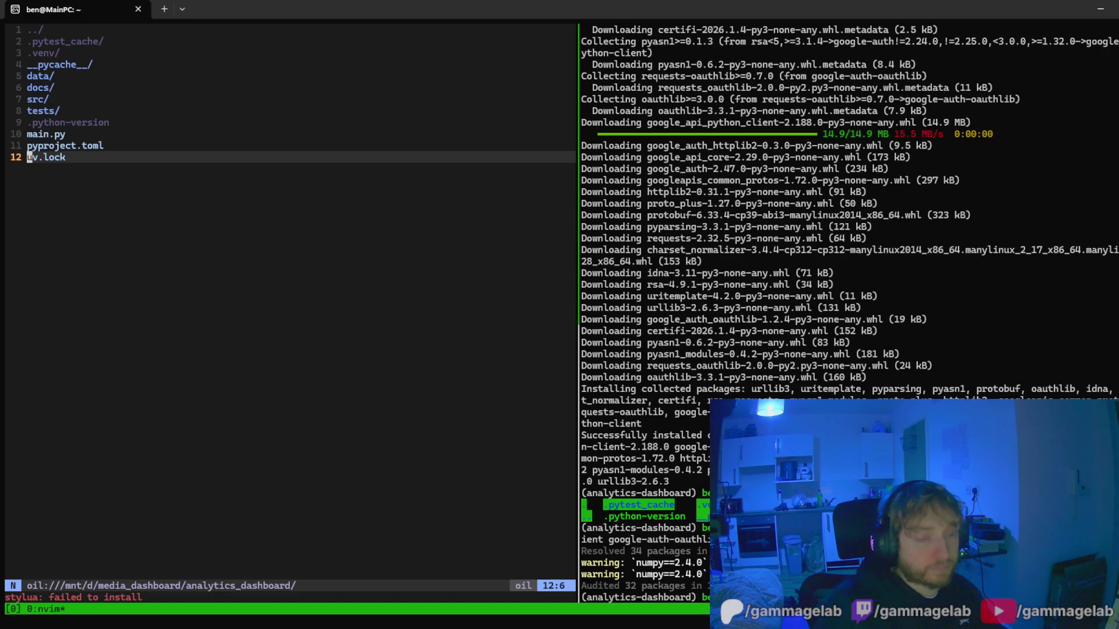
{"action": "key", "text": "o"}
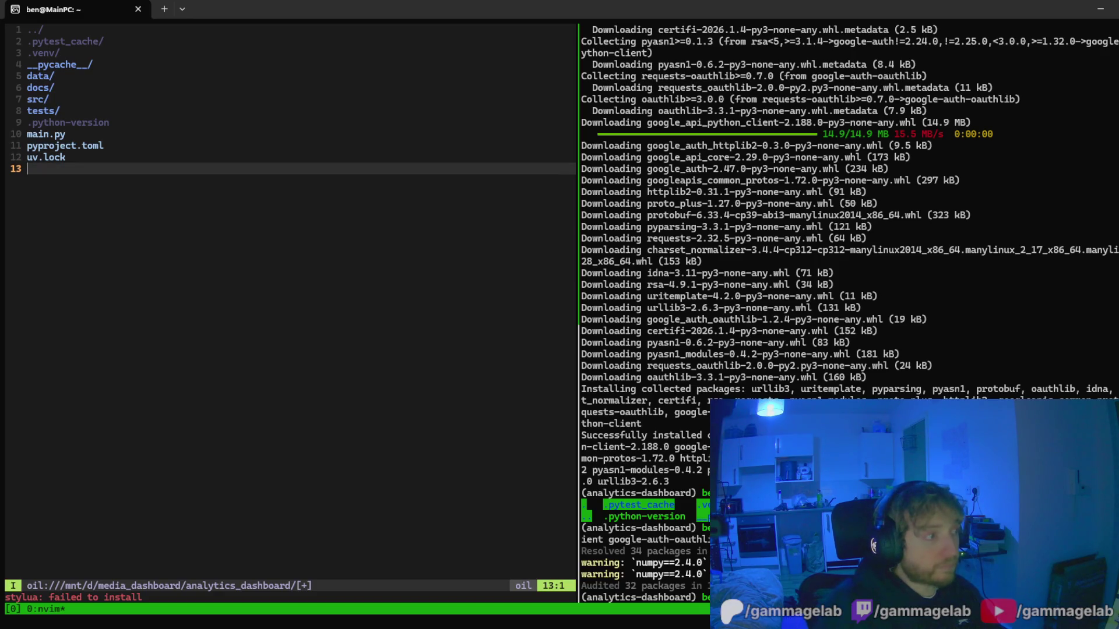
{"action": "type", "text": "ingest.py"}
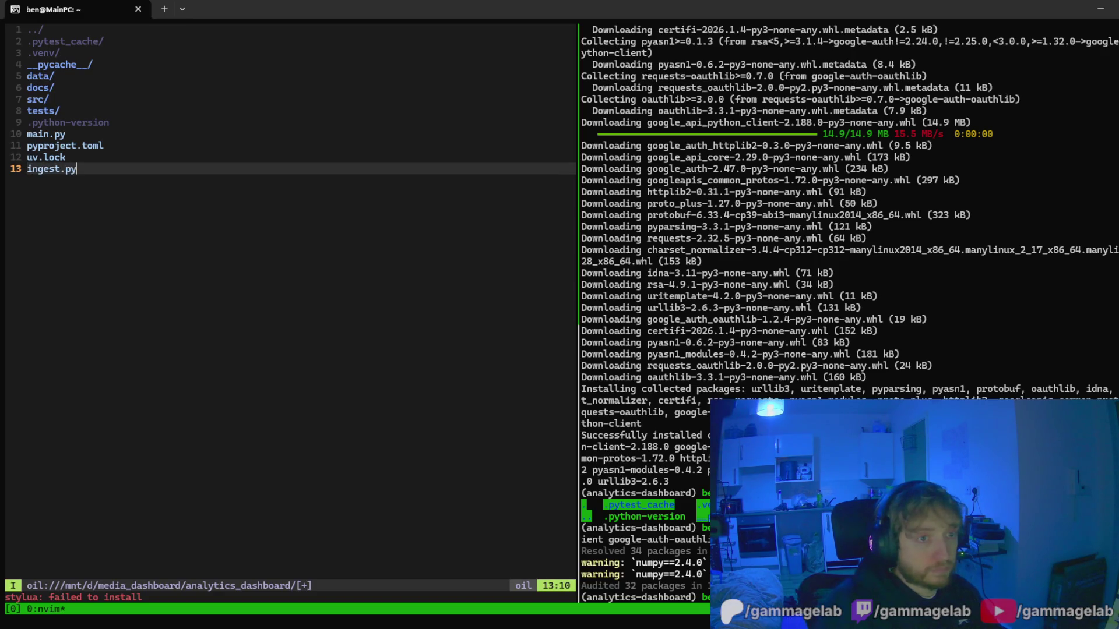
{"action": "key", "text": "Return"}
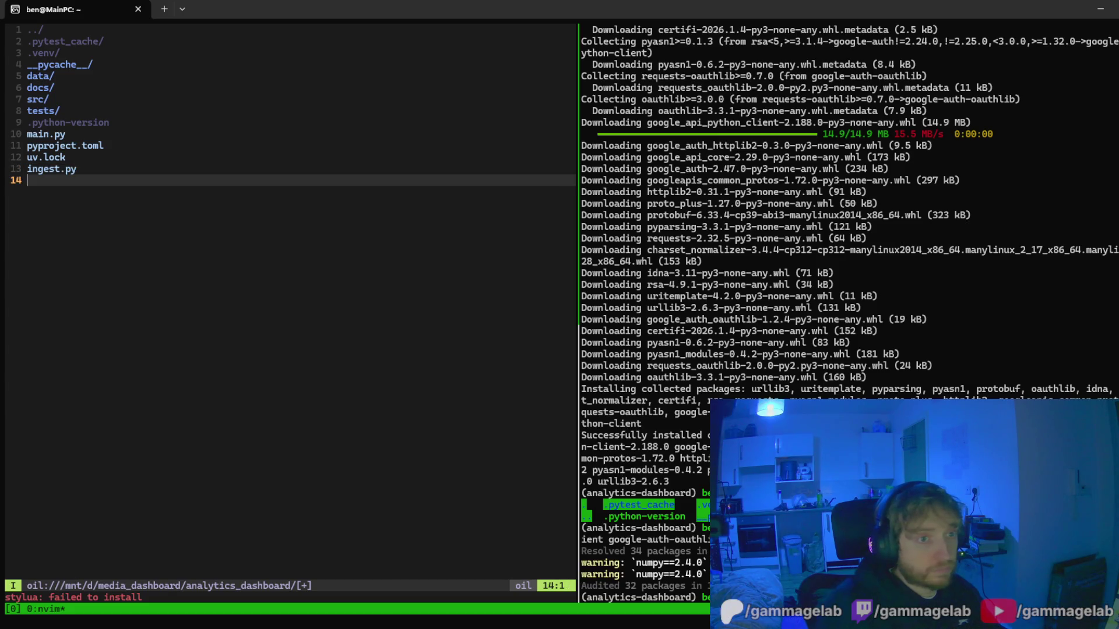
{"action": "type", "text": ":w"}
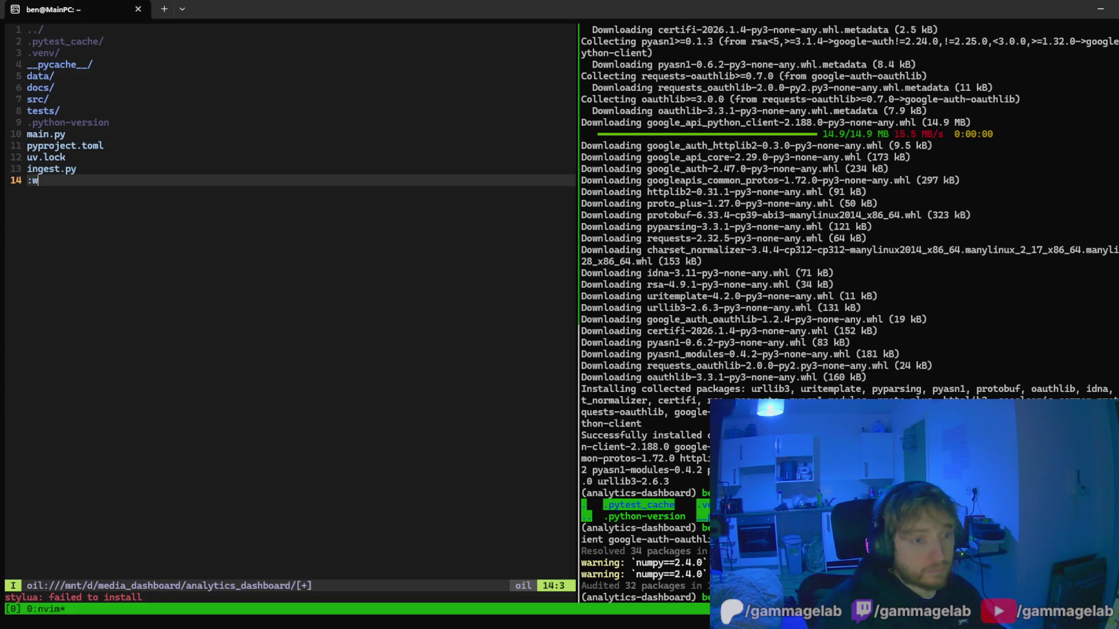
{"action": "key", "text": "Escape"}
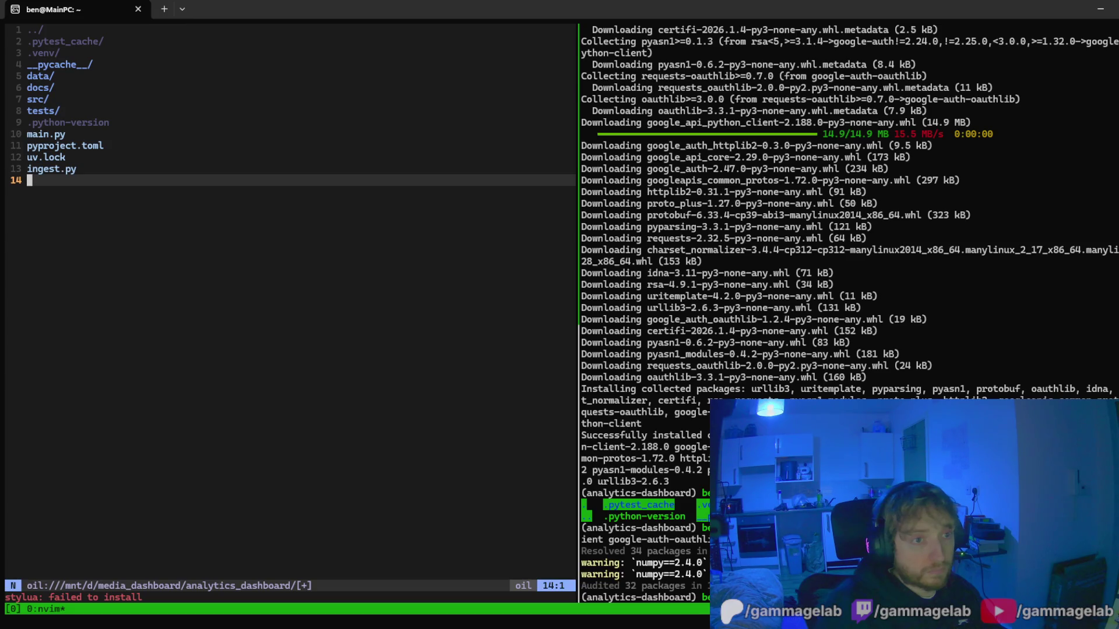
{"action": "key", "text": "d"}
{"action": "type", "text": "d"}
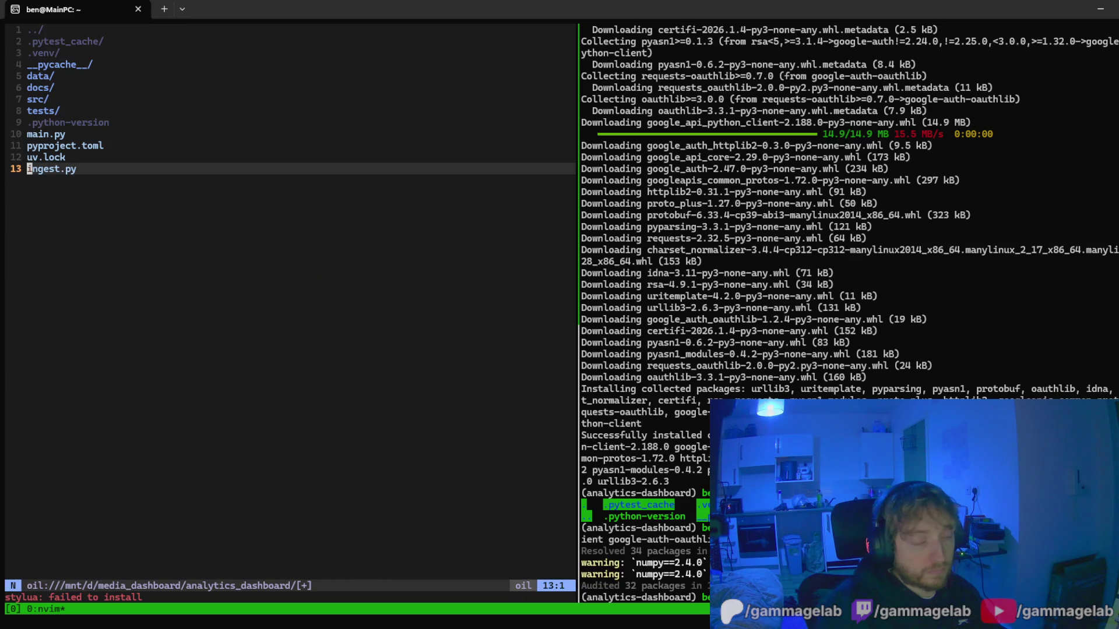
{"action": "type", "text": ":w"}
{"action": "key", "text": "Return"}
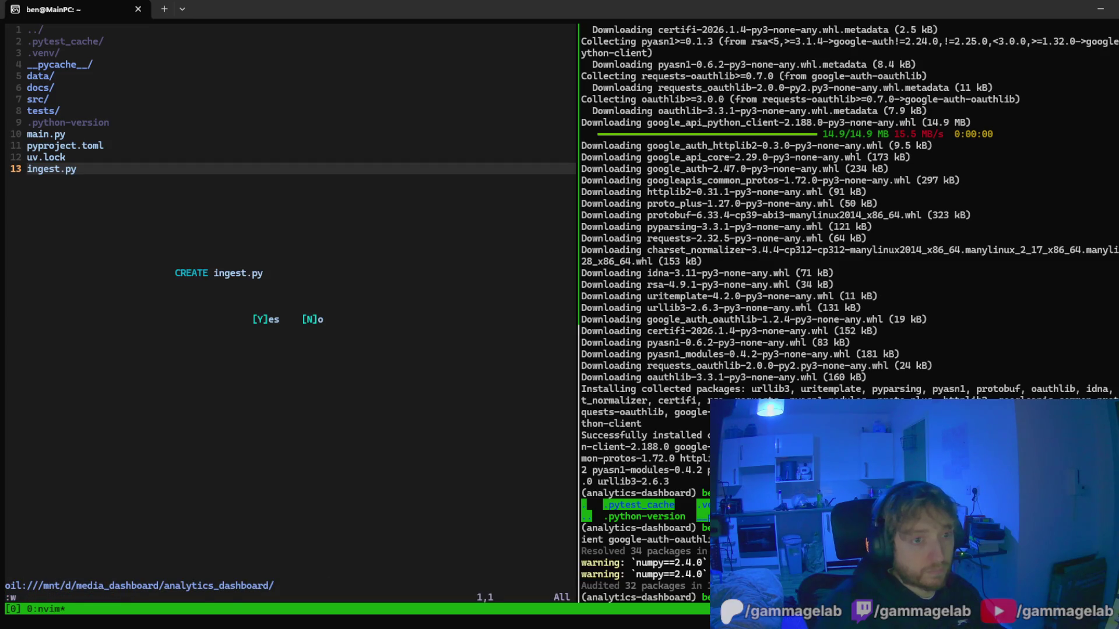
{"action": "key", "text": "y"}
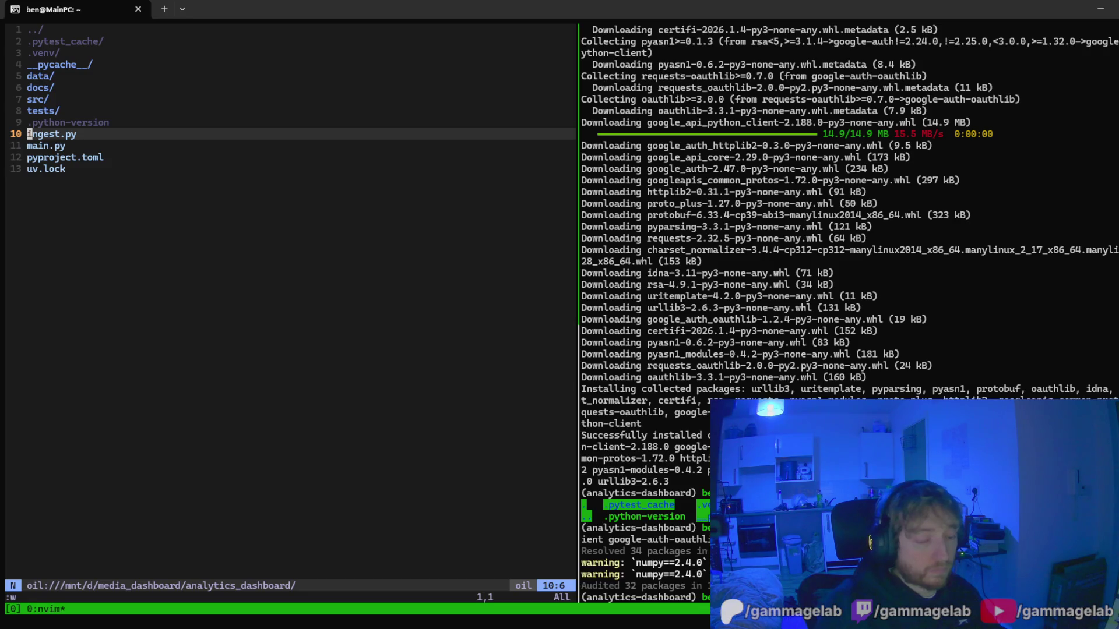
Navigate the listing to the src folder and open it
{"action": "key", "text": "k"}
{"action": "key", "text": "k"}
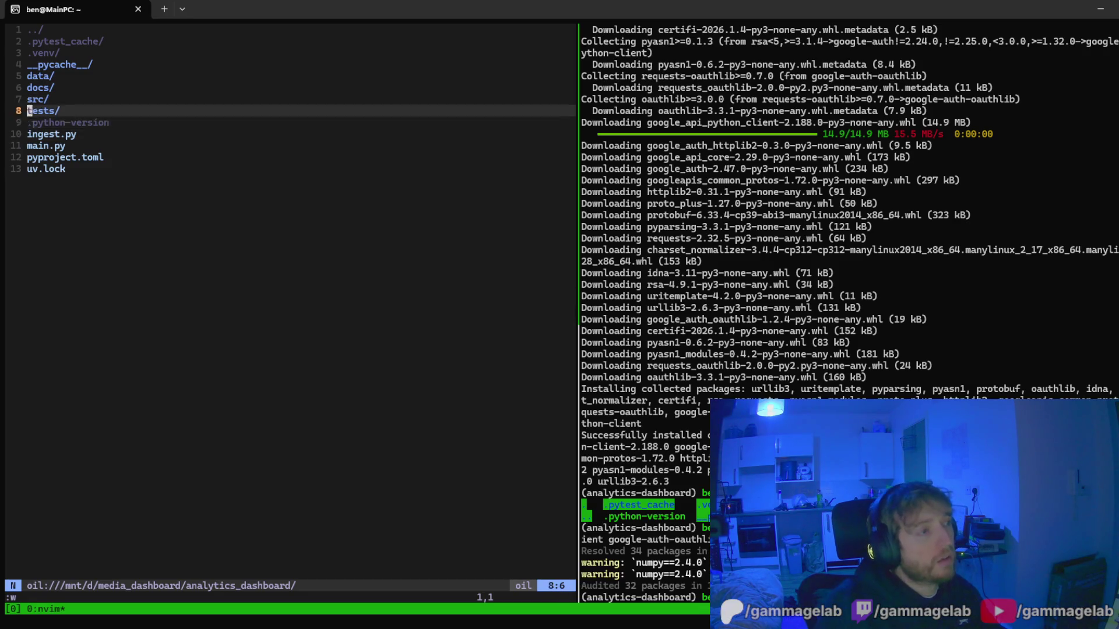
{"action": "key", "text": "j"}
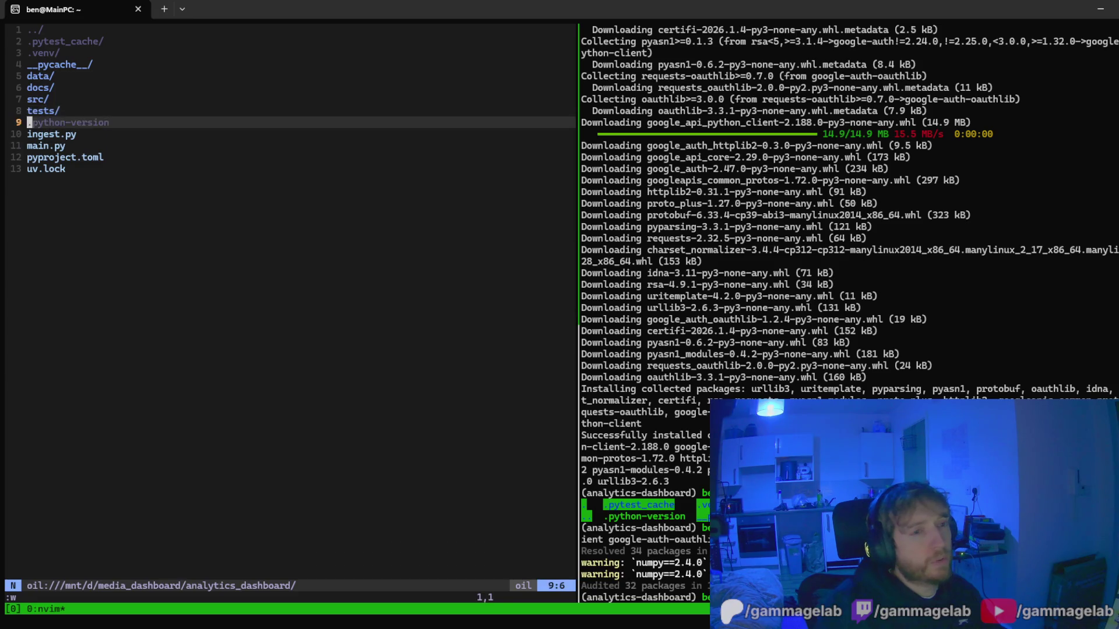
{"action": "key", "text": "j"}
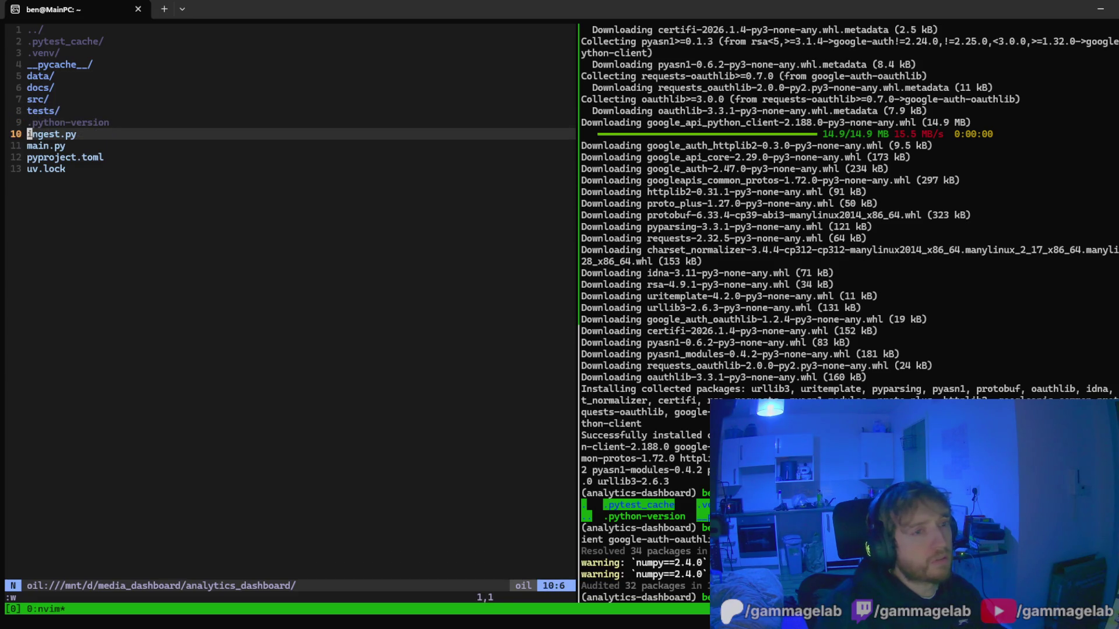
{"action": "key", "text": "j"}
{"action": "key", "text": "j"}
{"action": "key", "text": "j"}
{"action": "key", "text": "k"}
{"action": "key", "text": "k"}
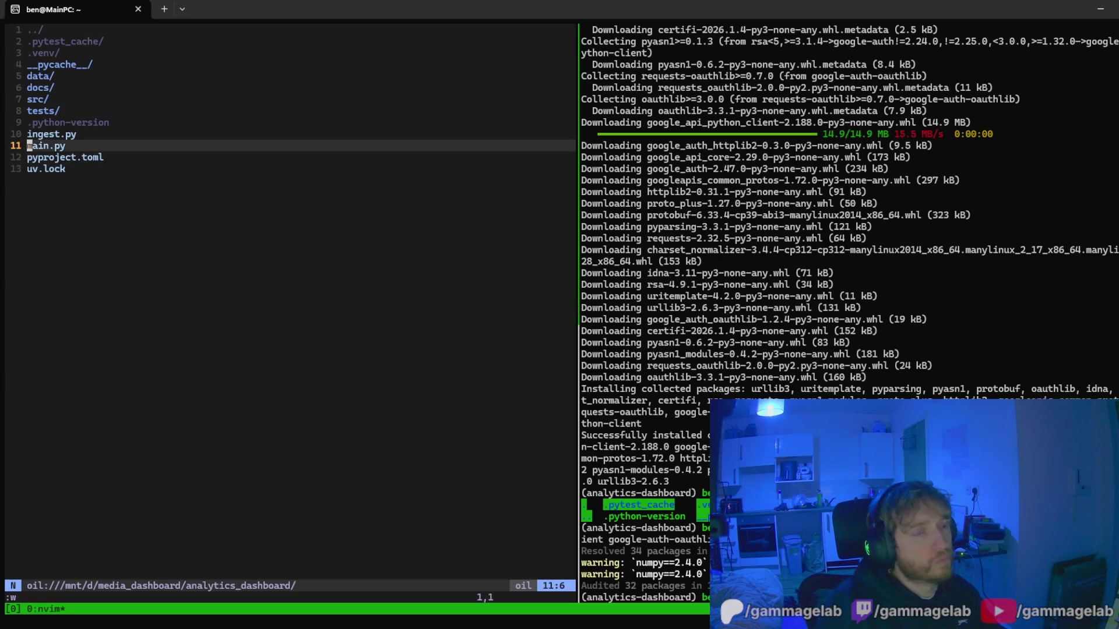
{"action": "key", "text": "k"}
{"action": "key", "text": "k"}
{"action": "key", "text": "k"}
{"action": "key", "text": "Return"}
{"action": "key", "text": "j"}
{"action": "key", "text": "j"}
{"action": "key", "text": "j"}
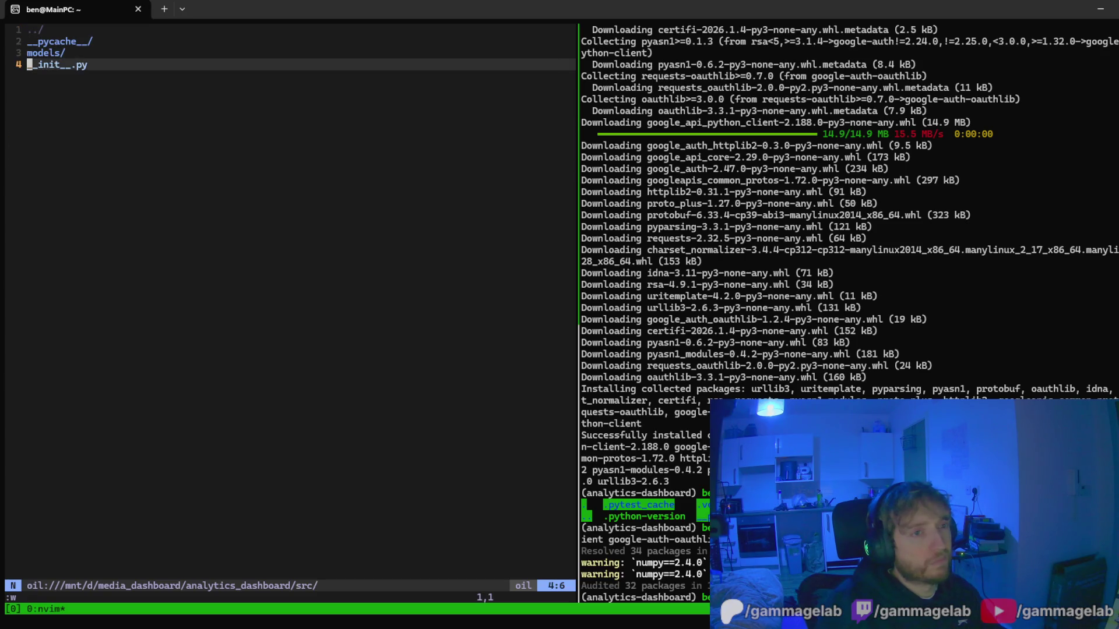